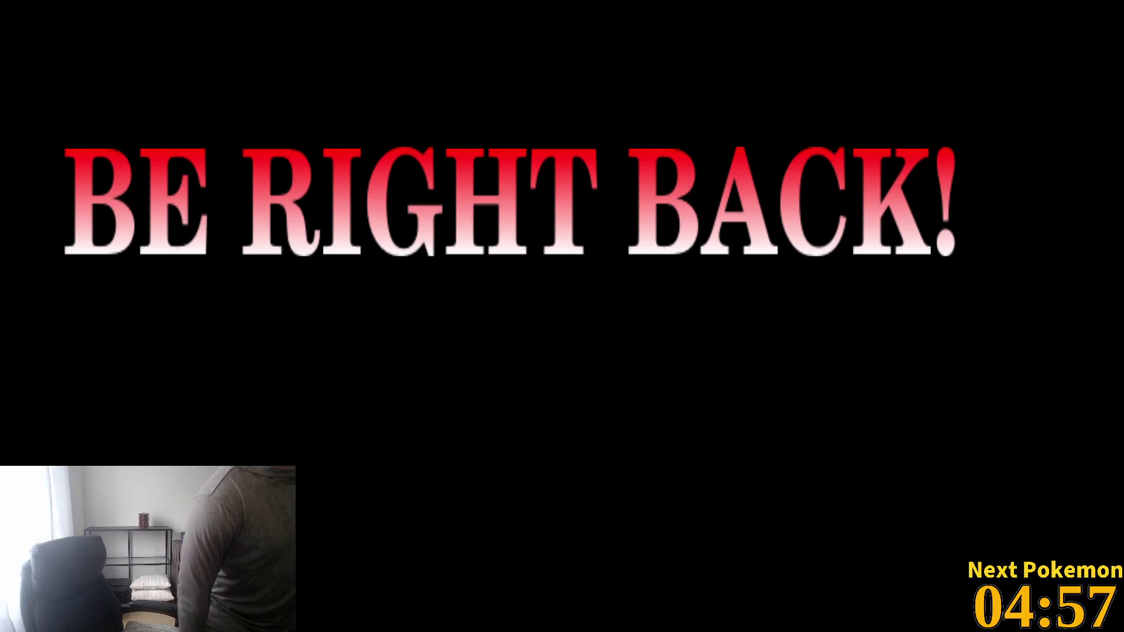
Step: Unlock the Manjaro session by entering the account password
left_click(865, 315)
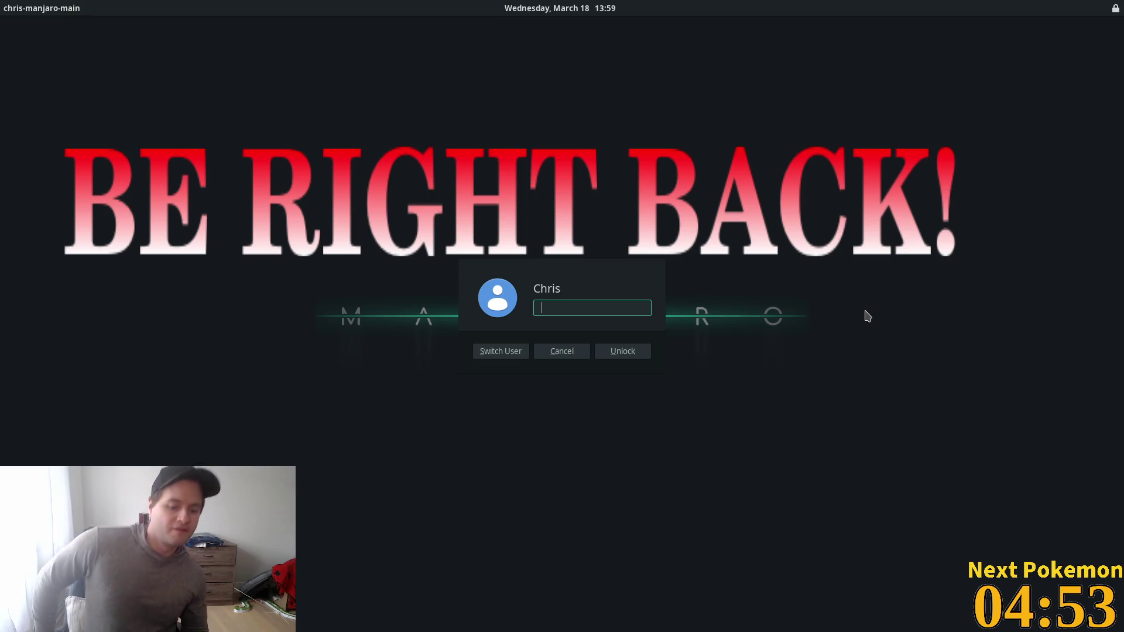
type("•••••••••••")
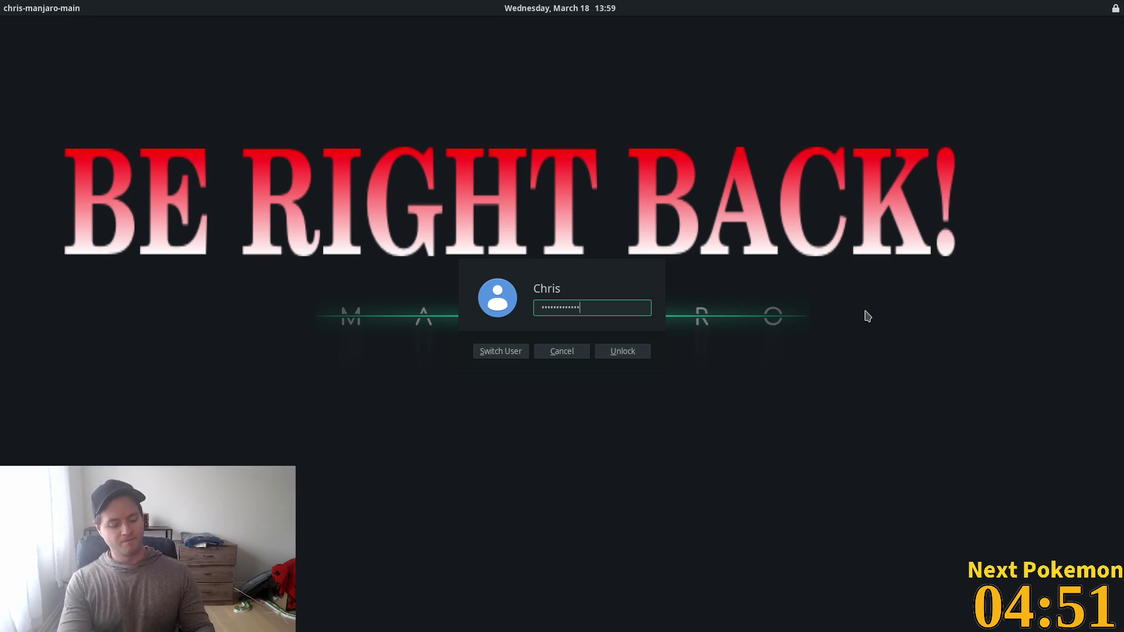
key("Return")
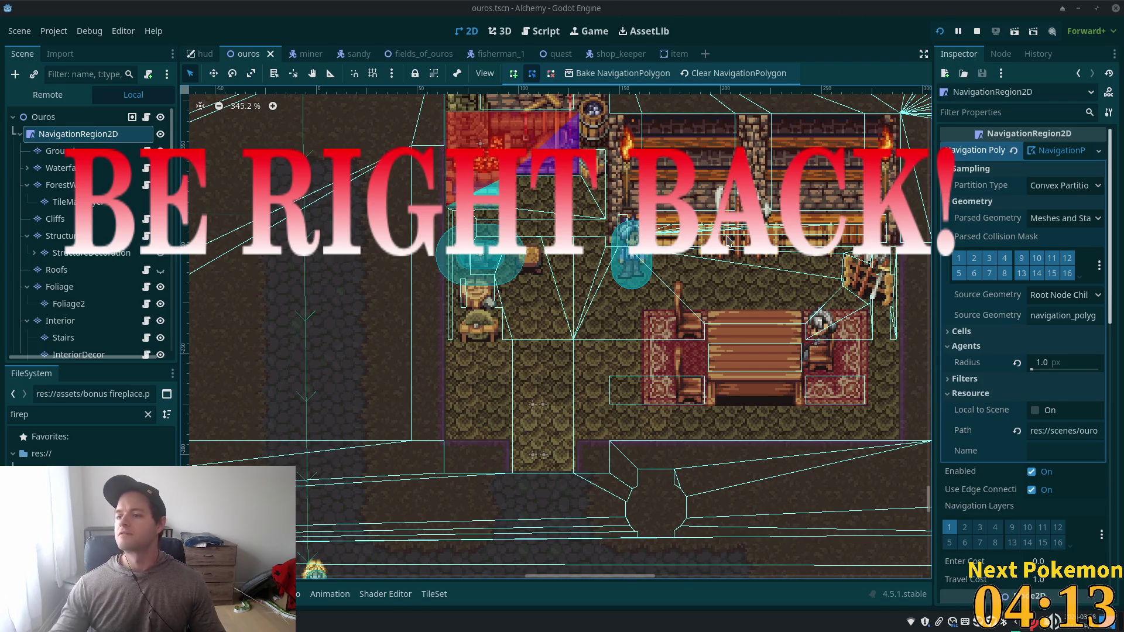
Step: Zoom out, pan over to the fireplace room, and zoom back in to about 345%
scroll(705, 199, "down", 9)
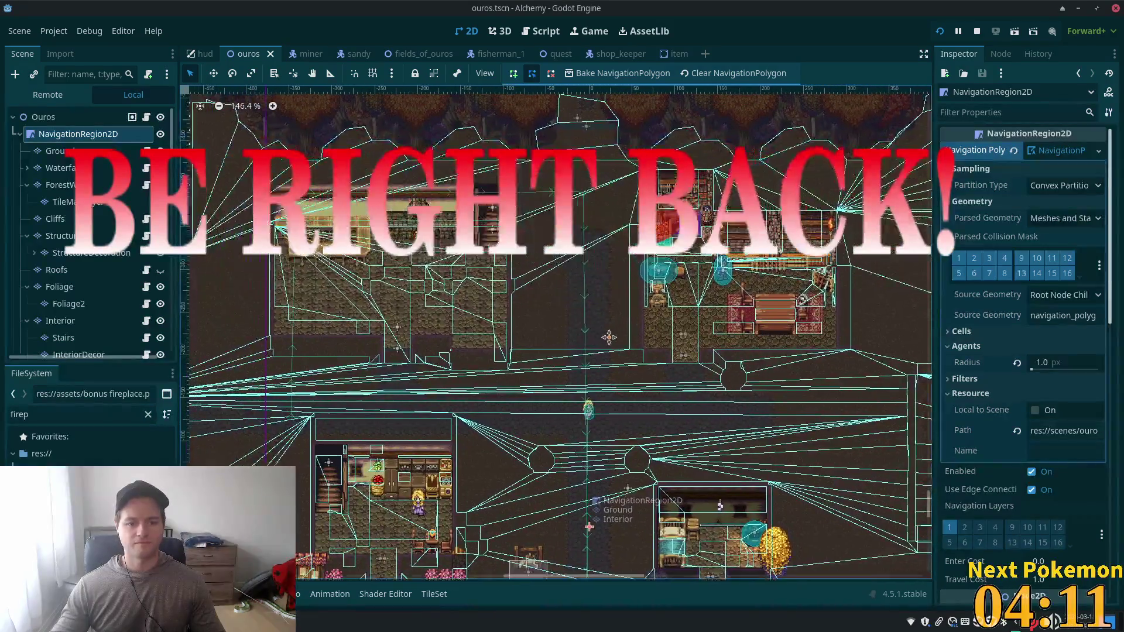
scroll(607, 335, "up", 6)
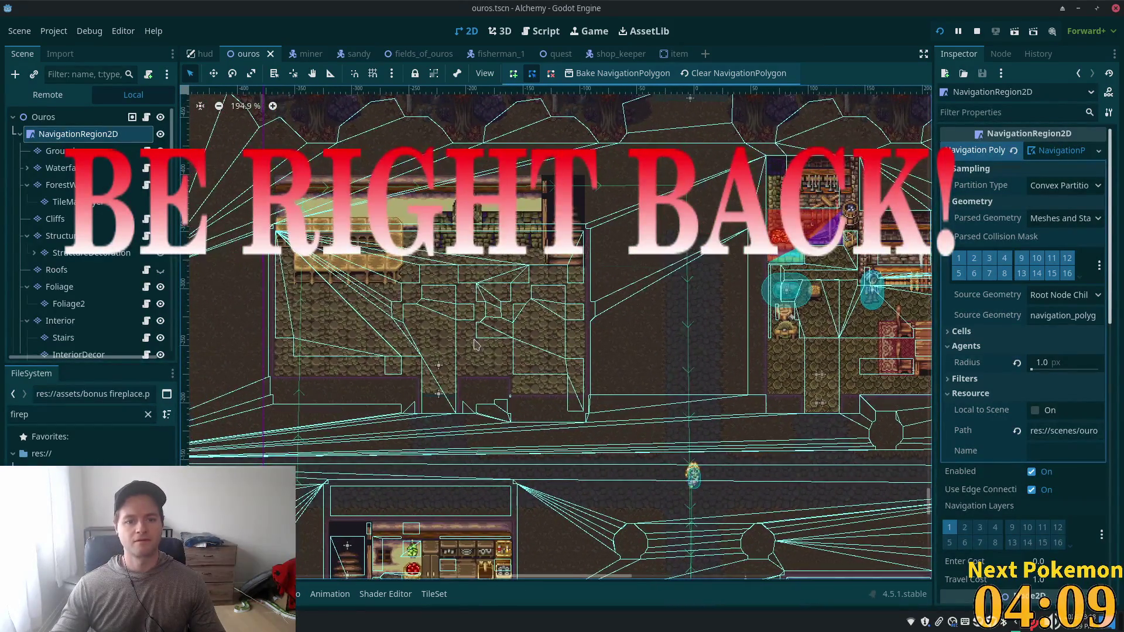
scroll(476, 344, "up", 2)
left_click_drag(725, 310, 837, 388)
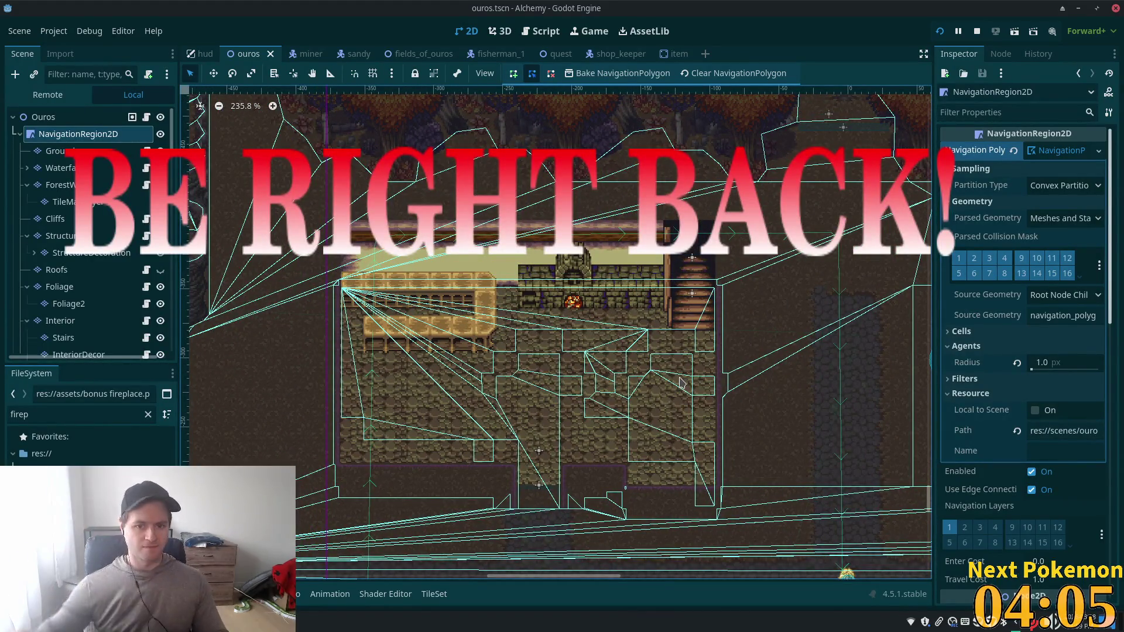
key("ctrl+equal")
key("ctrl+equal")
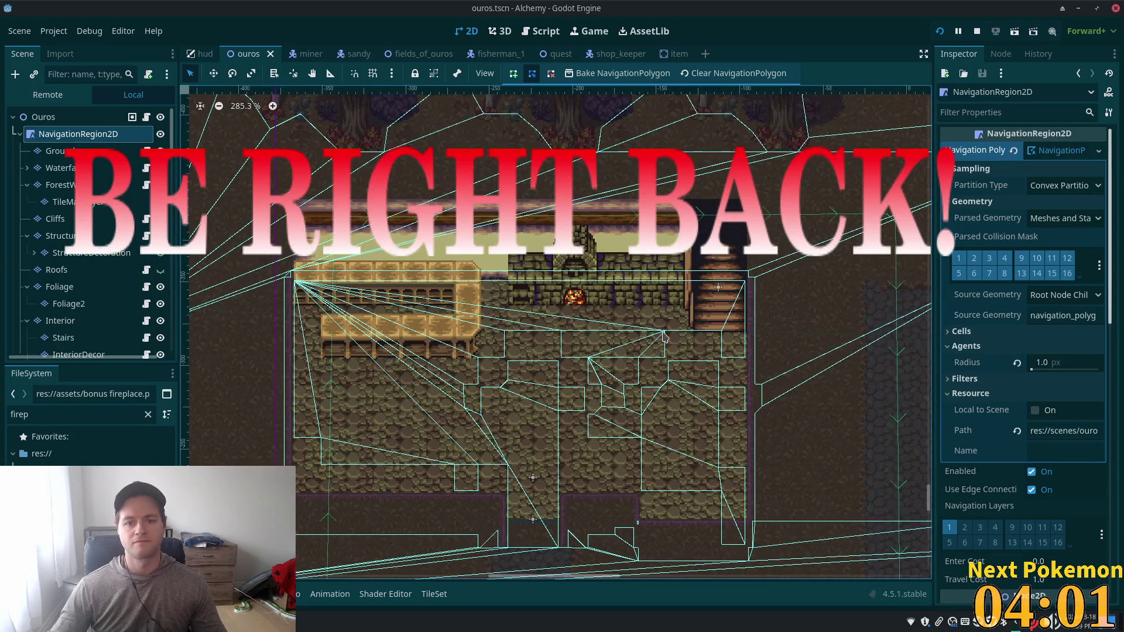
scroll(585, 296, "up", 2)
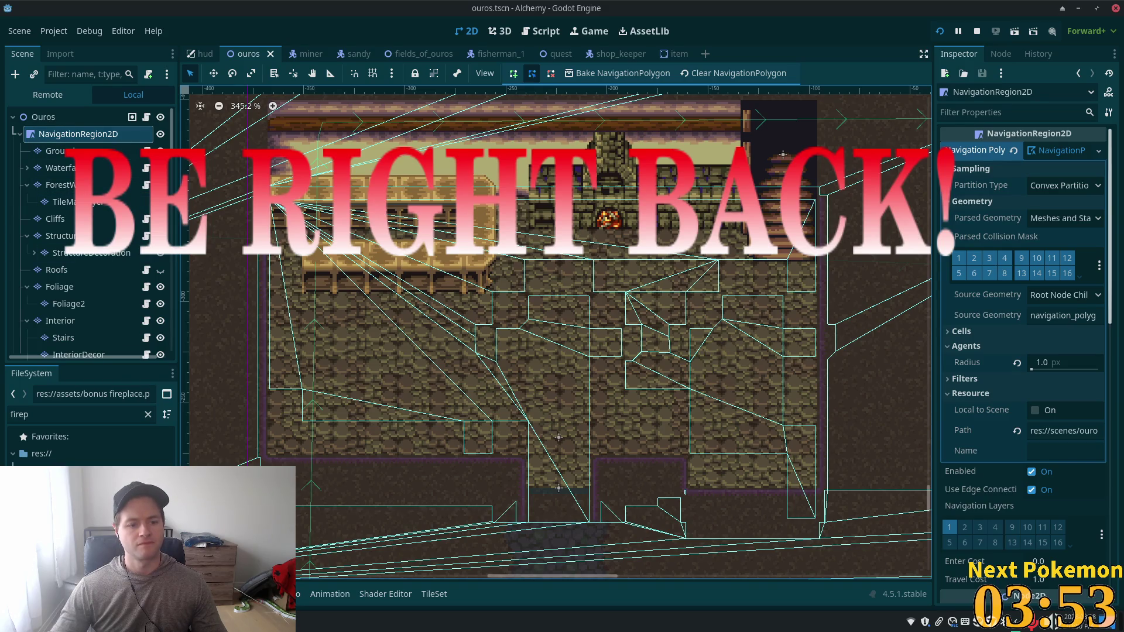
Step: In the TileSet editor, select only the first fireplace tile in the atlas
left_click(433, 594)
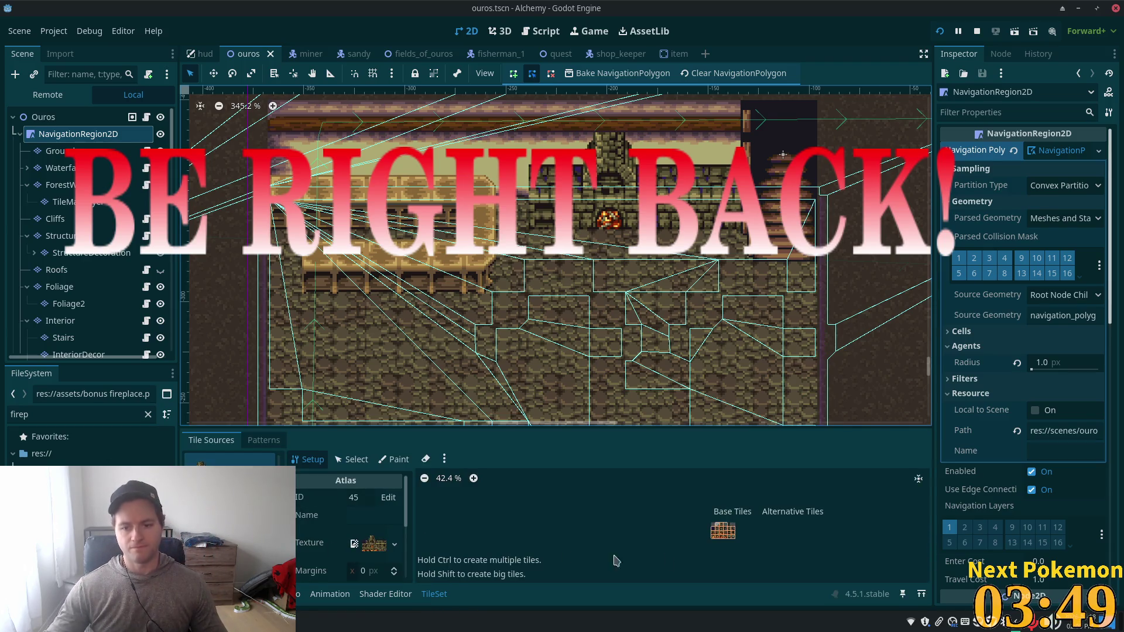
scroll(779, 557, "up", 5)
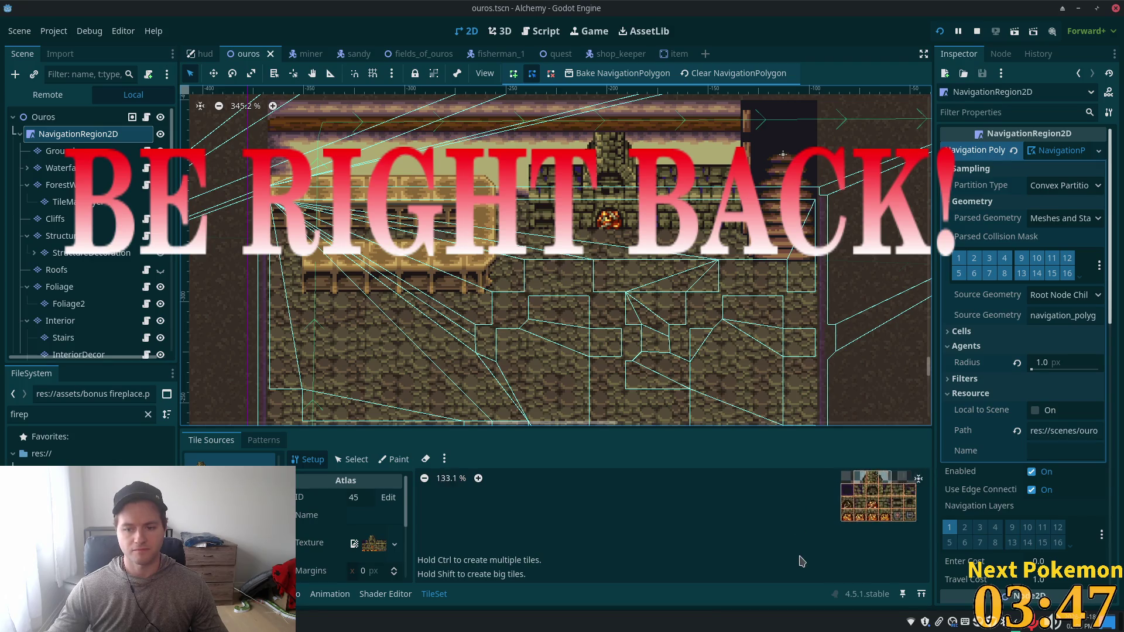
scroll(803, 562, "up", 2)
scroll(761, 568, "up", 2)
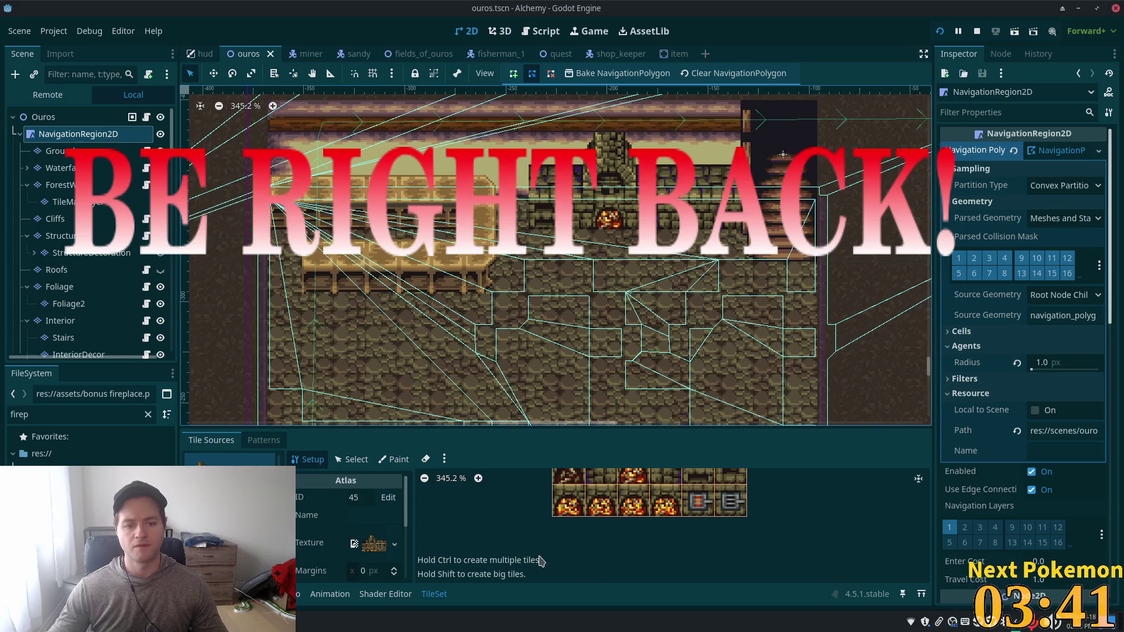
left_click(353, 461)
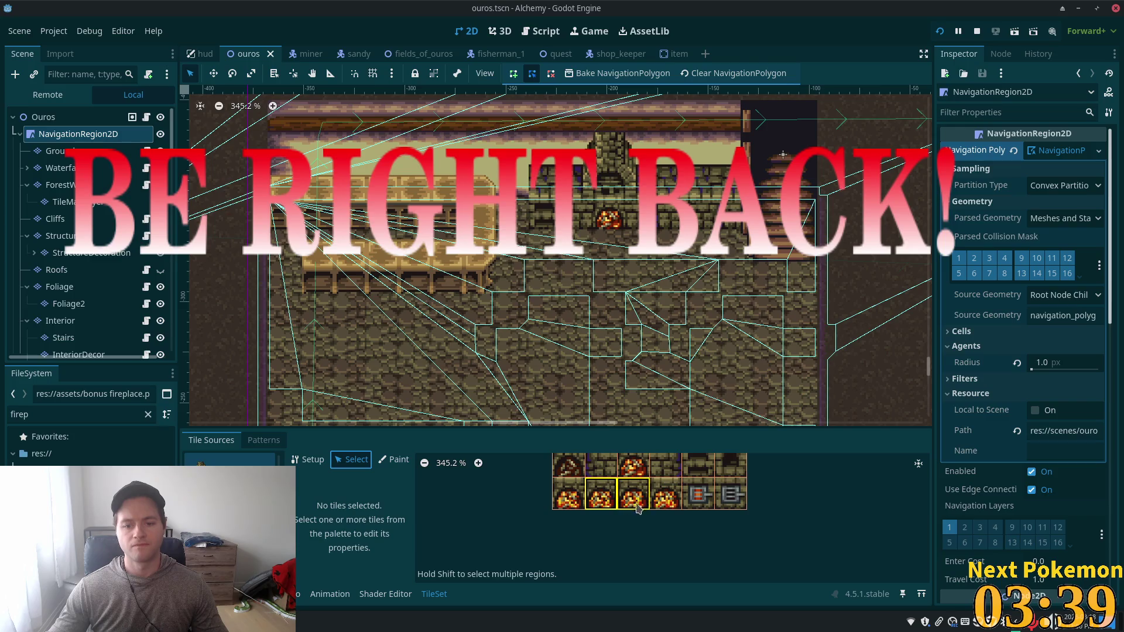
left_click(658, 510)
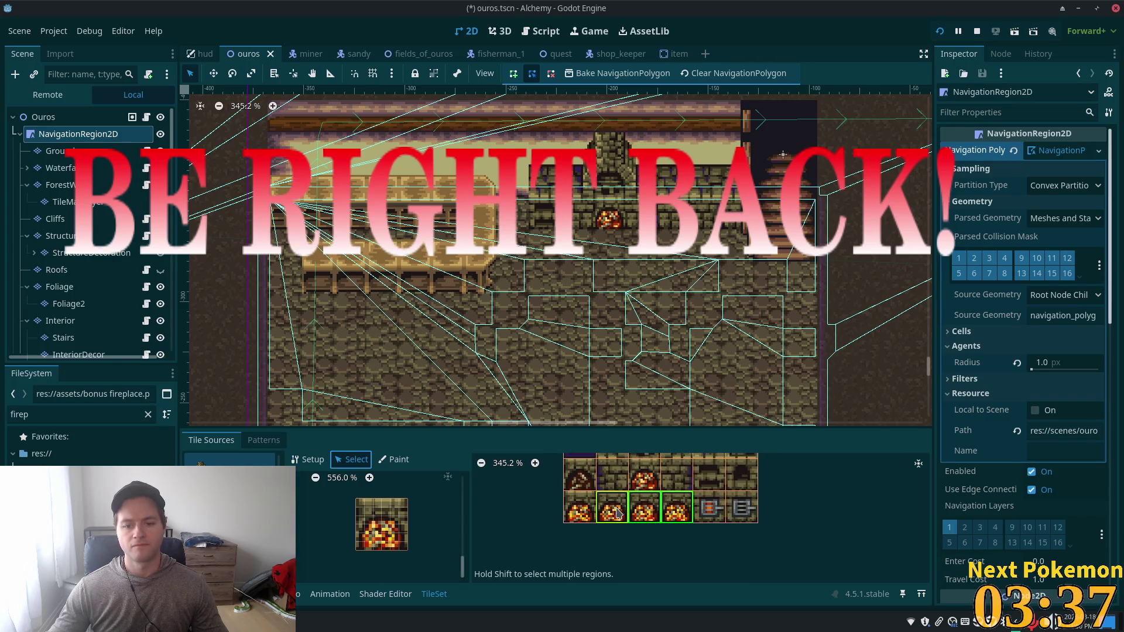
left_click(719, 583)
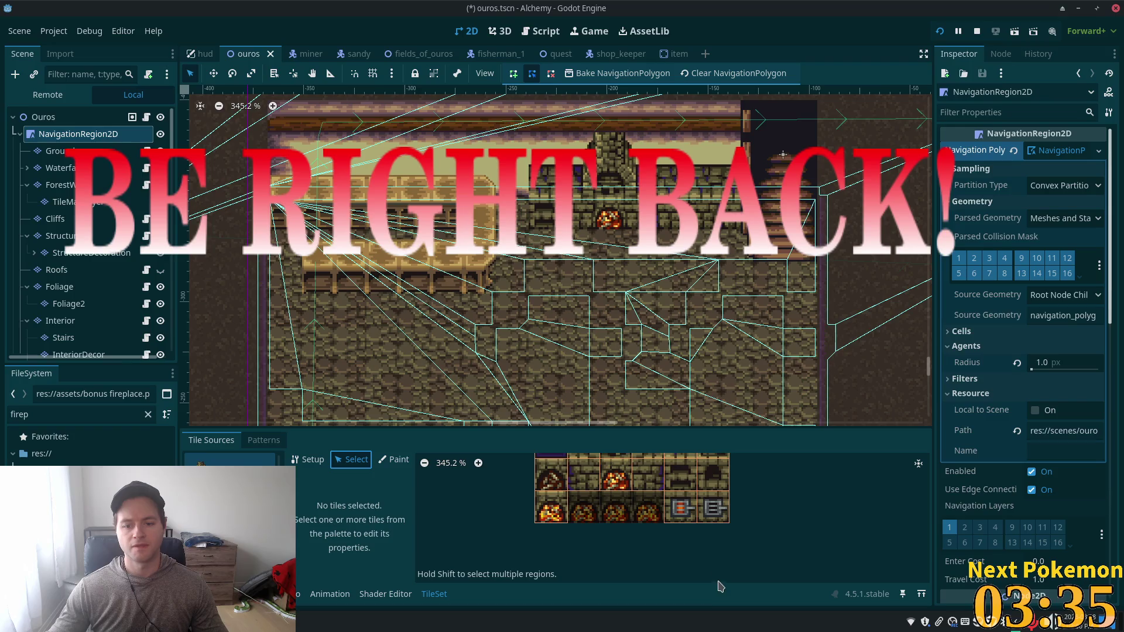
left_click(561, 504)
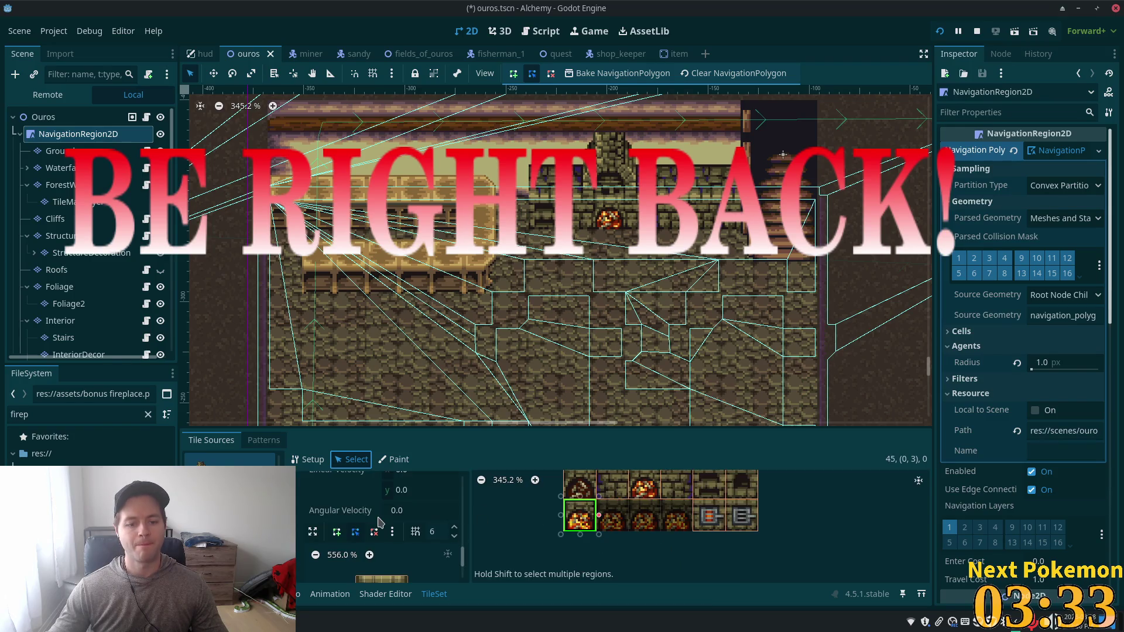
Step: Set the fireplace tile's animation columns to 4 and give it four animation frames
scroll(410, 518, "up", 5)
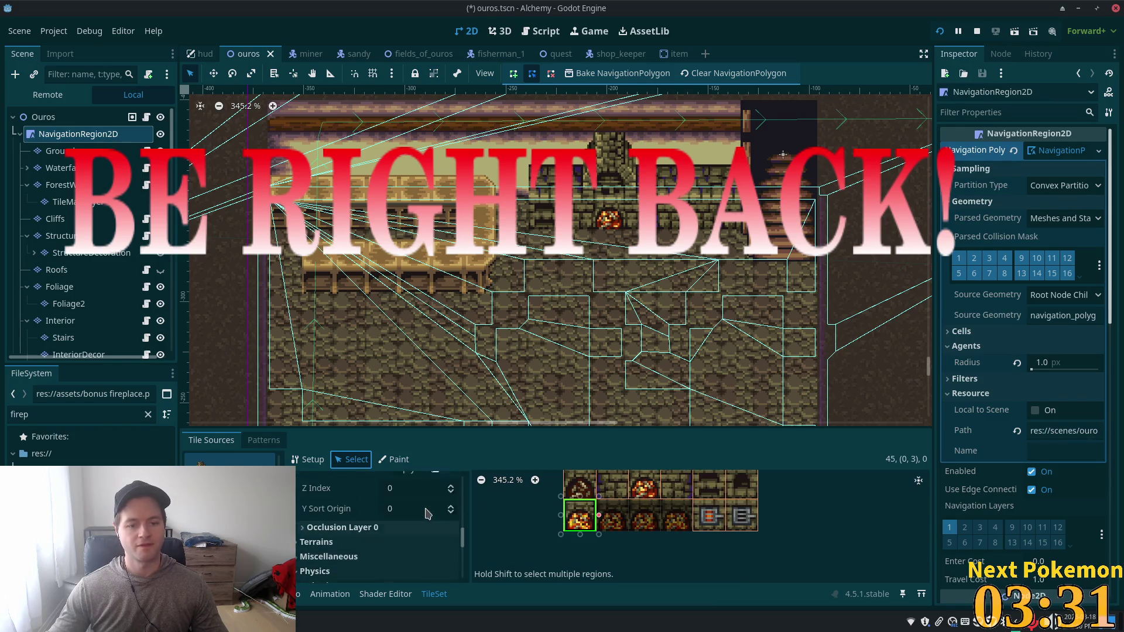
scroll(433, 518, "up", 5)
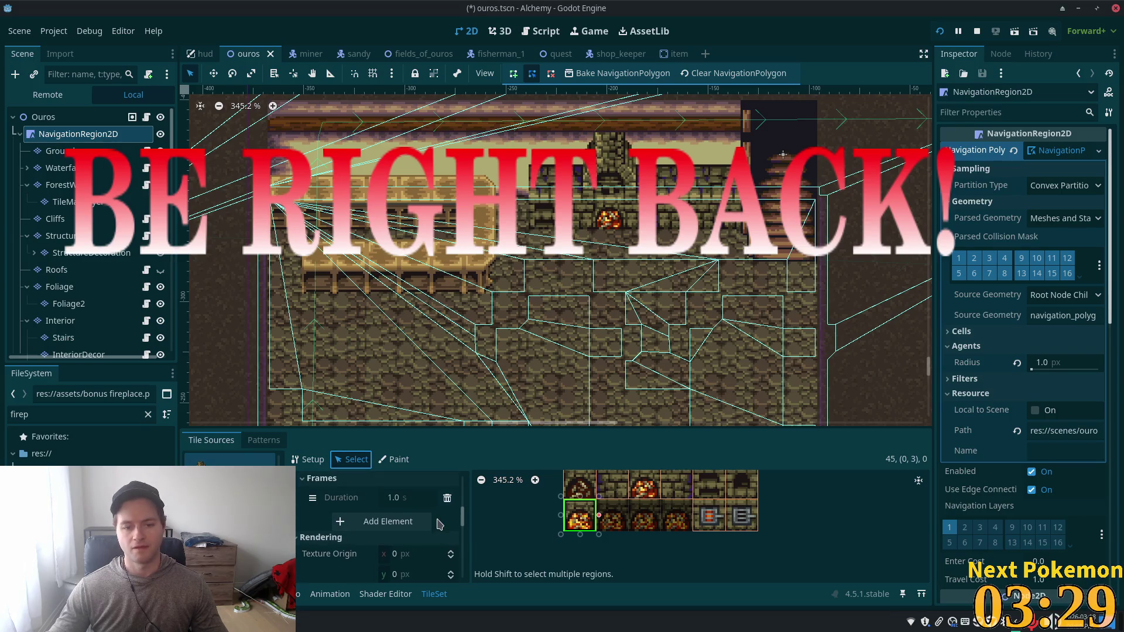
scroll(424, 494, "up", 4)
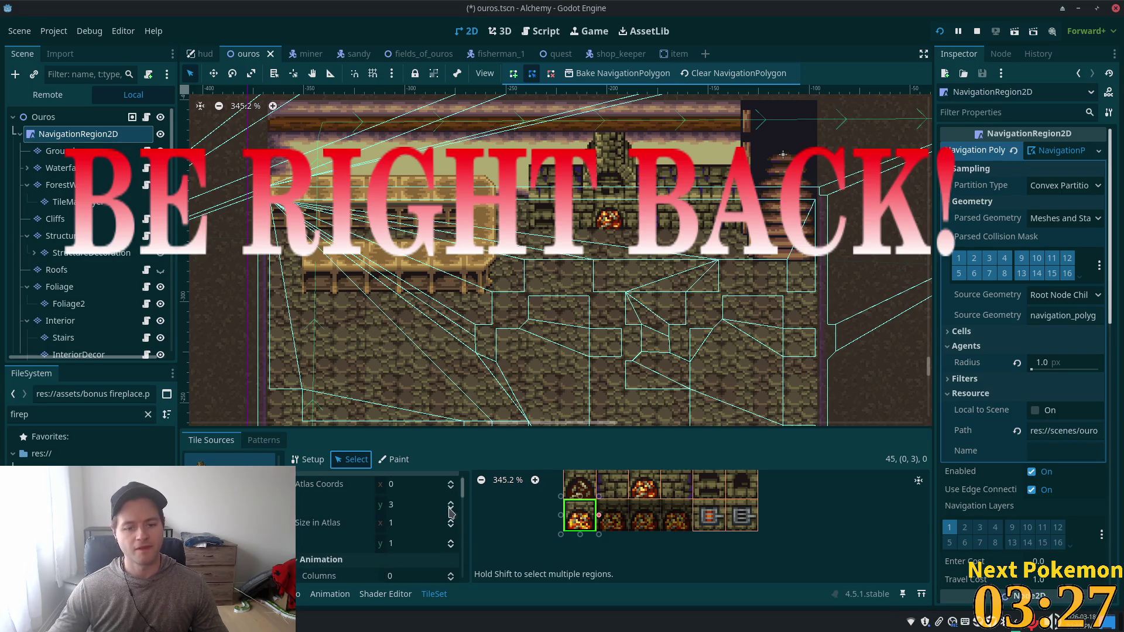
scroll(443, 521, "down", 3)
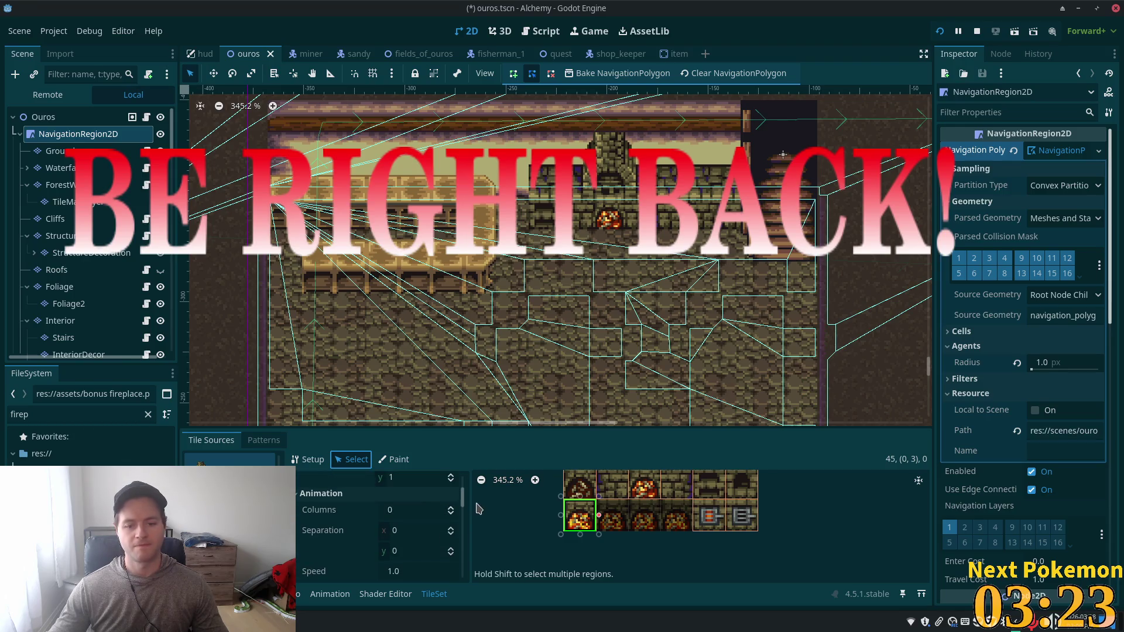
left_click(451, 509)
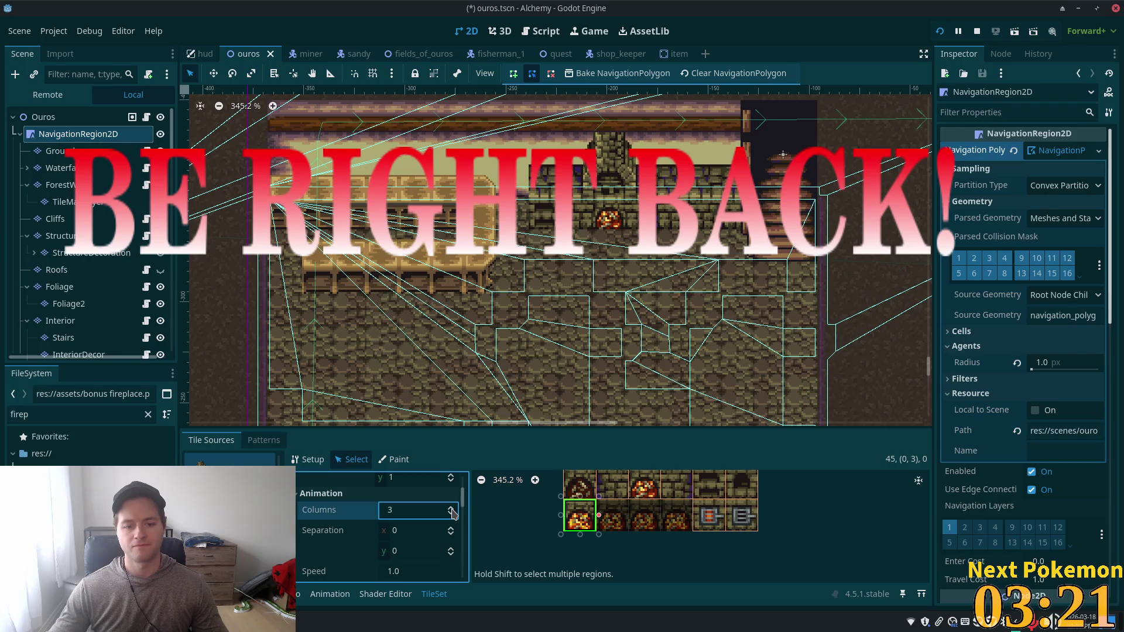
left_click(451, 508)
scroll(386, 515, "down", 1)
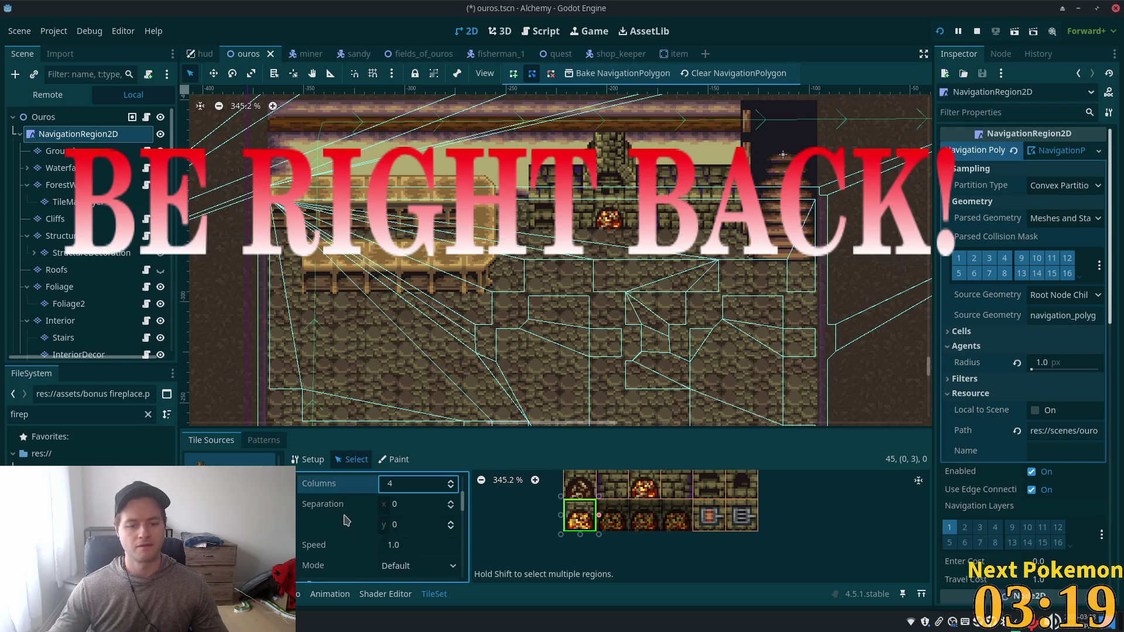
scroll(352, 521, "down", 3)
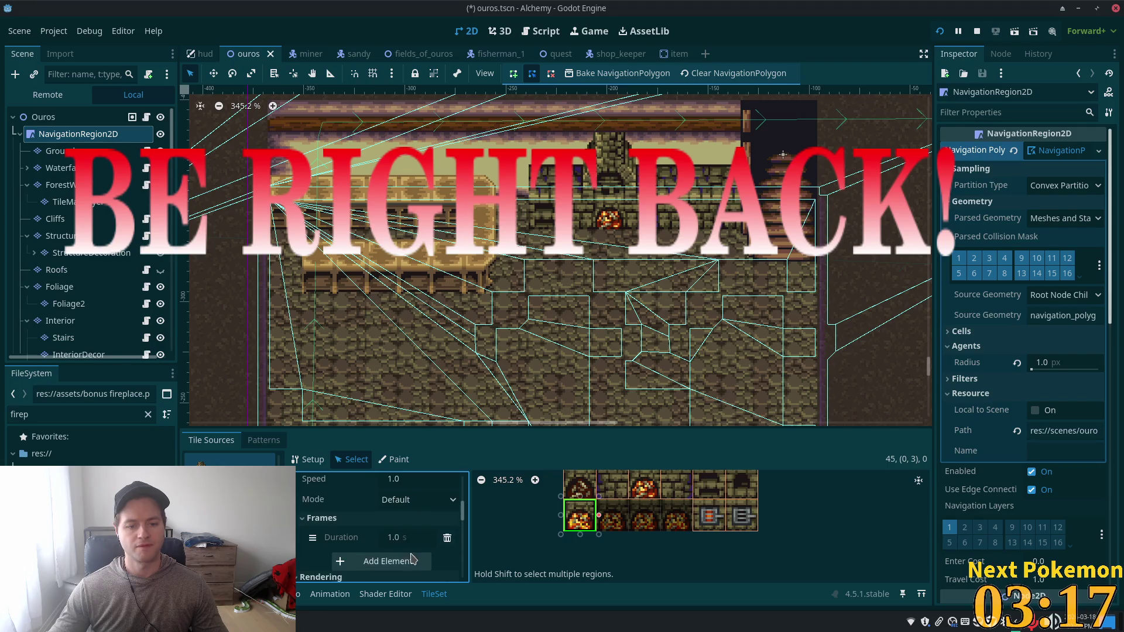
left_click(412, 560)
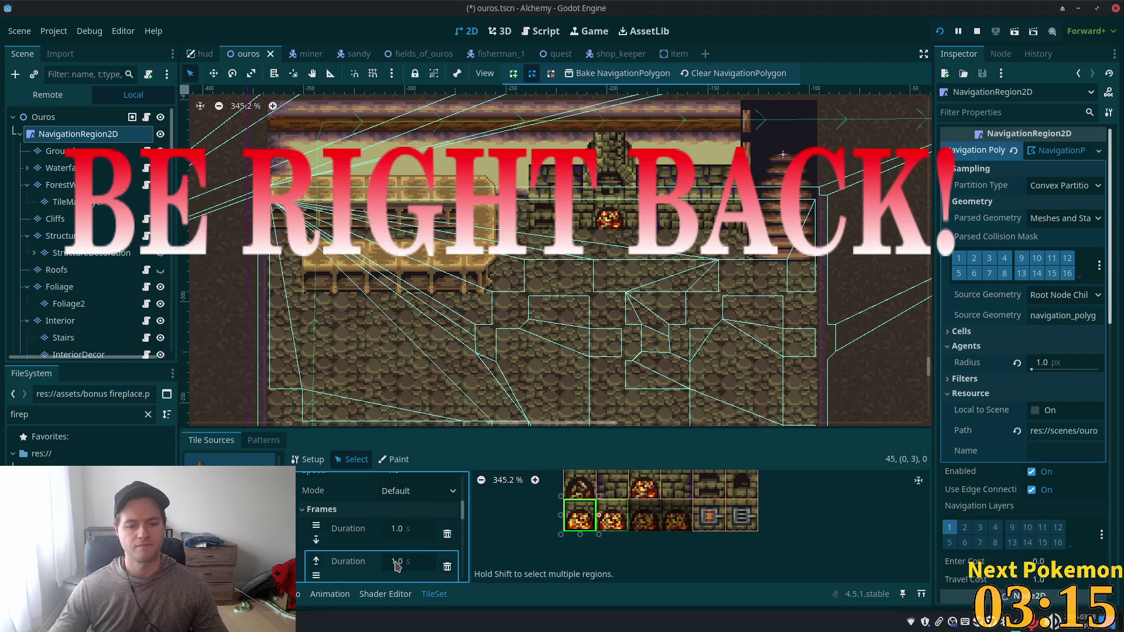
scroll(397, 563, "down", 1)
left_click(391, 568)
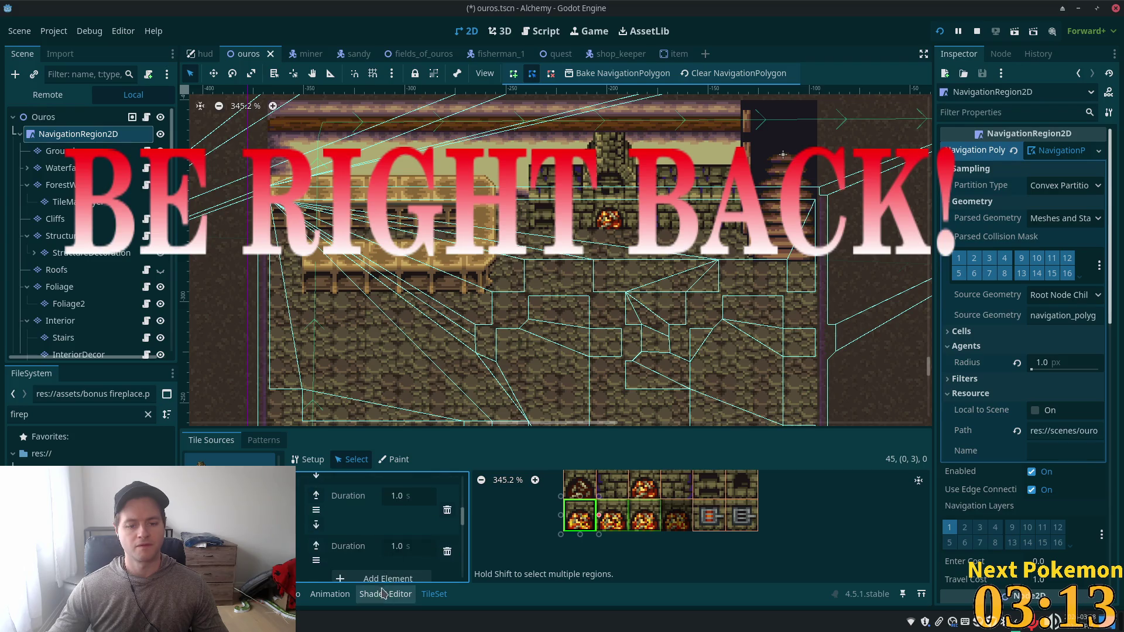
left_click(387, 578)
scroll(442, 549, "up", 5)
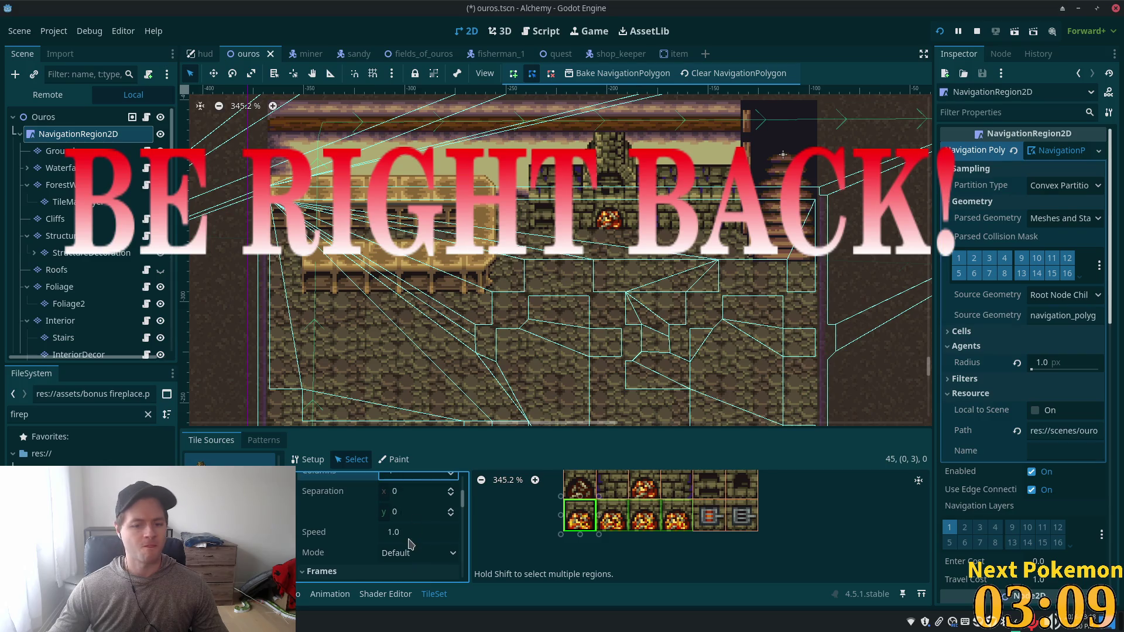
Step: Set the fire tile's animation speed to 3.0 and save the scene
left_click(435, 534)
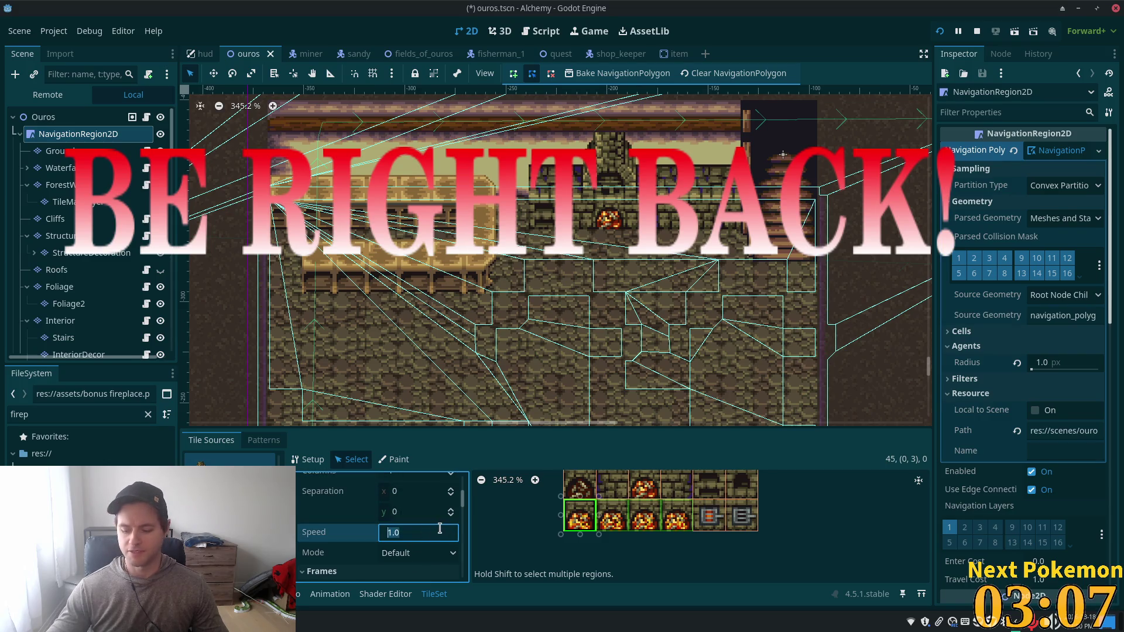
type("3")
key("Tab")
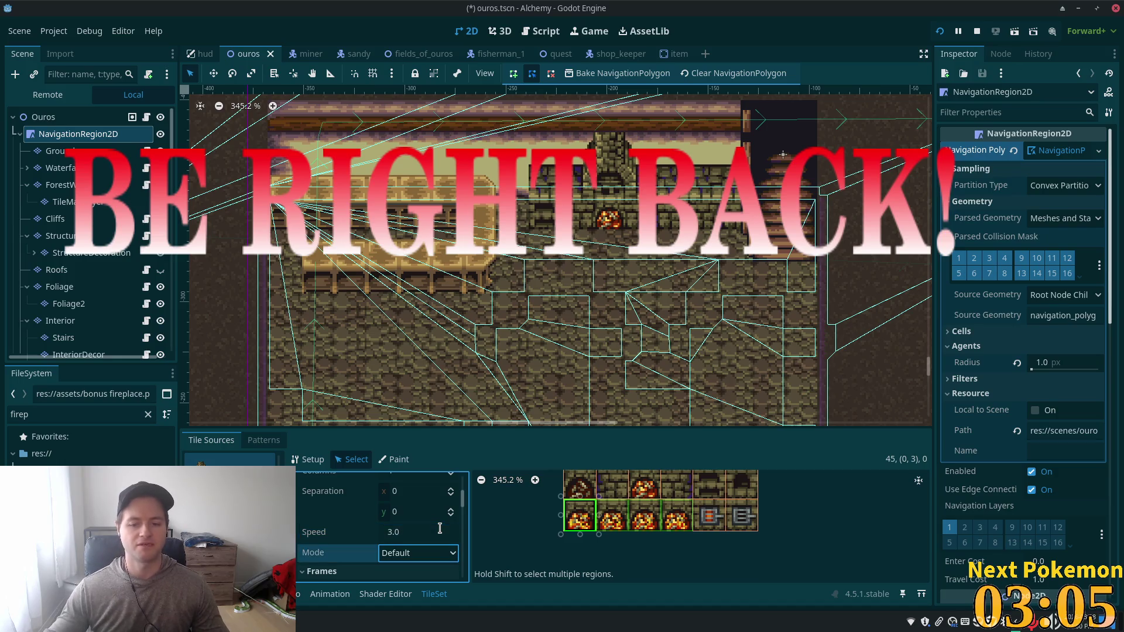
key("ctrl+s")
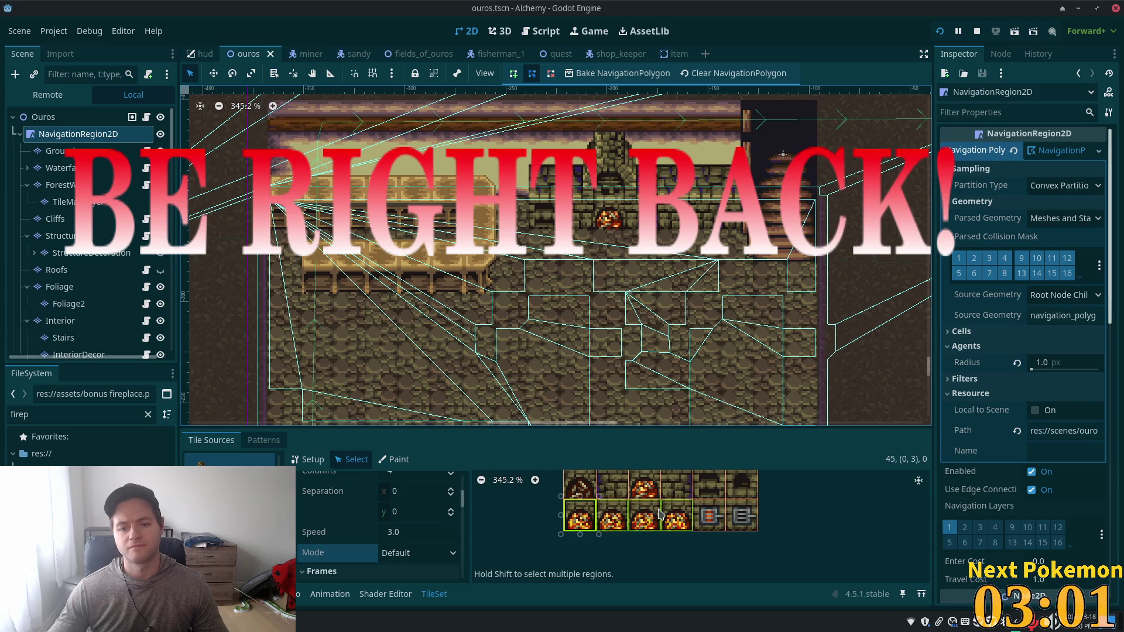
Step: Select the wall tile in the atlas top row and collapse the TileSet panel
scroll(659, 514, "down", 1)
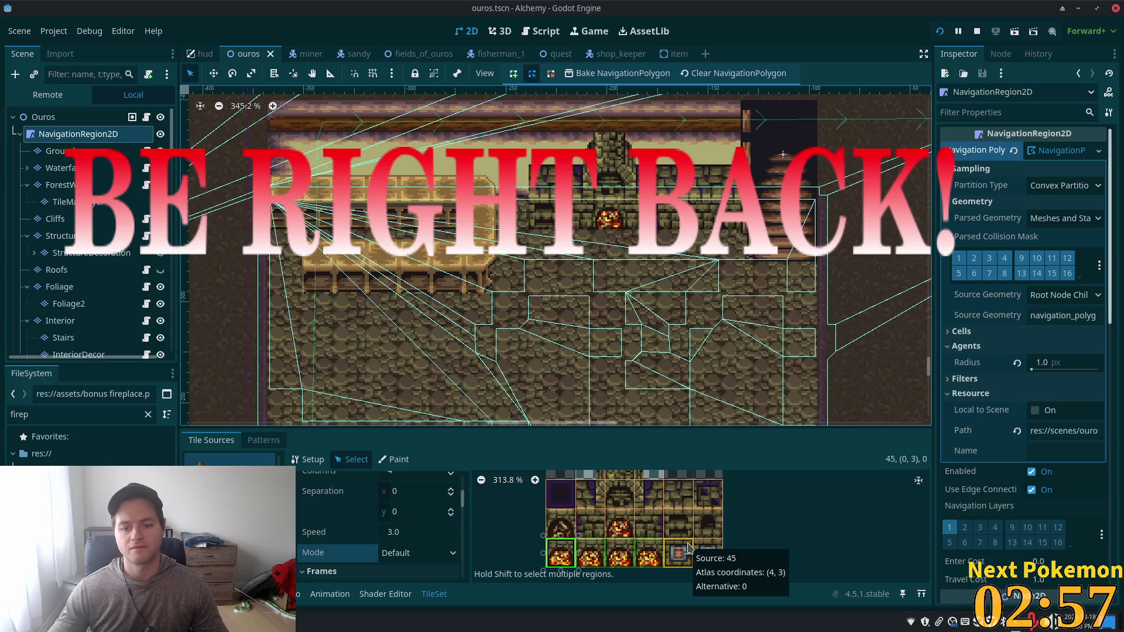
left_click(679, 494)
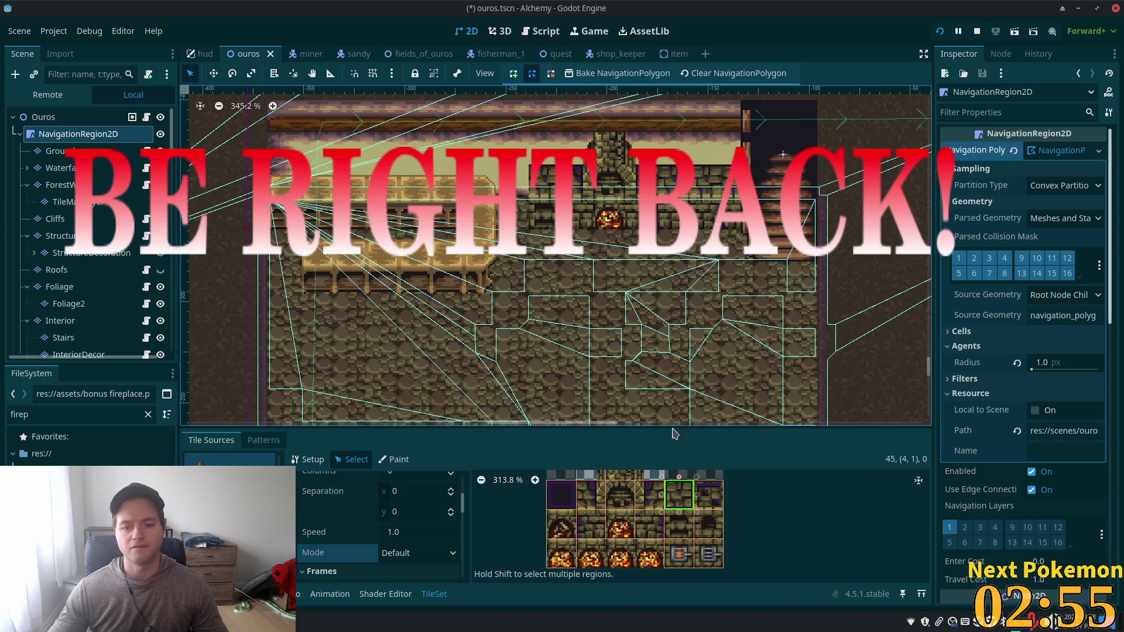
left_click(435, 595)
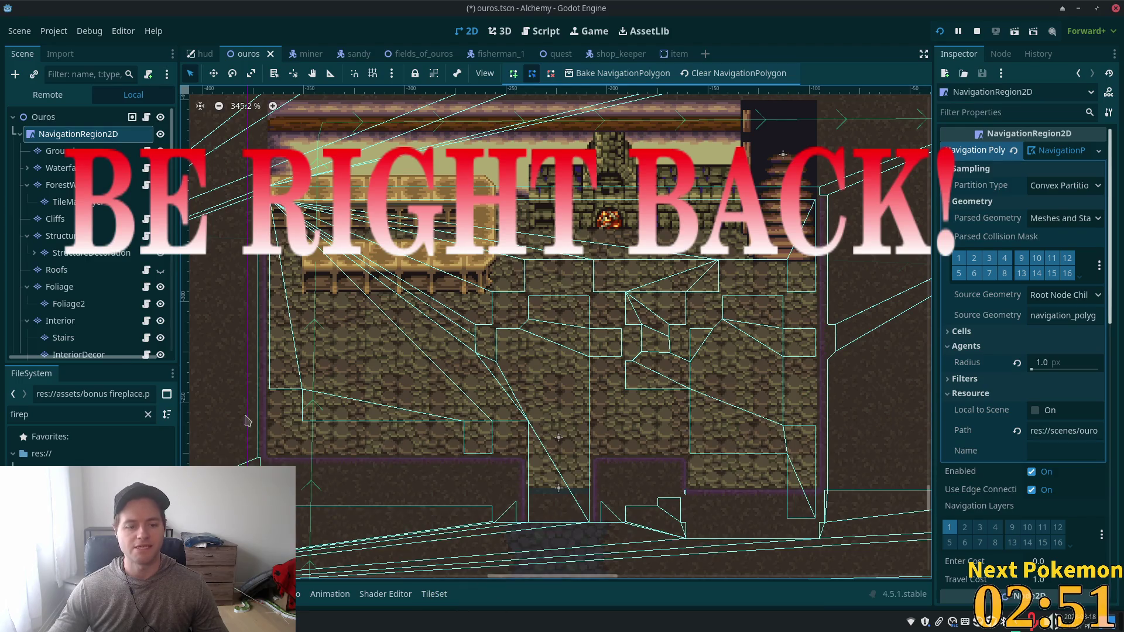
Step: Select the InteriorDecor layer, pick a wall tile from the palette, then save and launch the game
left_click(58, 151)
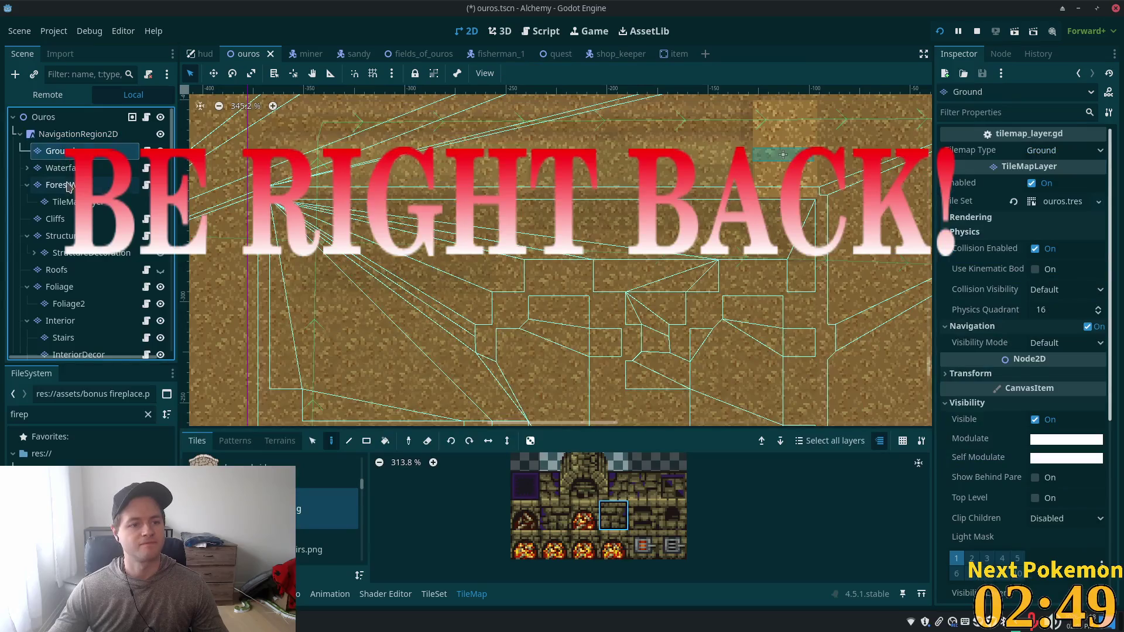
left_click(59, 235)
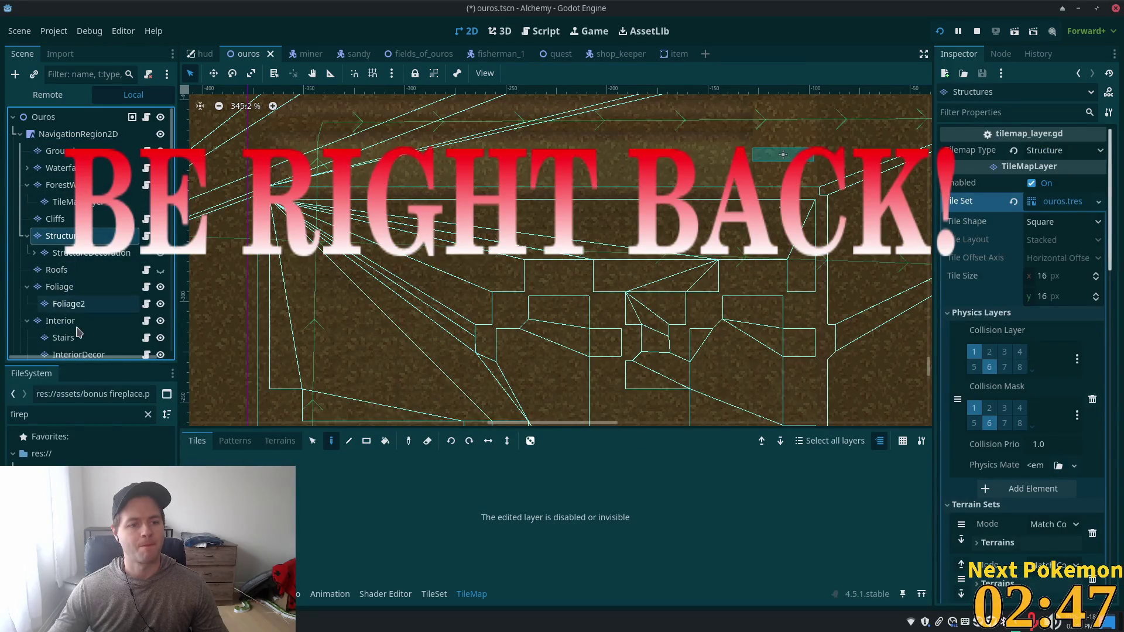
left_click(70, 321)
left_click(73, 354)
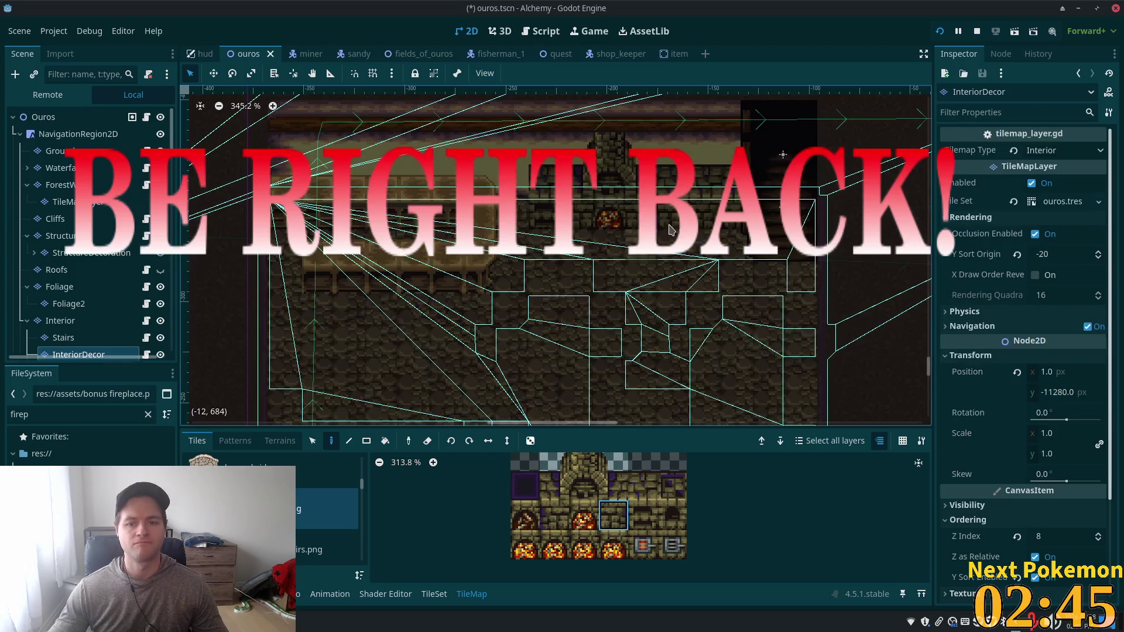
left_click(647, 488)
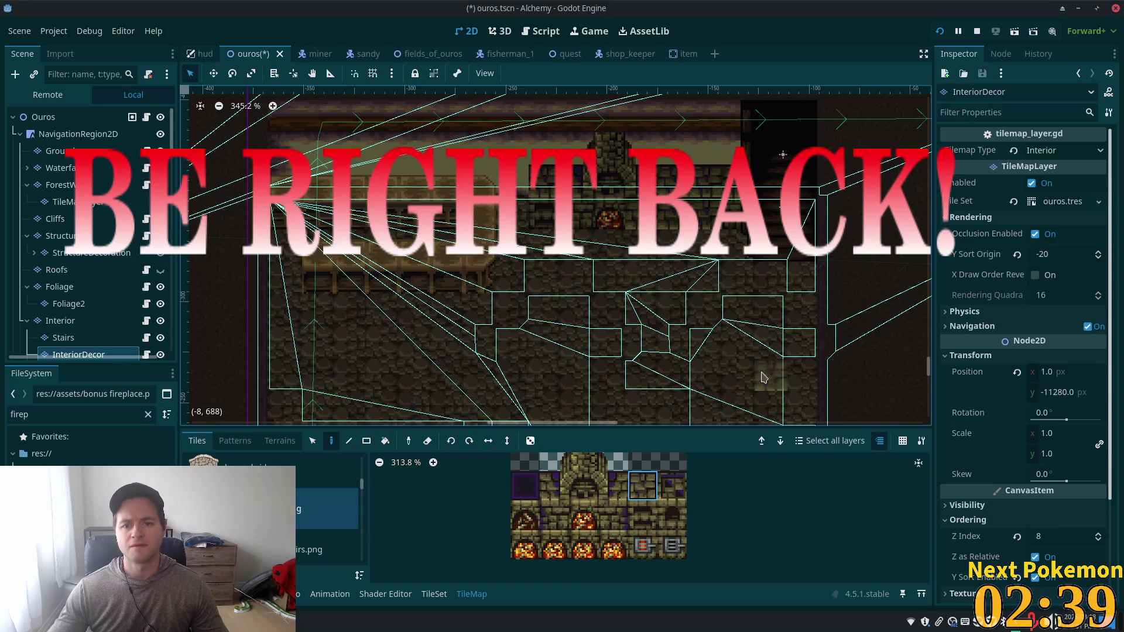
left_click(624, 522)
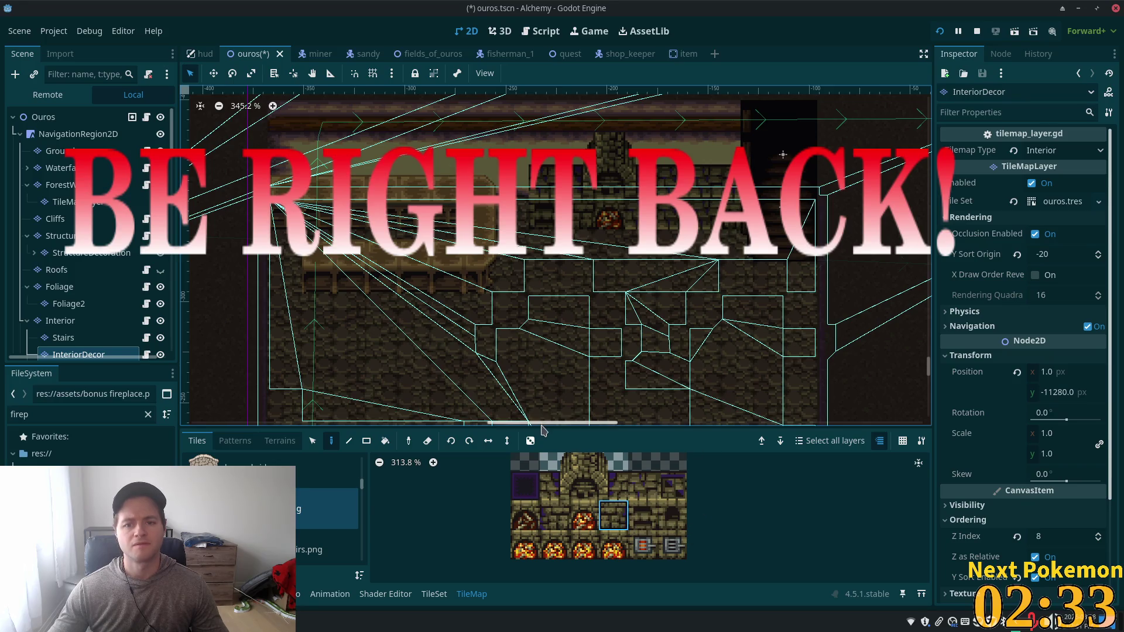
key("ctrl+s")
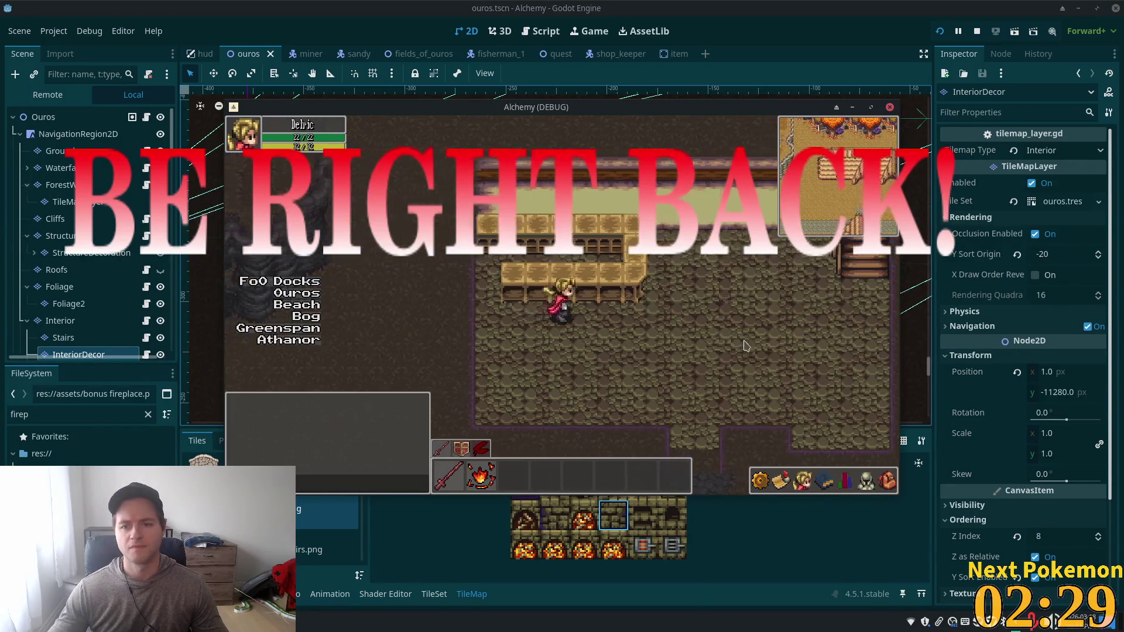
Step: Restart the game, walk the character toward the stairs and back, then stop it with F8
left_click(941, 32)
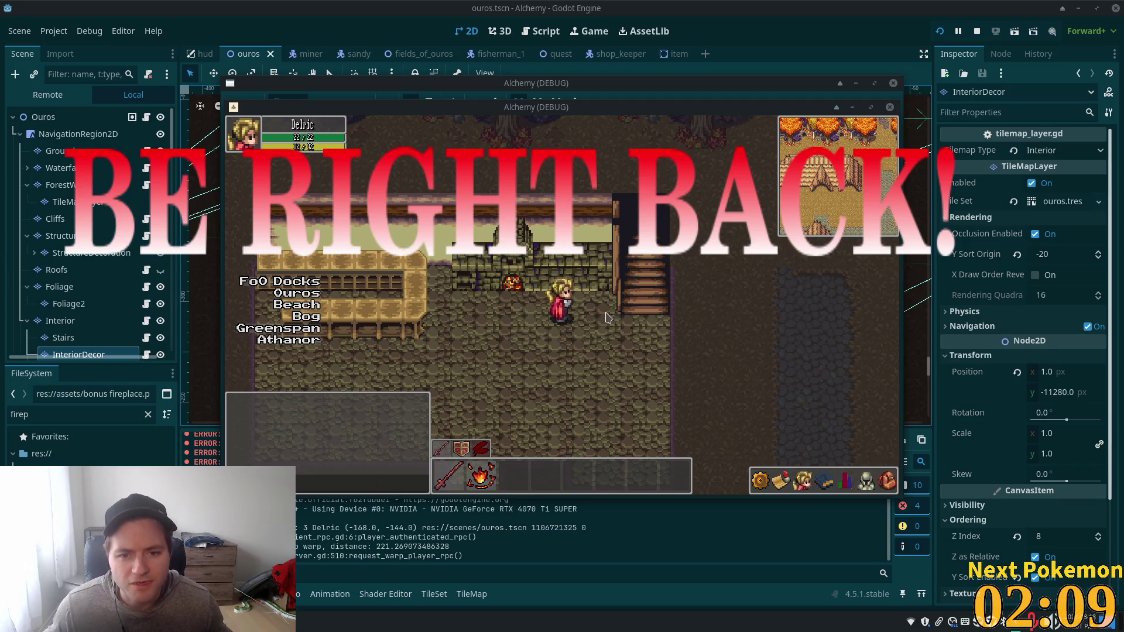
key("Right")
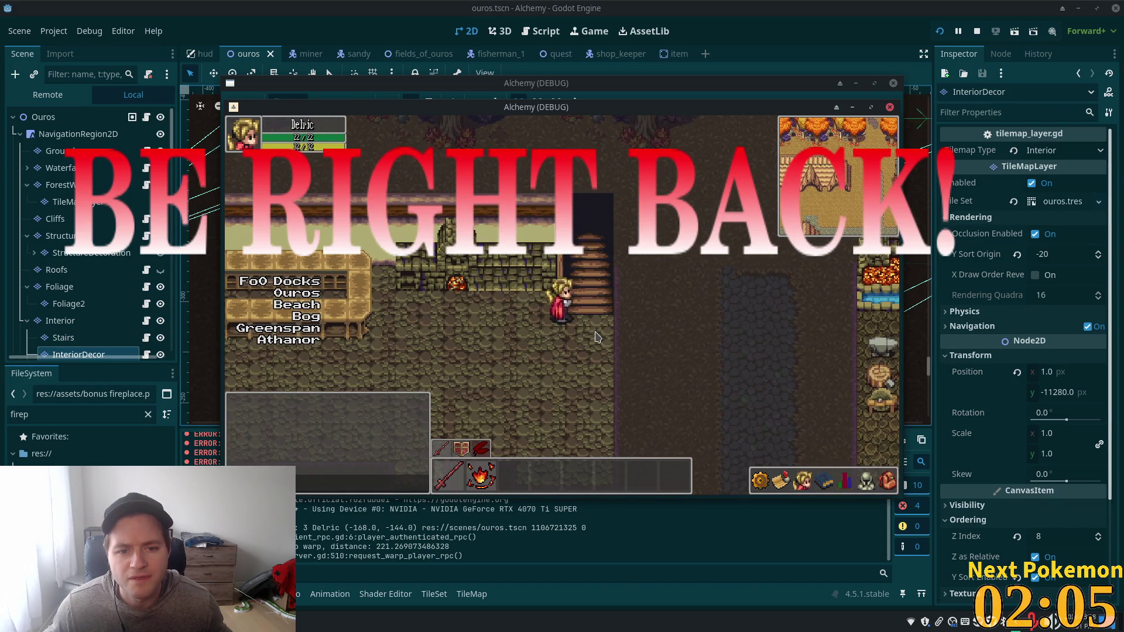
key("Left")
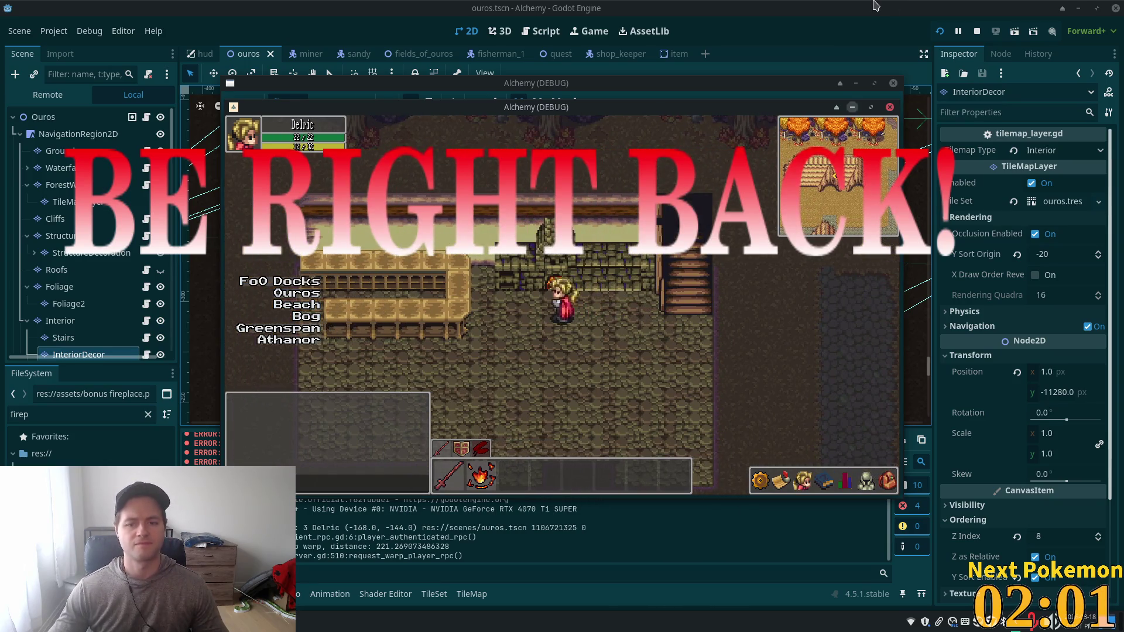
key("F8")
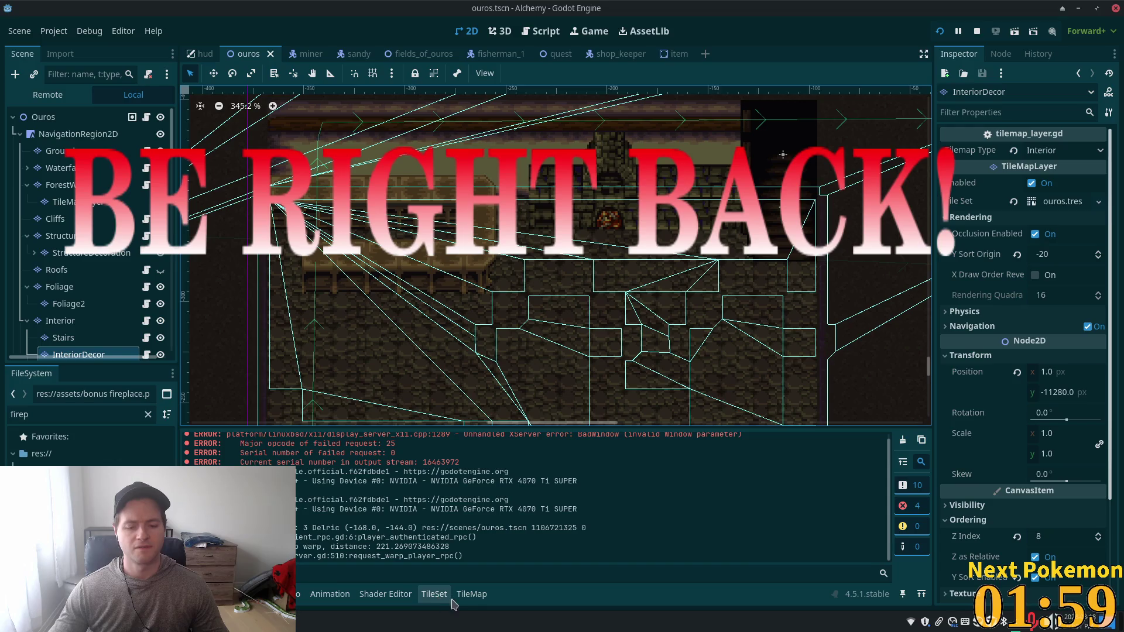
Step: On the InteriorDecor layer, paint the plain wall tile beside the fireplace
left_click(64, 320)
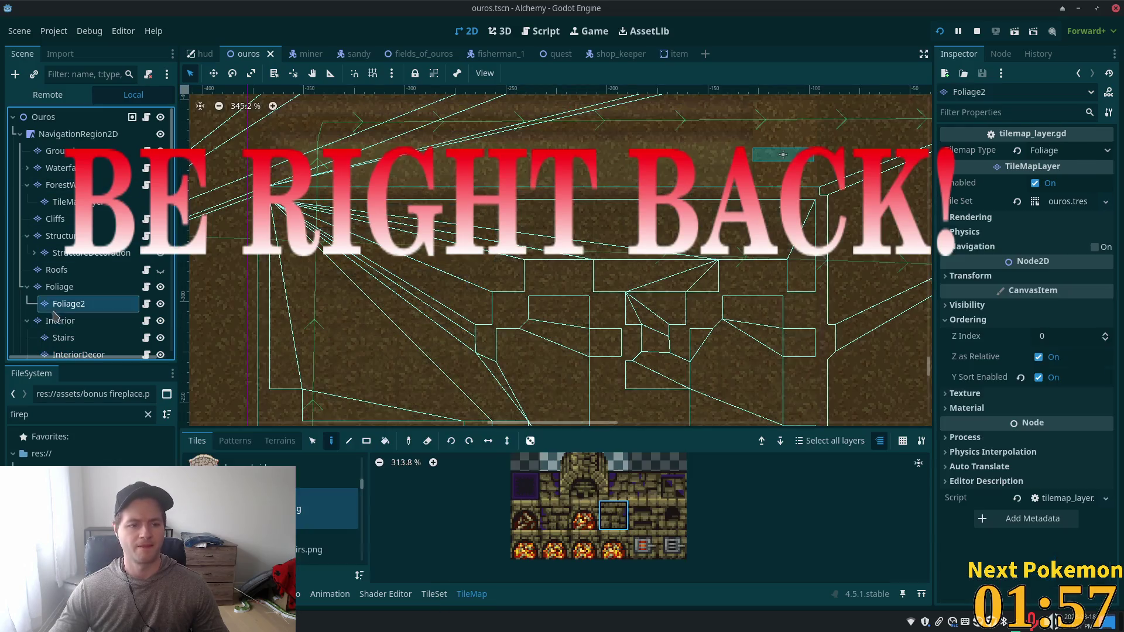
left_click(62, 355)
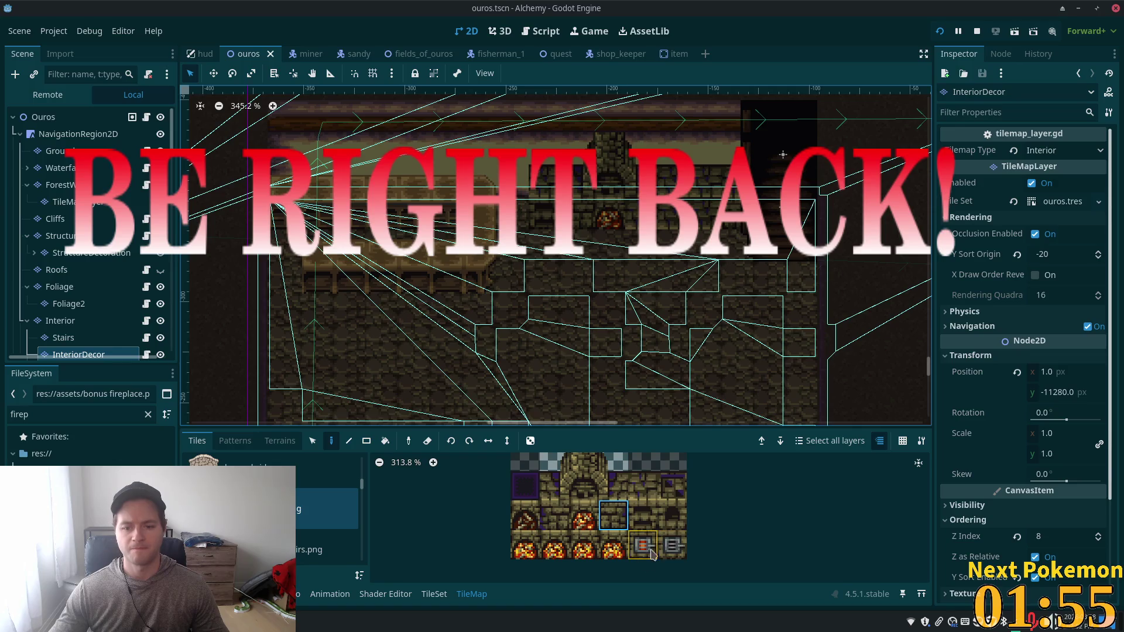
left_click(583, 516)
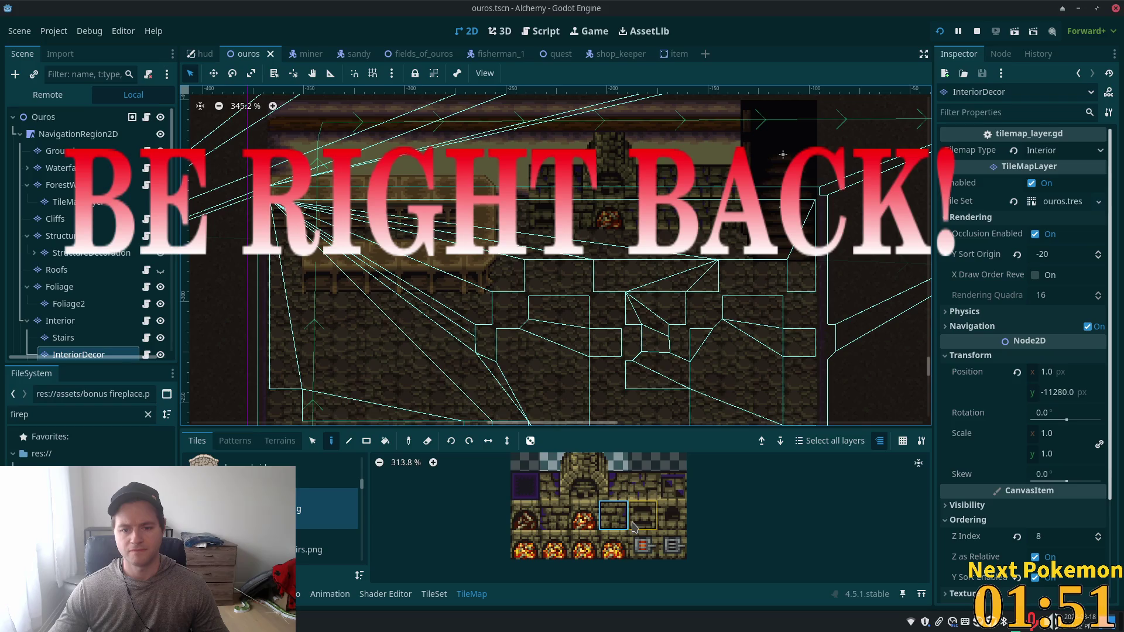
scroll(634, 525, "down", 1)
scroll(737, 516, "up", 1)
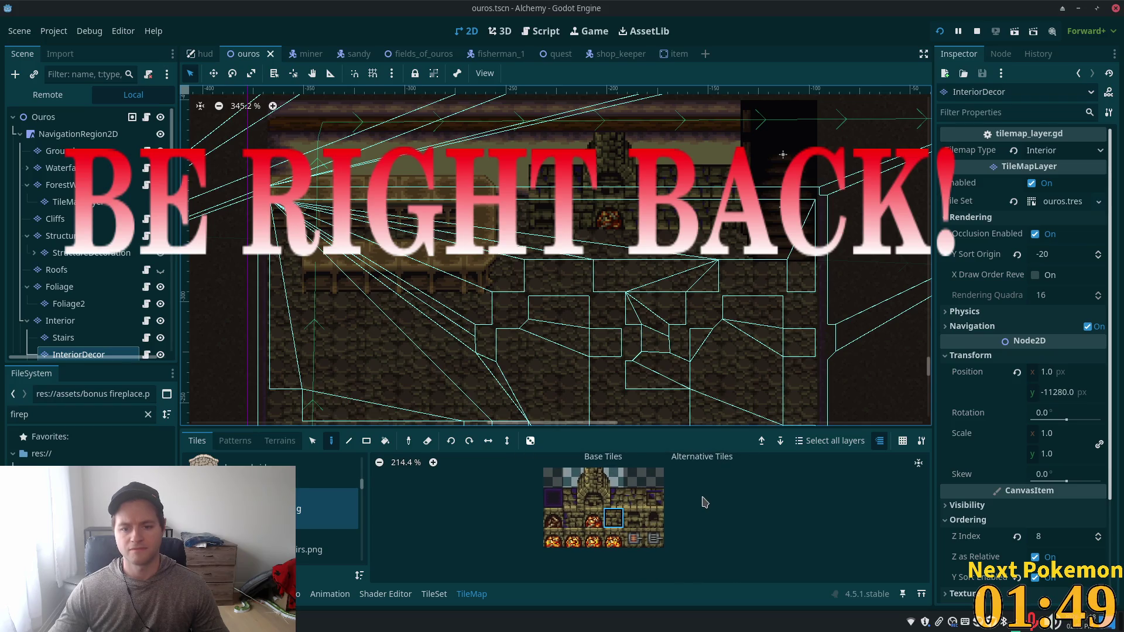
scroll(686, 498, "down", 1)
scroll(687, 499, "up", 1)
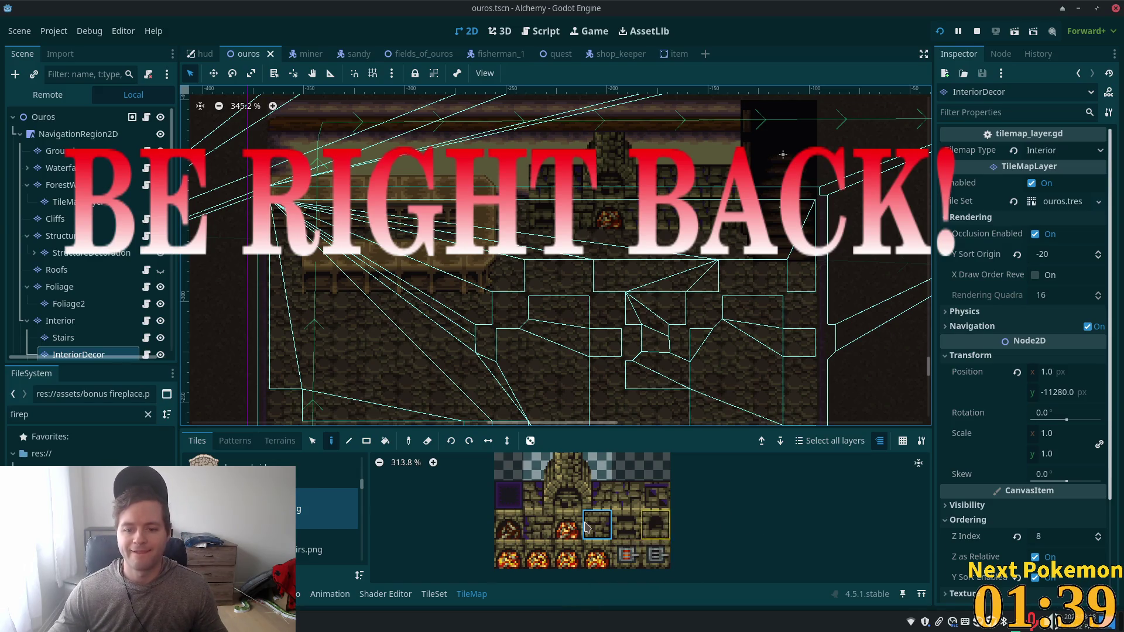
left_click(607, 528)
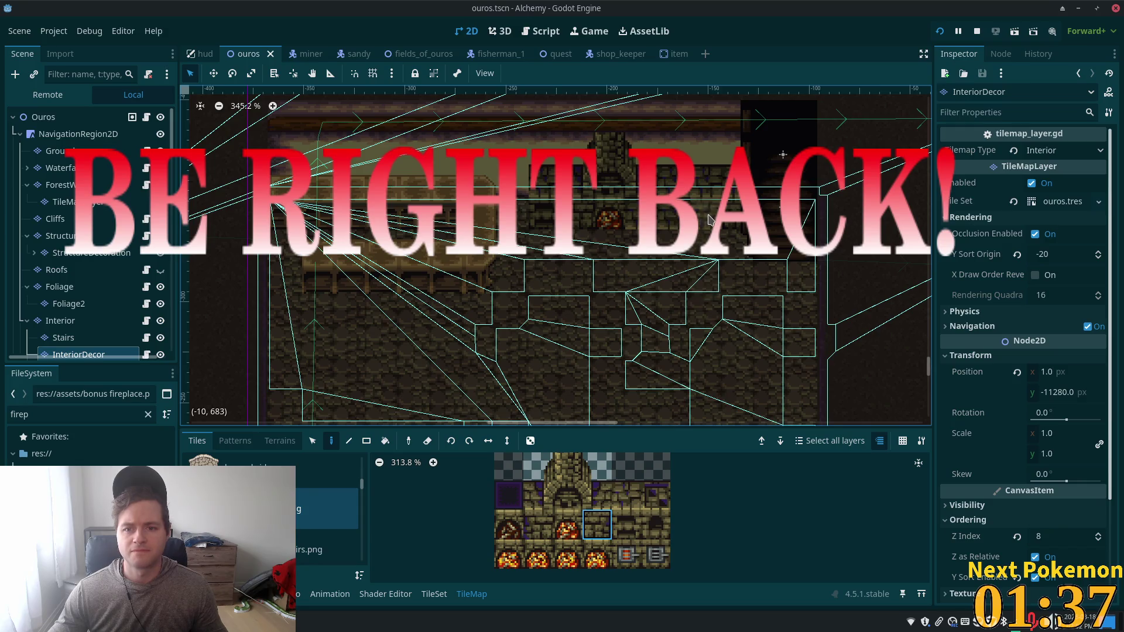
left_click(665, 227)
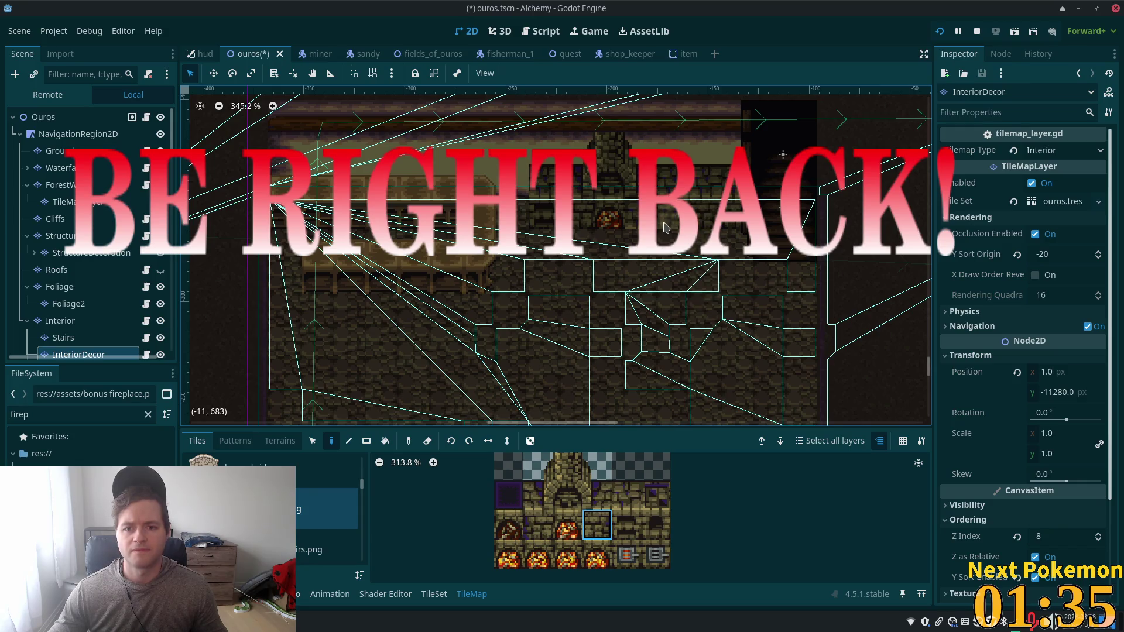
Step: Centre the view with F and zoom out and back in to inspect the painted wall
key("f")
scroll(626, 244, "down", 4)
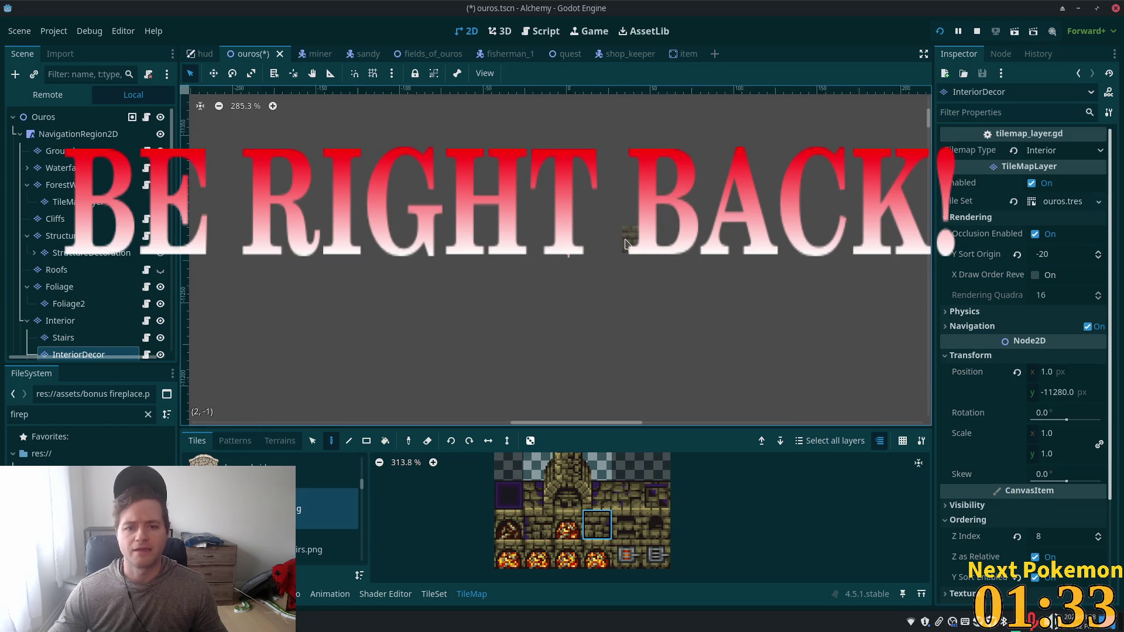
scroll(625, 243, "down", 10)
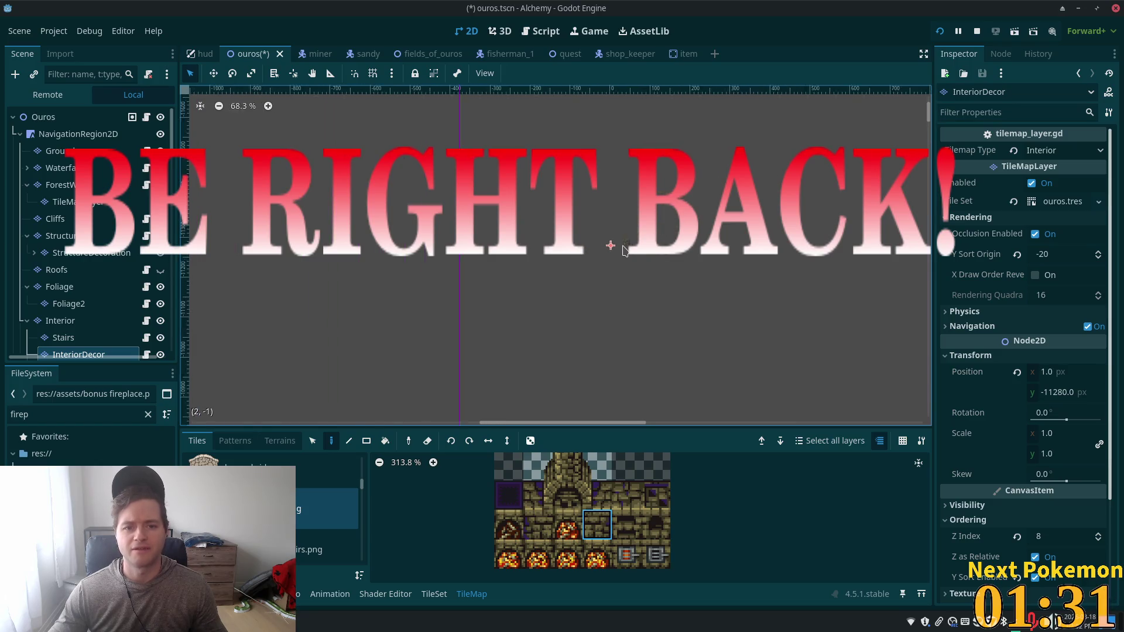
scroll(622, 252, "down", 10)
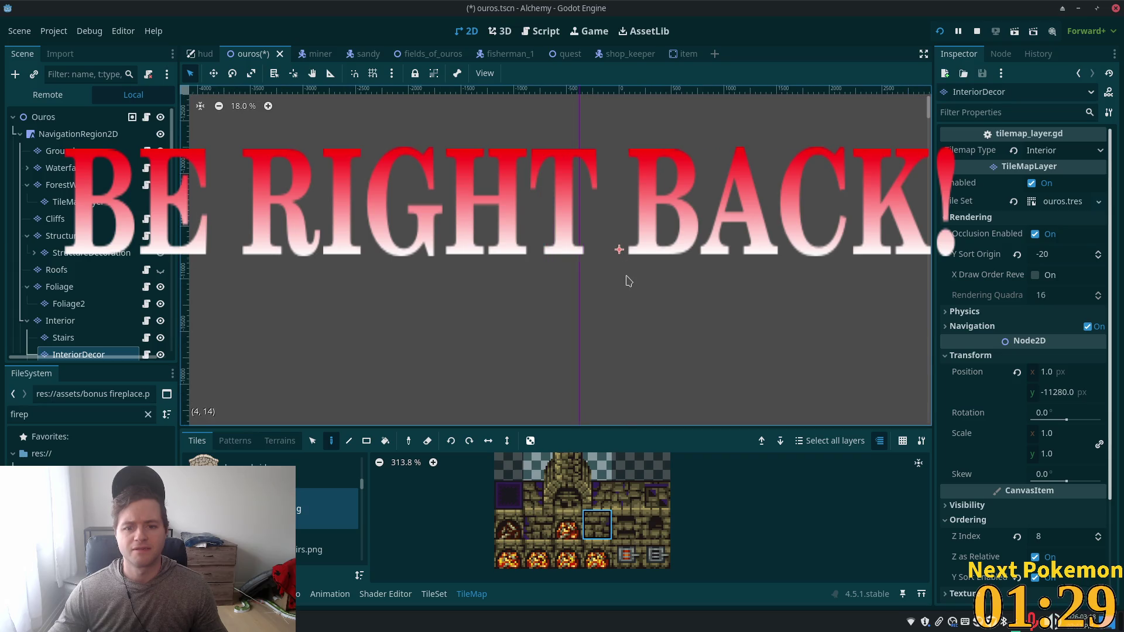
scroll(627, 285, "down", 10)
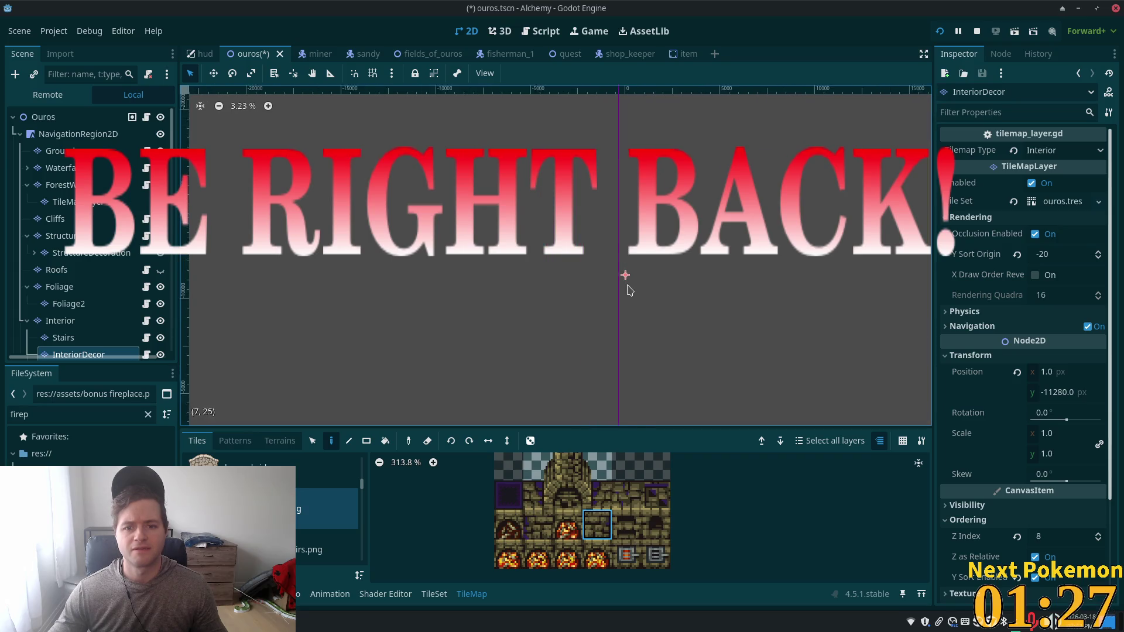
scroll(644, 317, "up", 6)
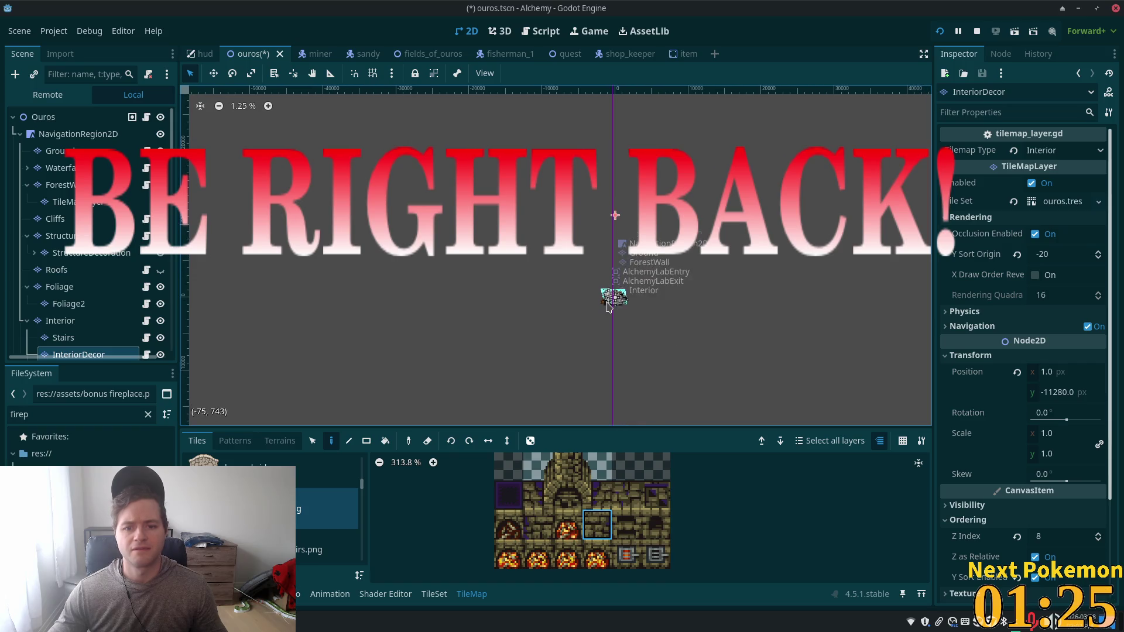
scroll(621, 299, "up", 9)
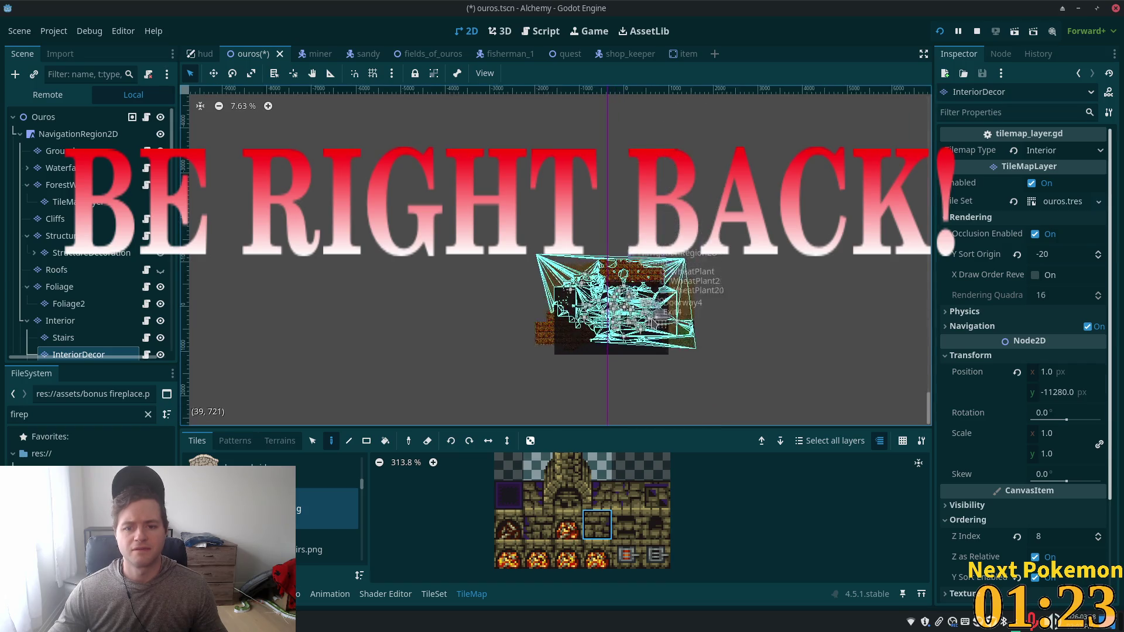
scroll(609, 293, "up", 10)
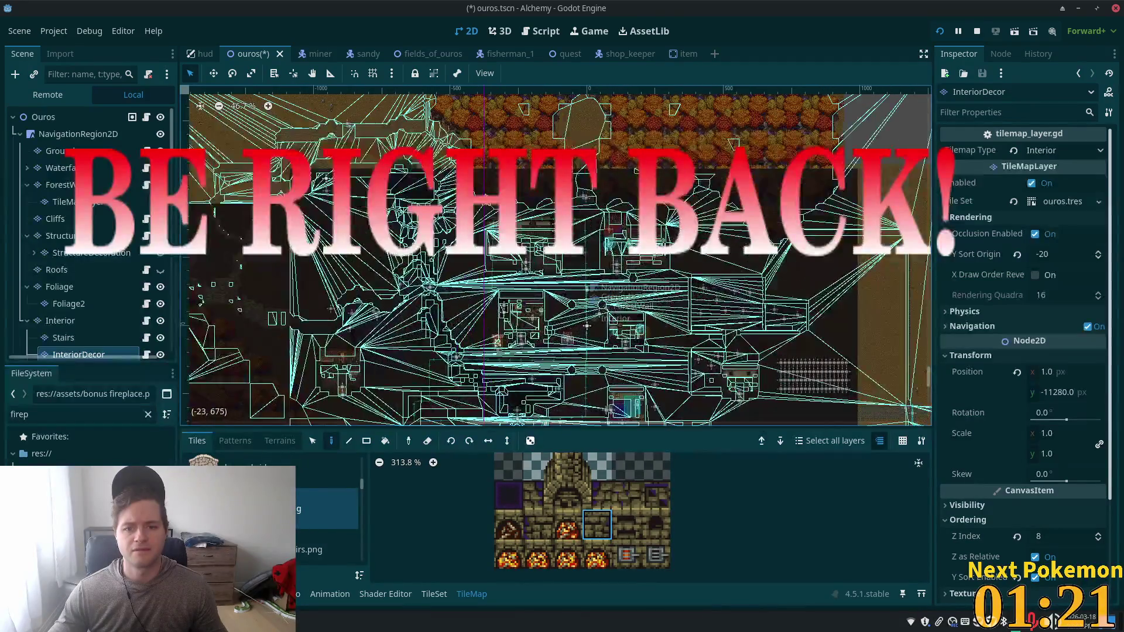
scroll(594, 354, "up", 6)
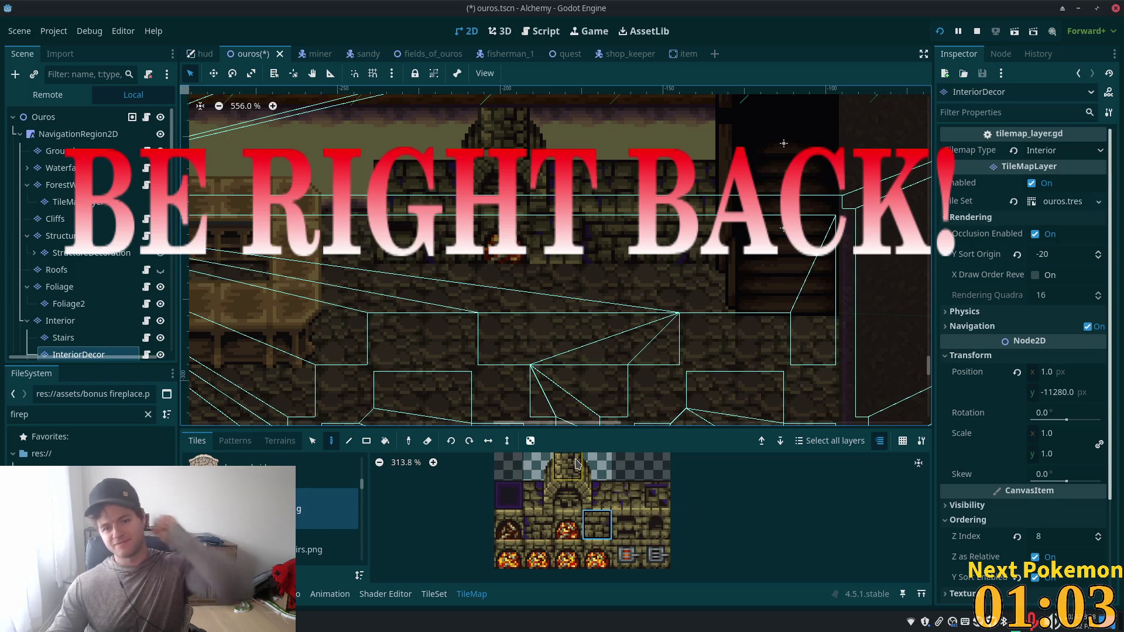
Step: Save and run the game, walk the character around the room toward the fireplace, then return to the editor
key("ctrl+s")
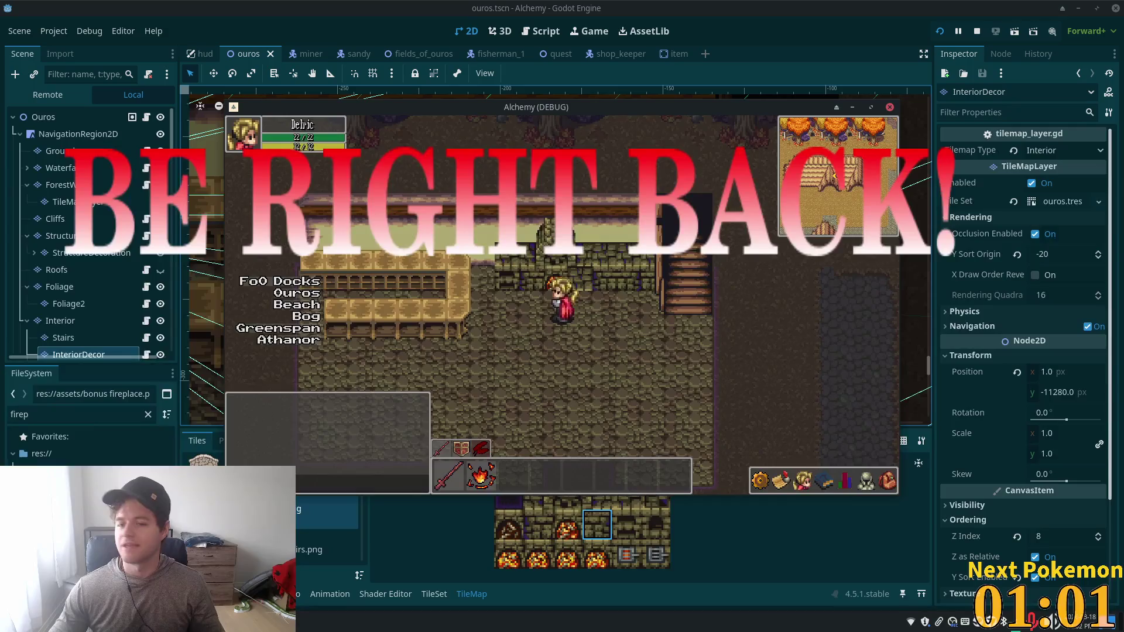
key("Right")
key("Down")
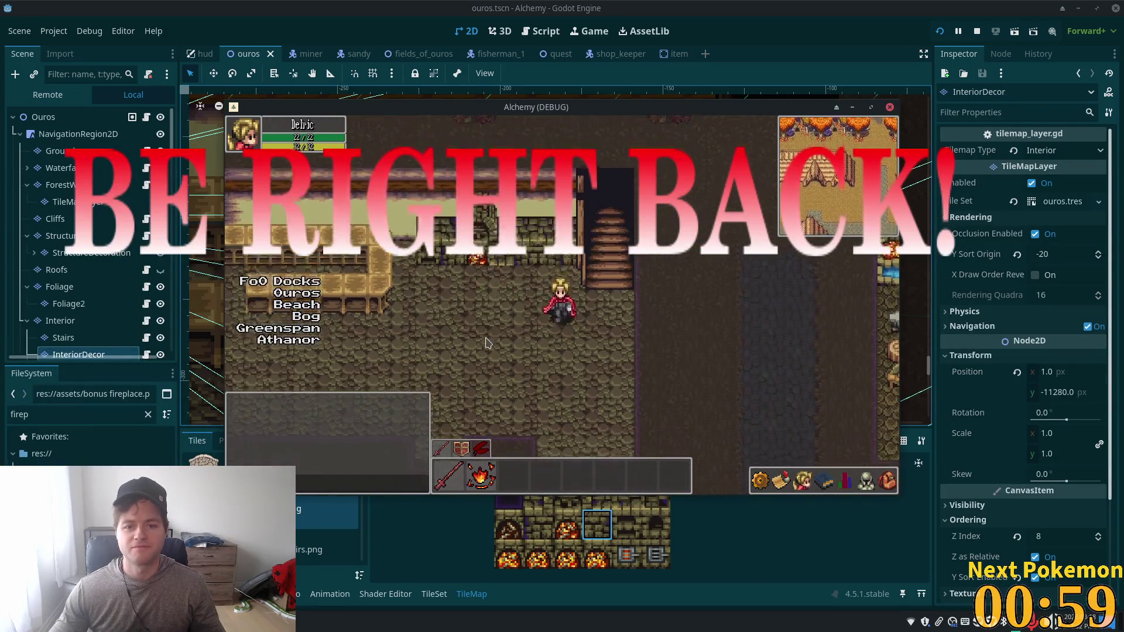
key("Down")
key("Up")
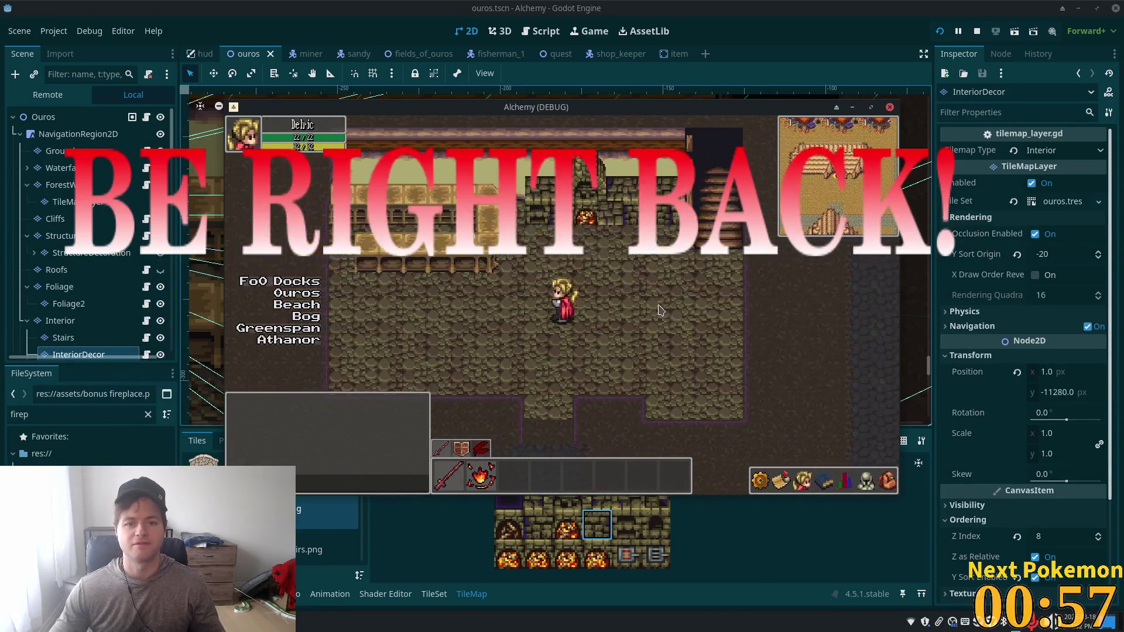
key("Left")
key("Up")
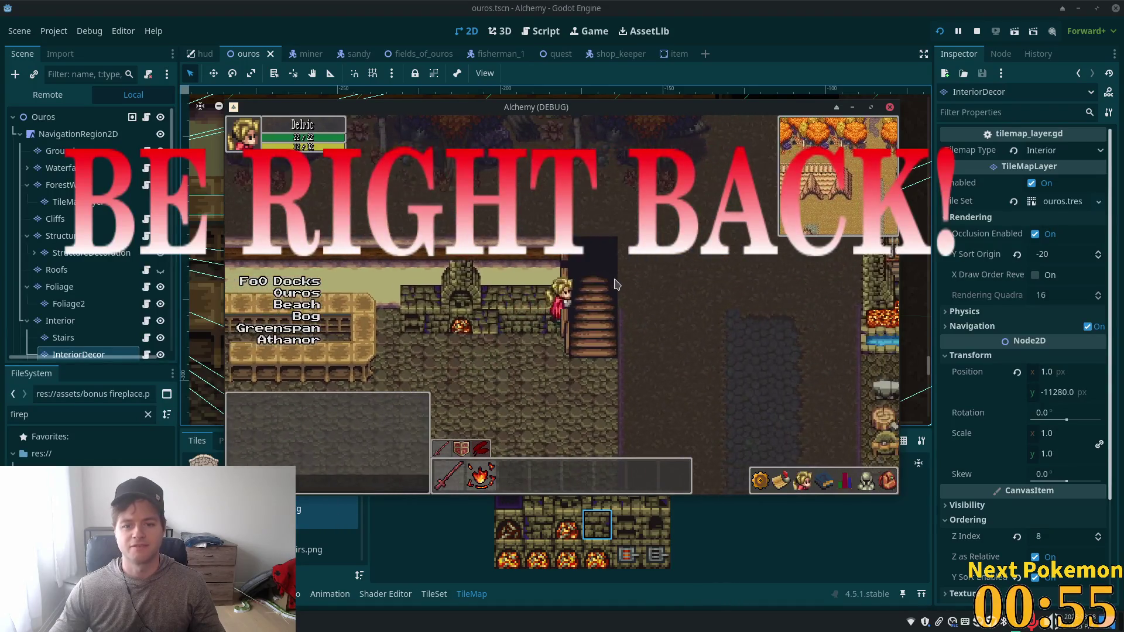
left_click(745, 6)
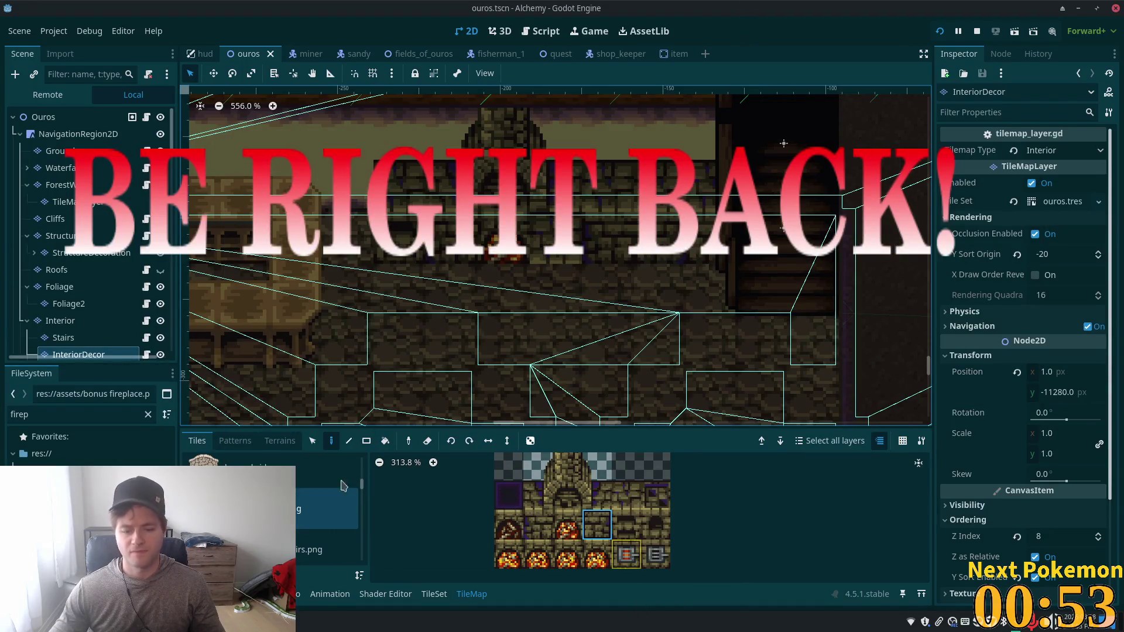
Step: In the TileSet editor, select the bottom row of fire tiles in the atlas
left_click(434, 595)
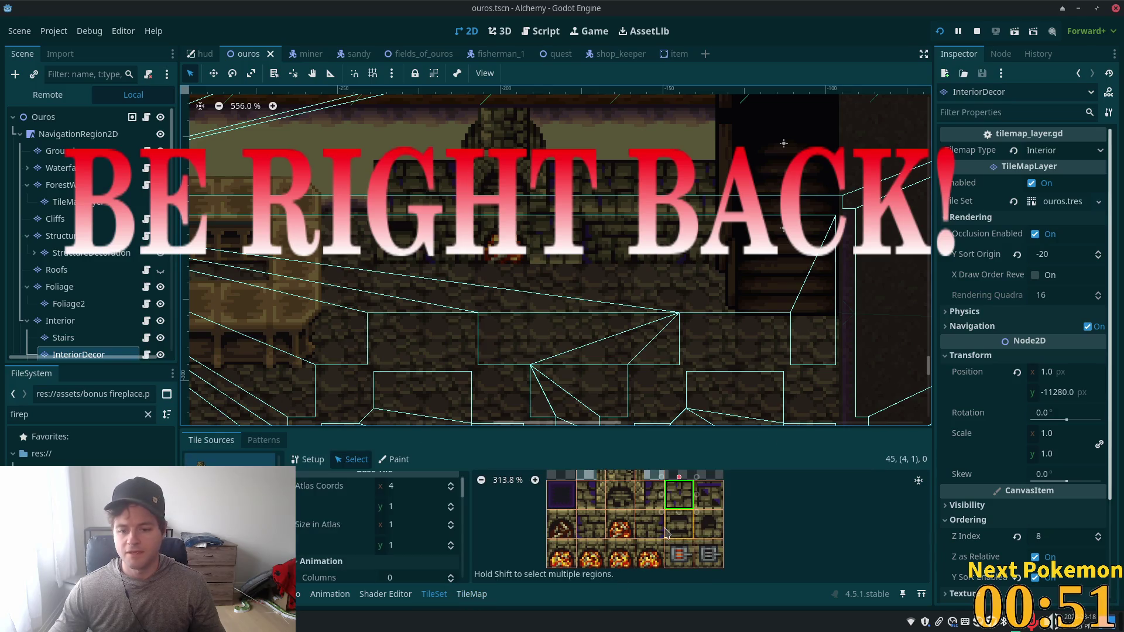
scroll(695, 529, "down", 1)
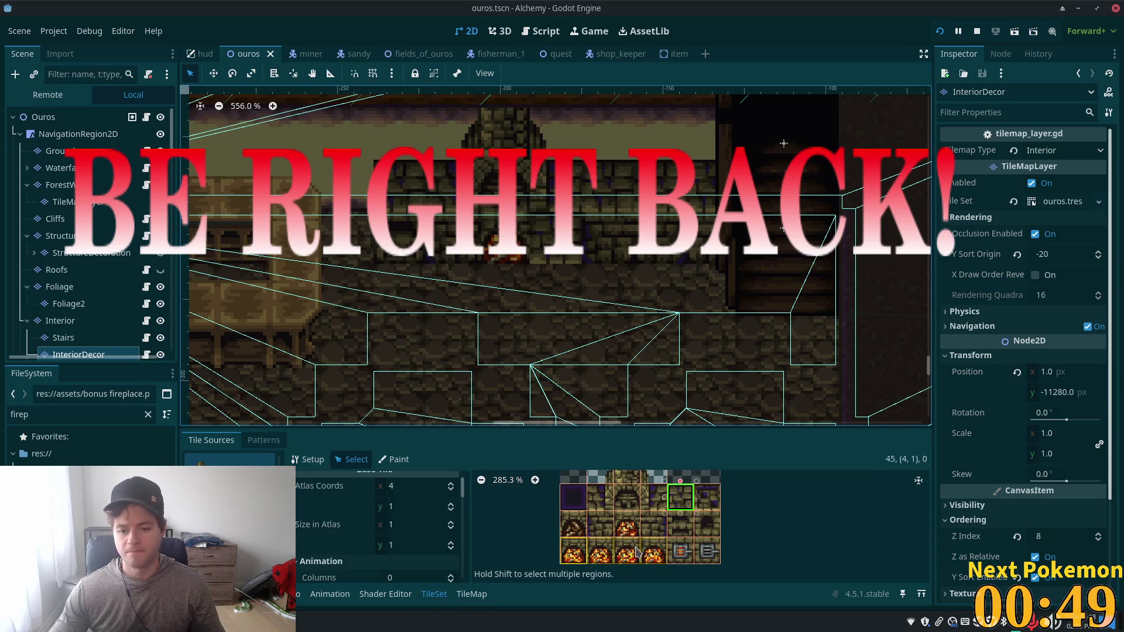
left_click(667, 532)
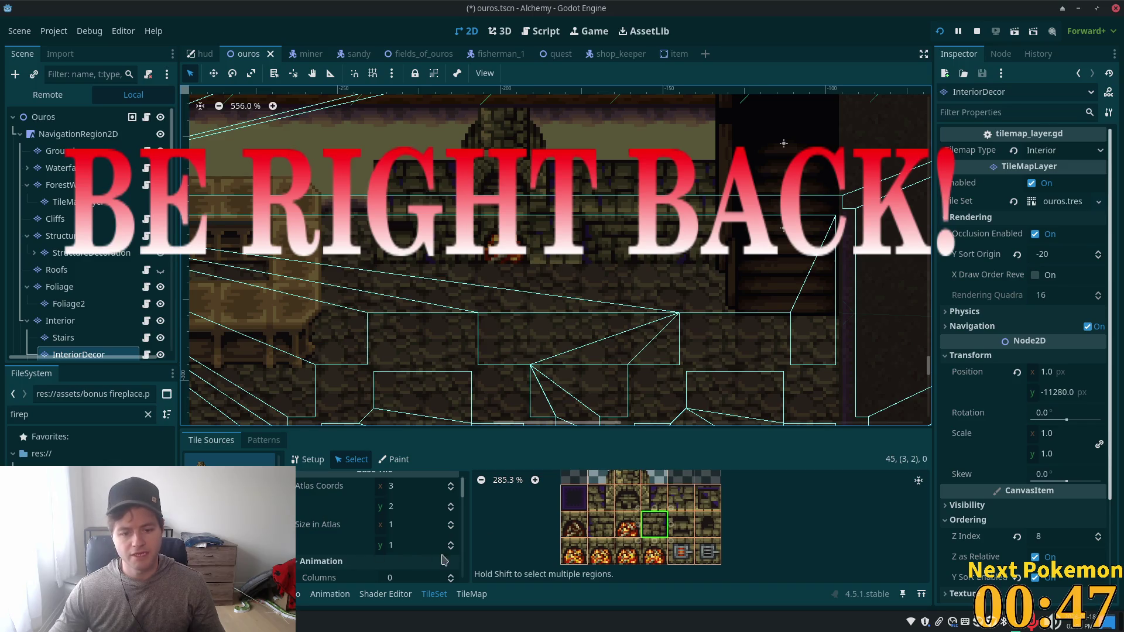
scroll(441, 497, "down", 2)
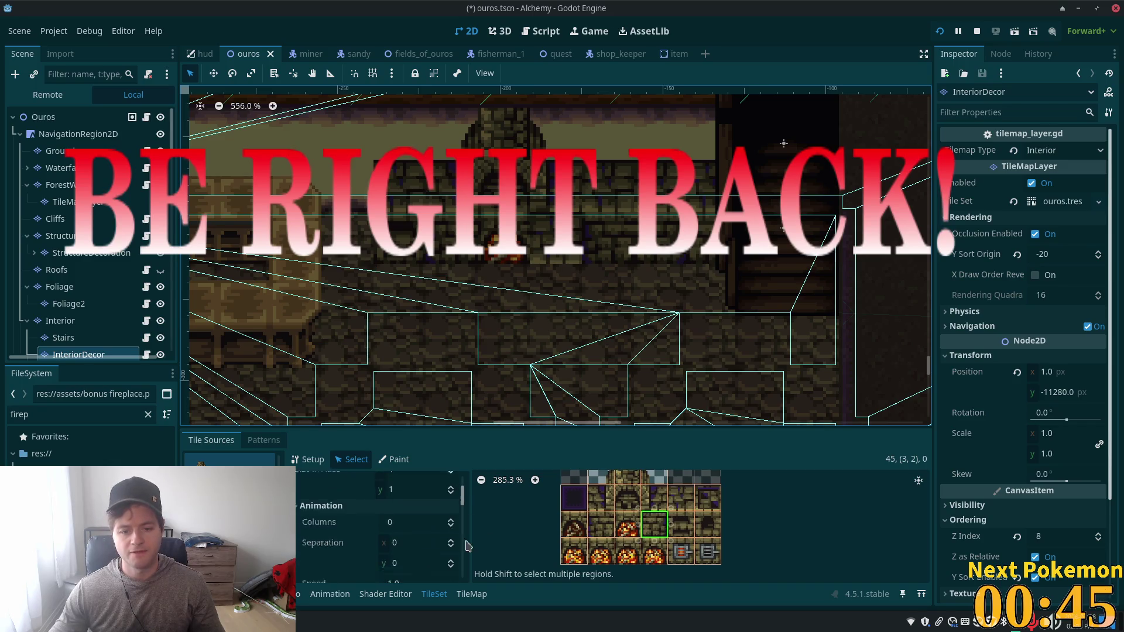
scroll(445, 521, "down", 5)
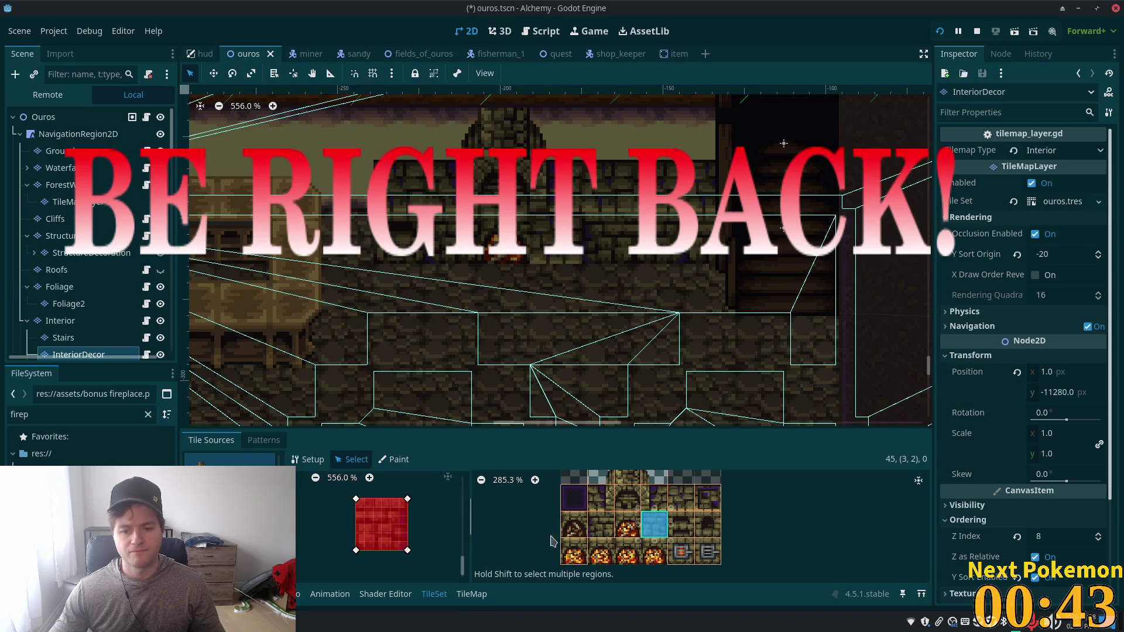
left_click(601, 525)
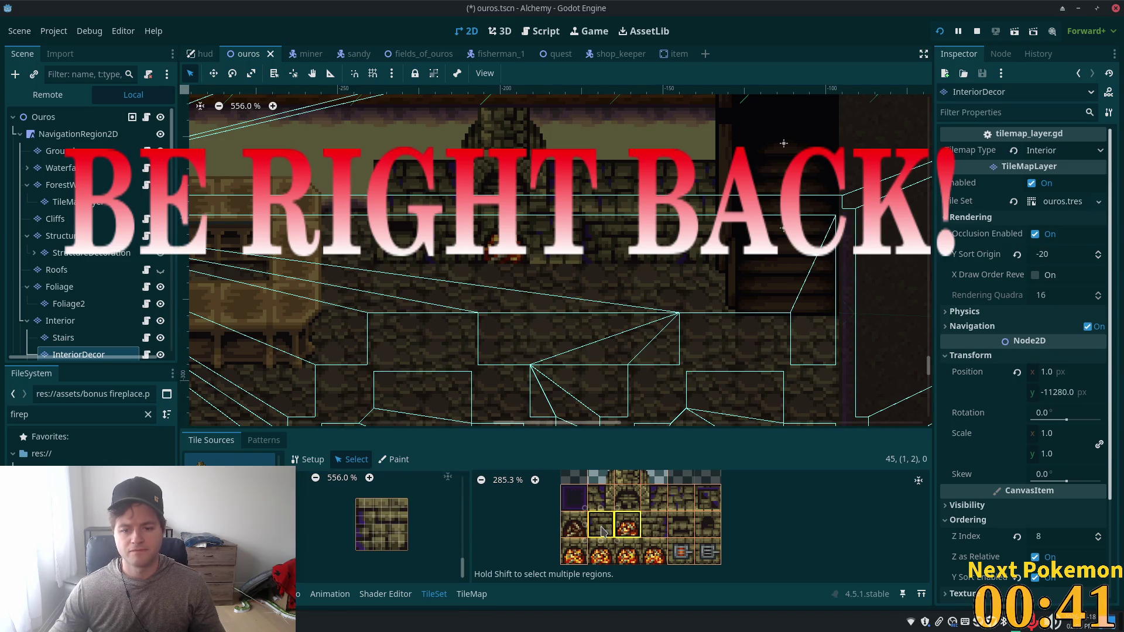
left_click(603, 531)
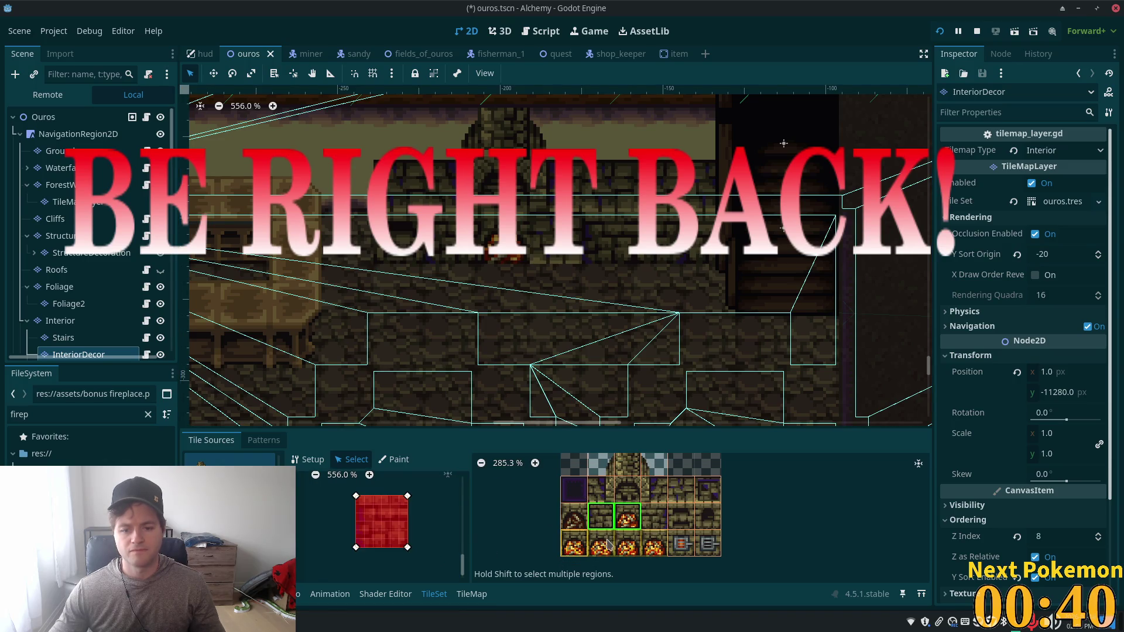
left_click(686, 518)
left_click(574, 525)
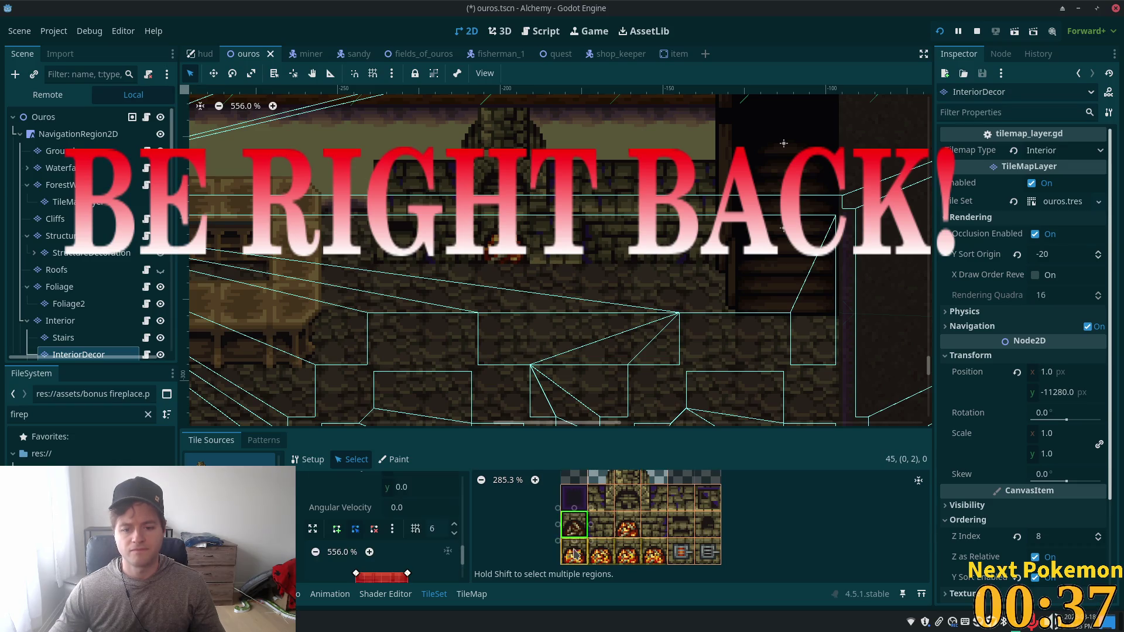
left_click_drag(705, 561, 706, 562)
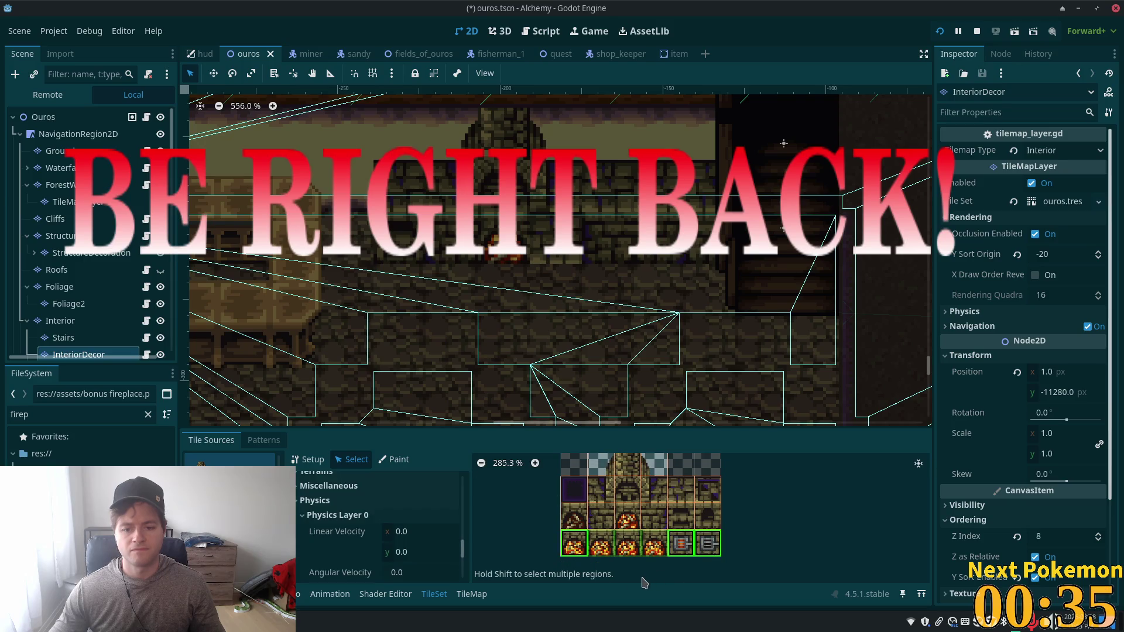
Step: Inspect the Physics Layer 0 polygons, save the ouros scene, and return to the TileMap
scroll(458, 528, "down", 2)
left_click_drag(462, 555, 468, 615)
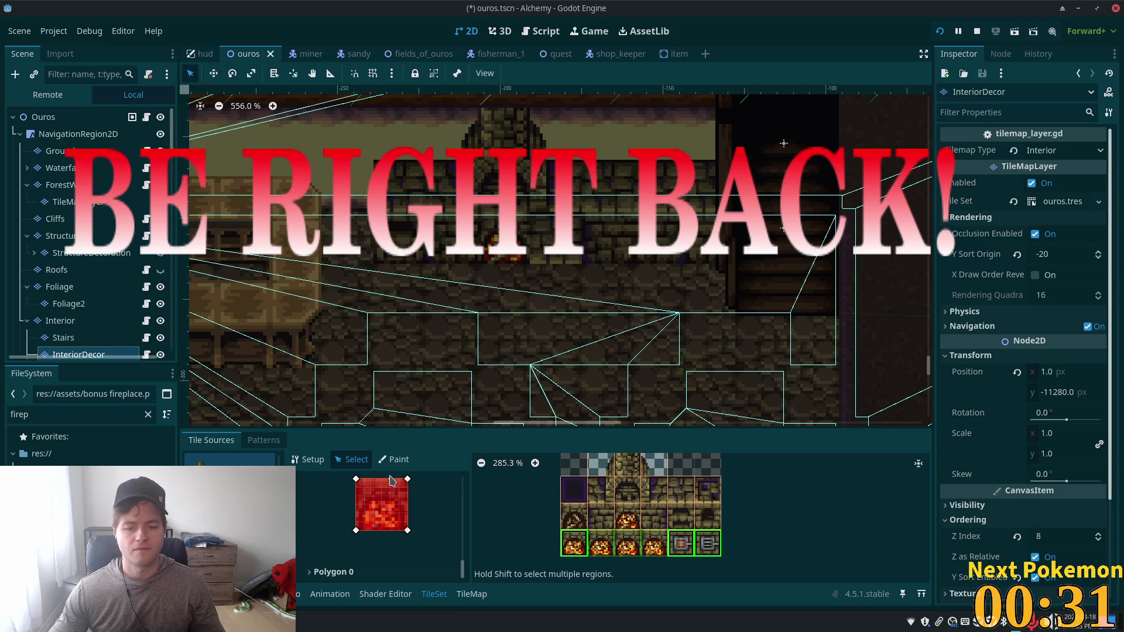
key("ctrl+s")
left_click(472, 595)
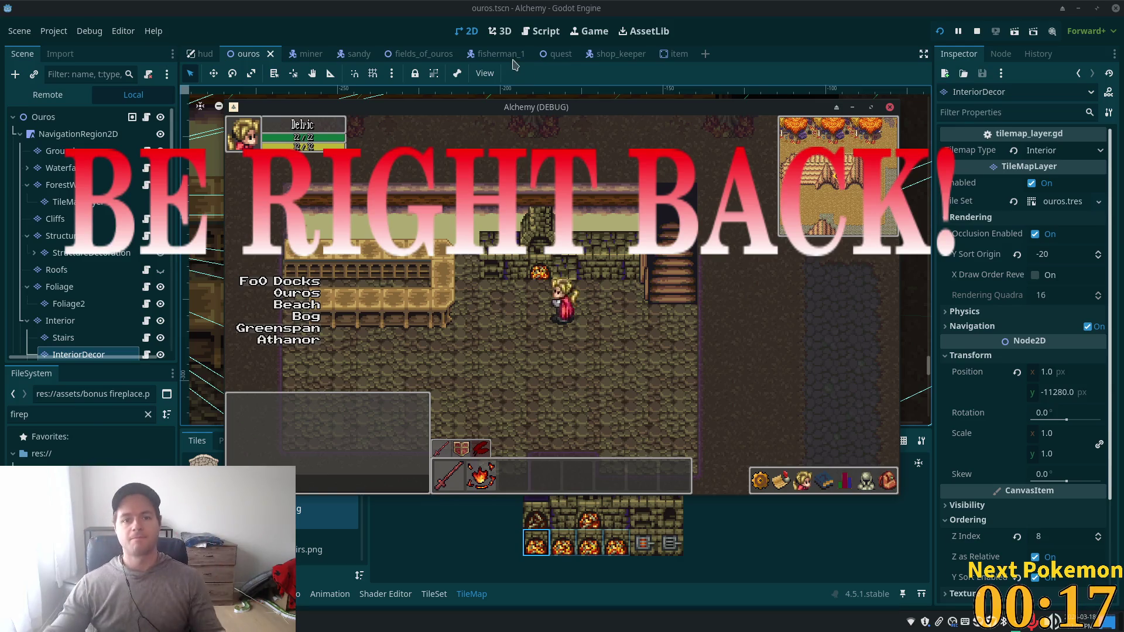
Step: Open the greenspan_holdings scene via quick-open search for "green"
left_click(777, 44)
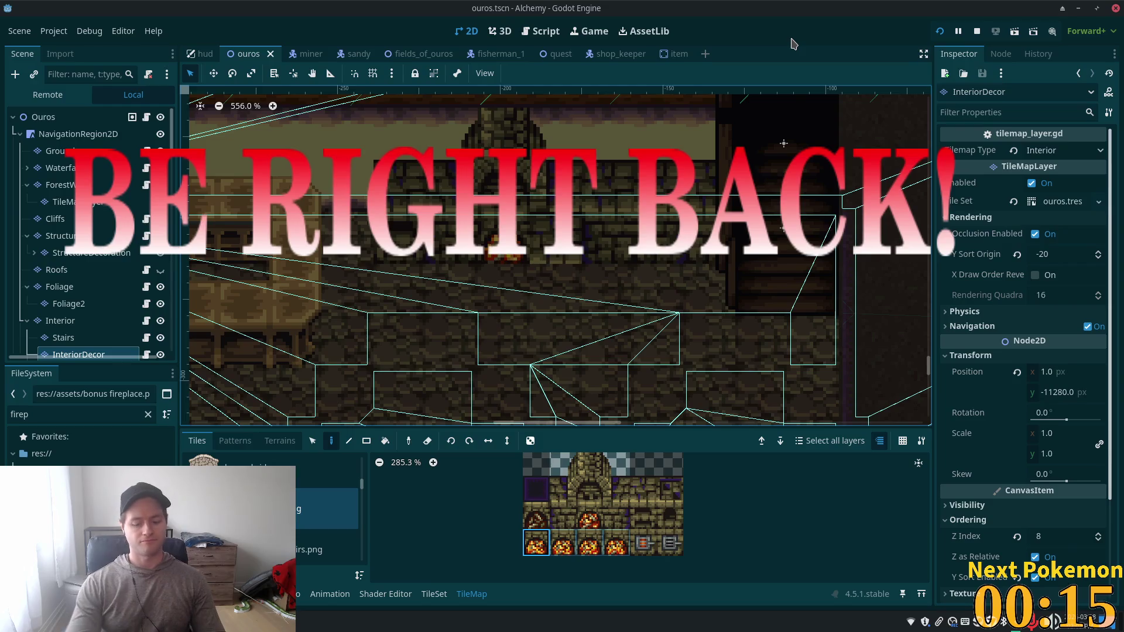
key("alt+shift+o")
type("green")
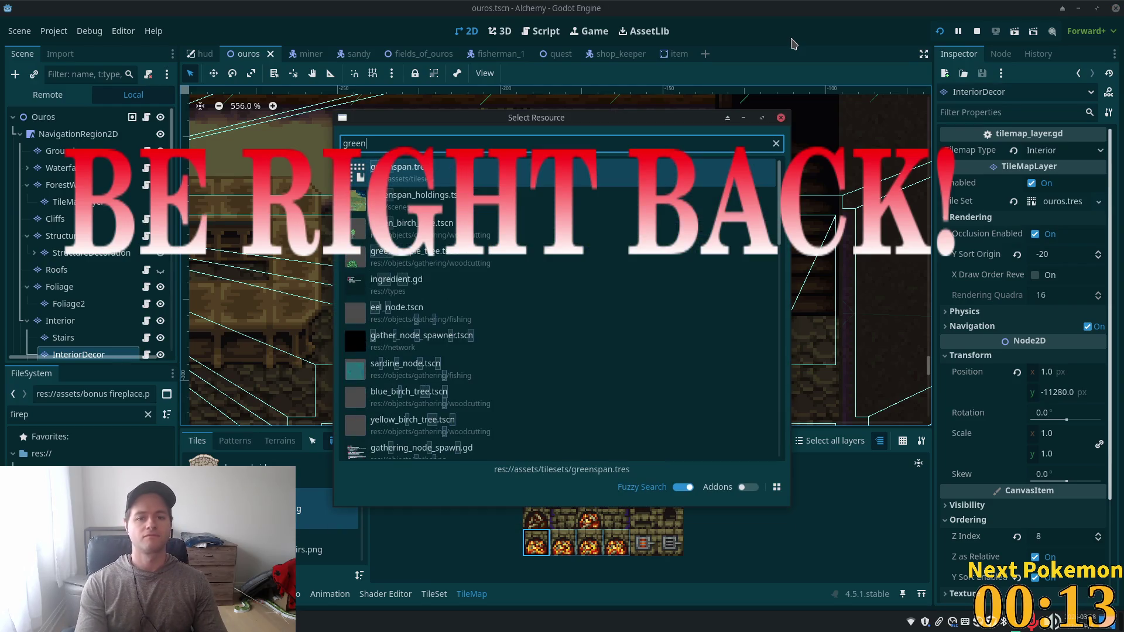
key("Down")
key("Return")
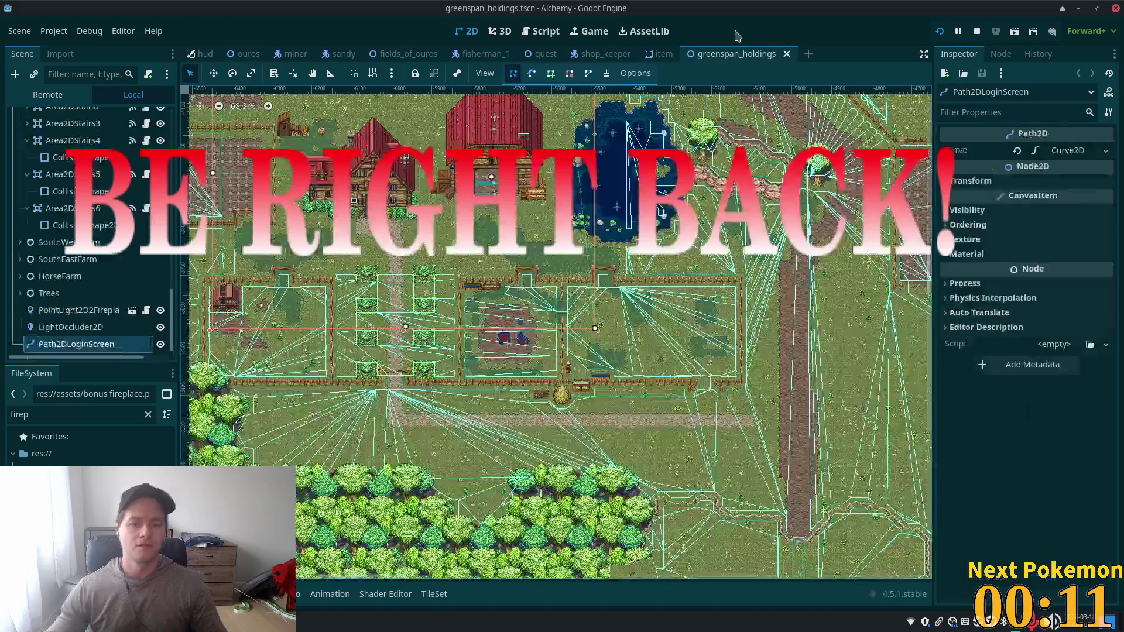
Step: Copy the PointLight2D2FireplaceLight node, then switch back to the ouros scene
scroll(794, 527, "up", 4)
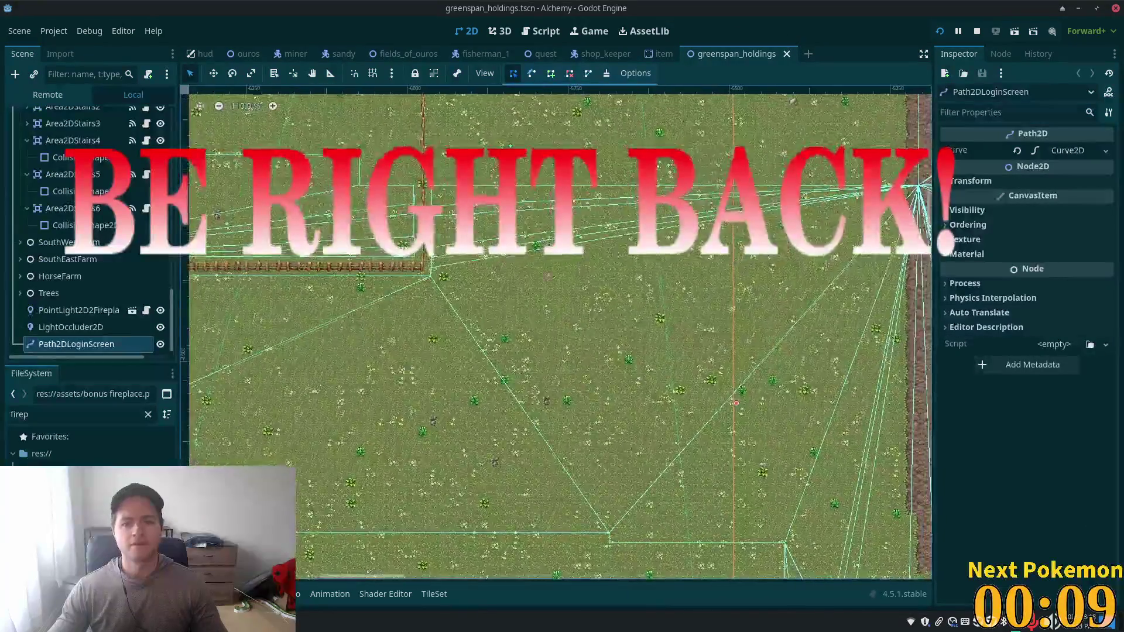
scroll(355, 283, "up", 8)
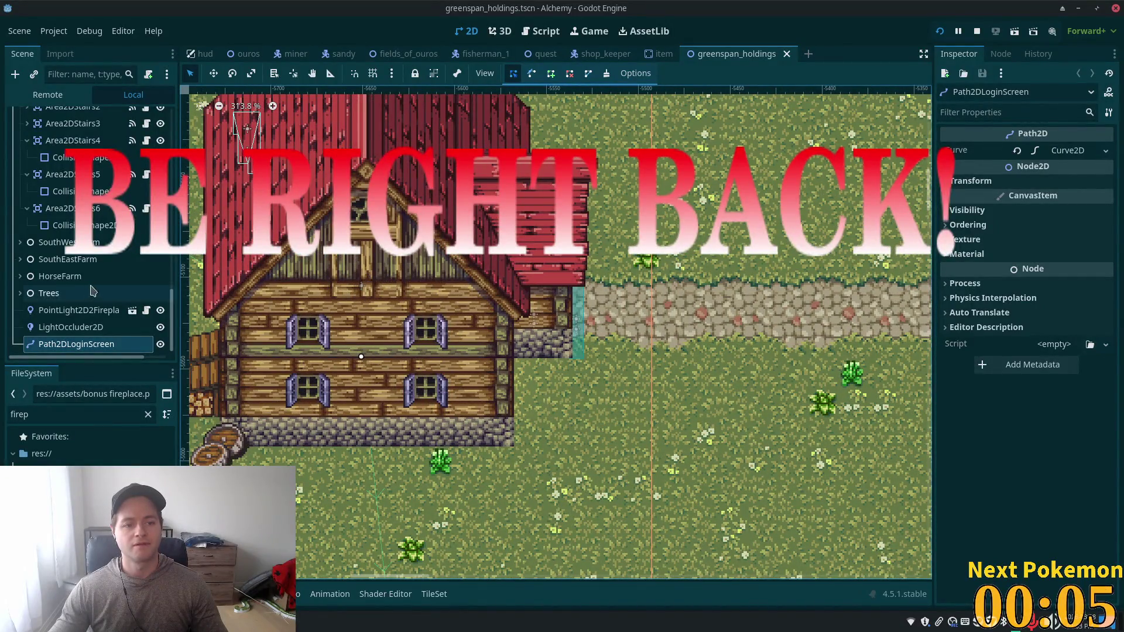
left_click(86, 327)
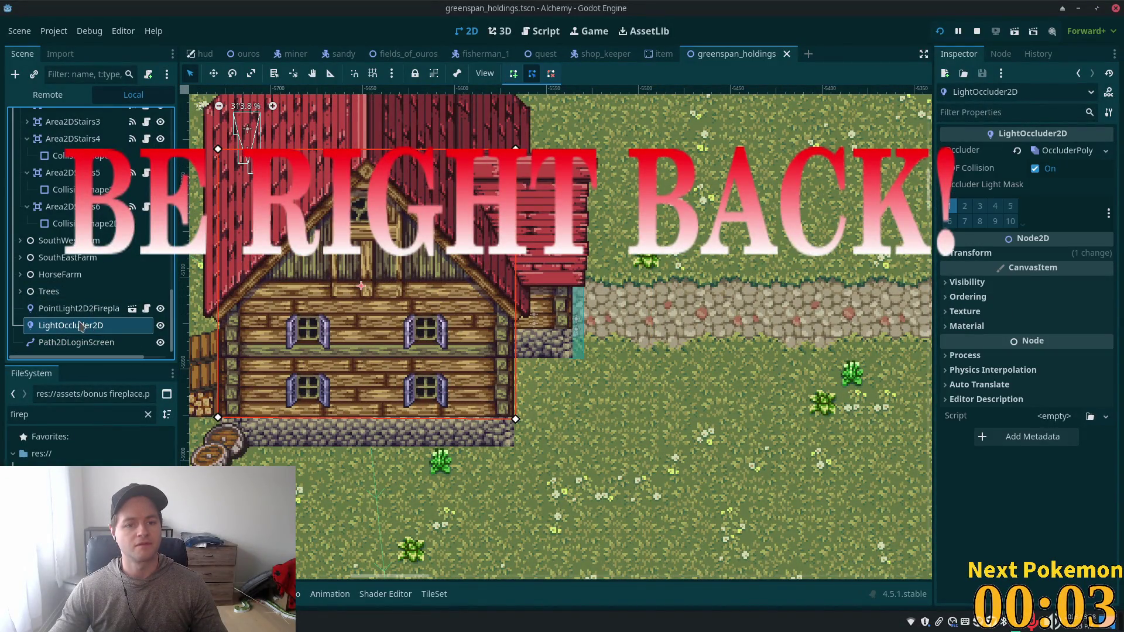
scroll(81, 326, "up", 5)
scroll(80, 327, "down", 5)
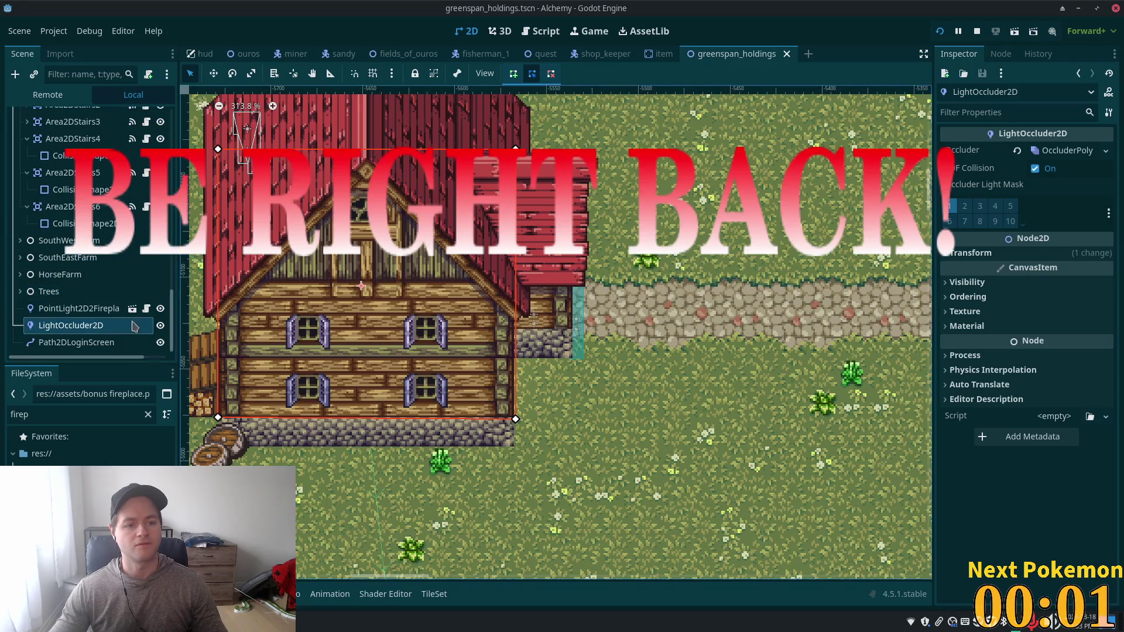
left_click(76, 310)
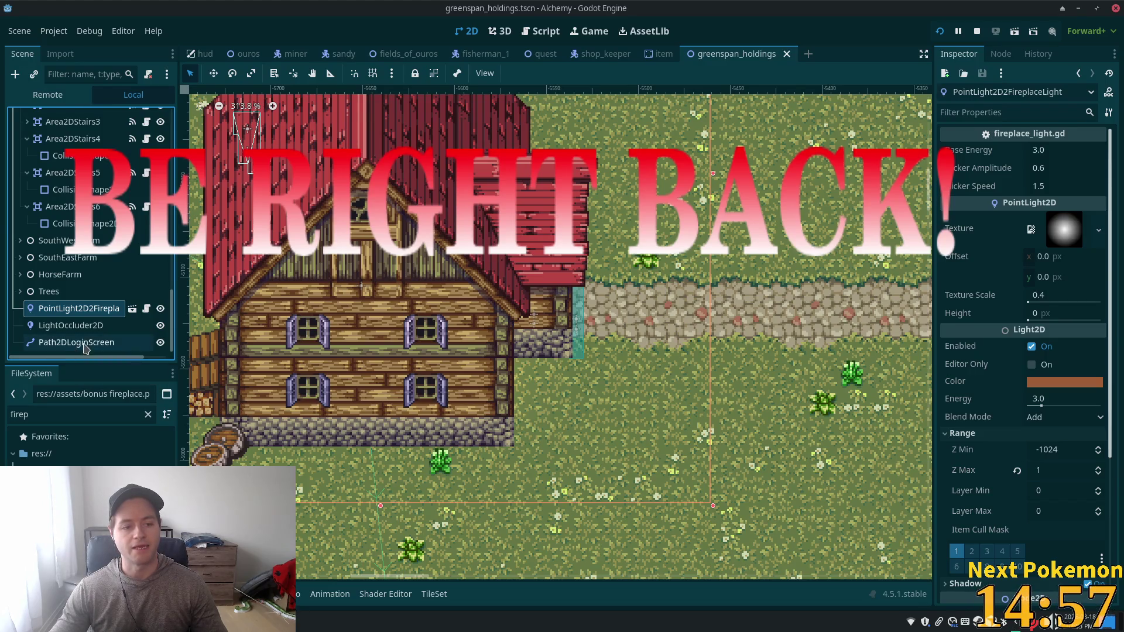
right_click(66, 310)
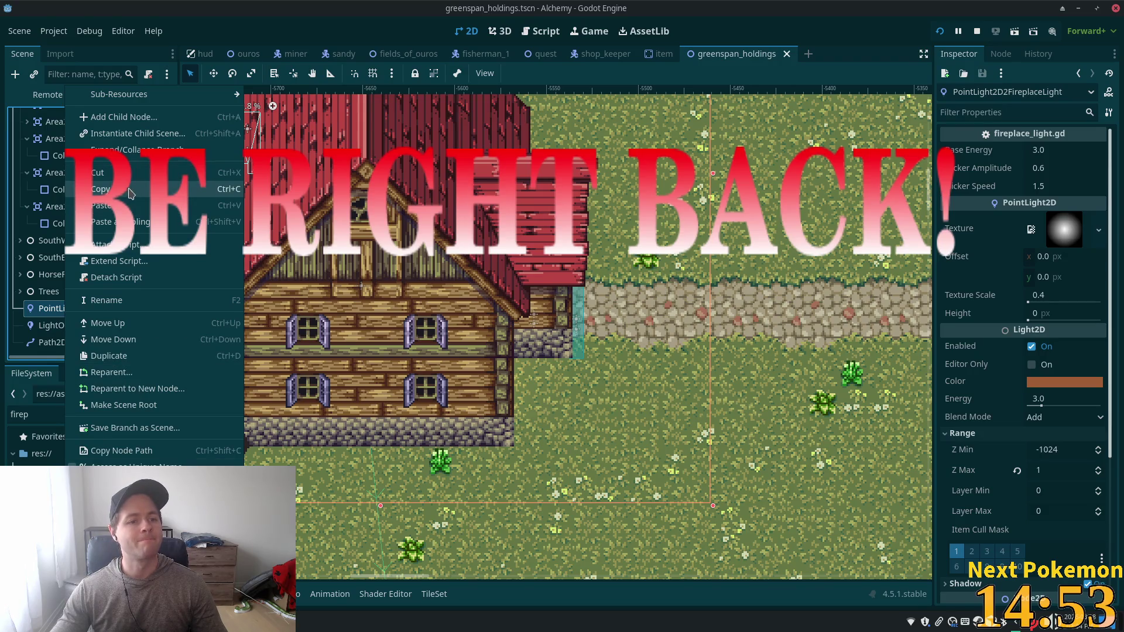
left_click(131, 191)
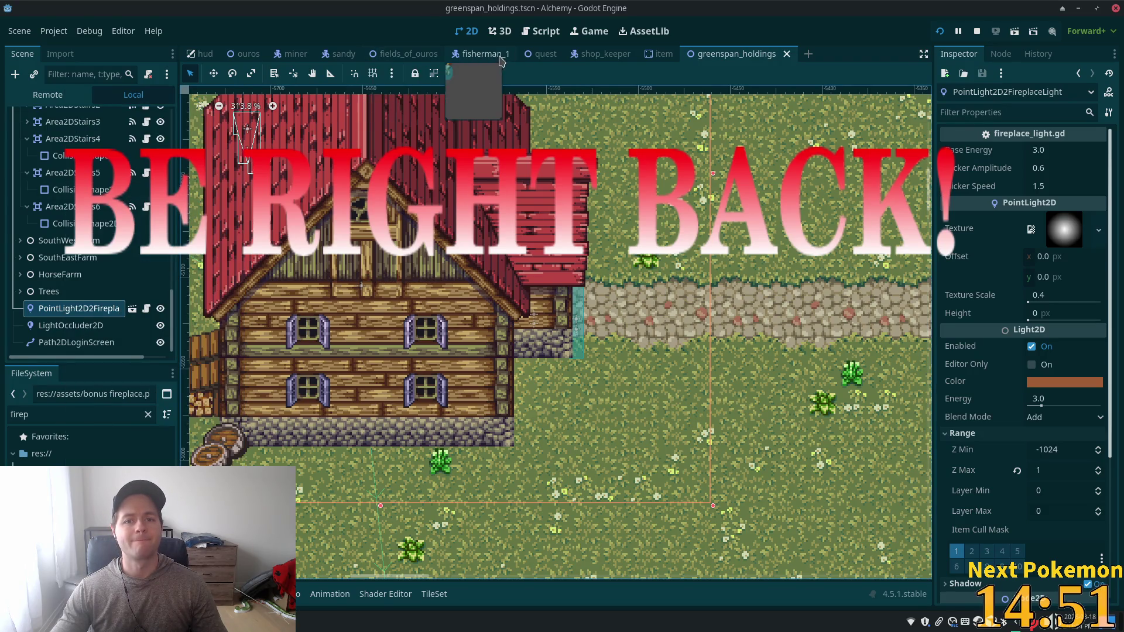
left_click(244, 54)
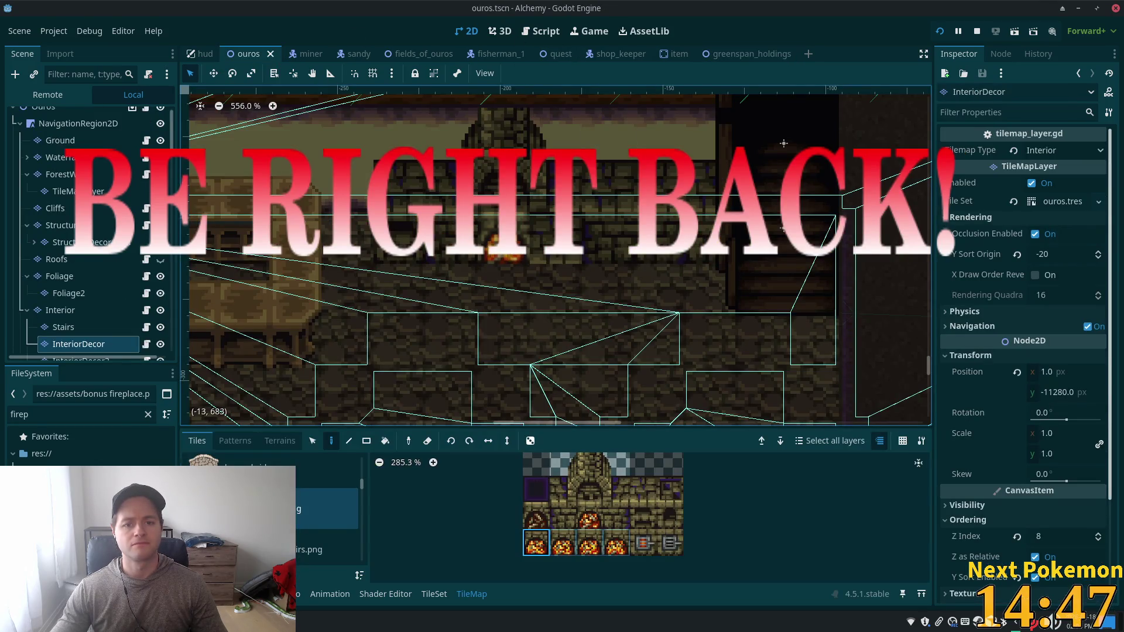
Step: Paint a tile on the InteriorDecor layer near the fireplace, save, and select it
scroll(174, 136, "down", 2)
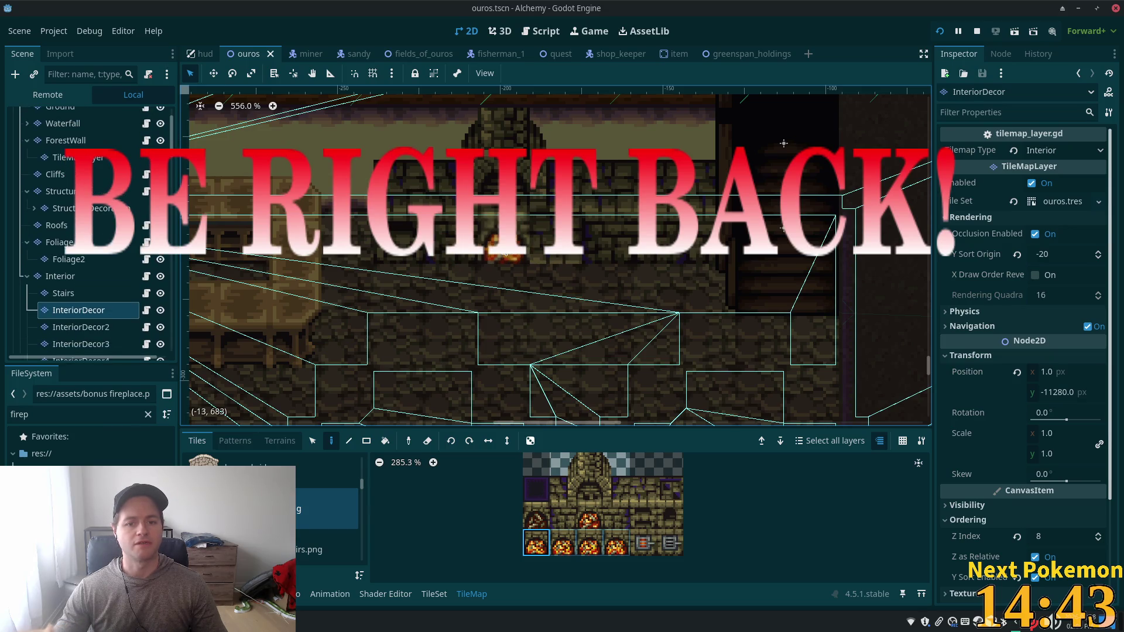
left_click(501, 261)
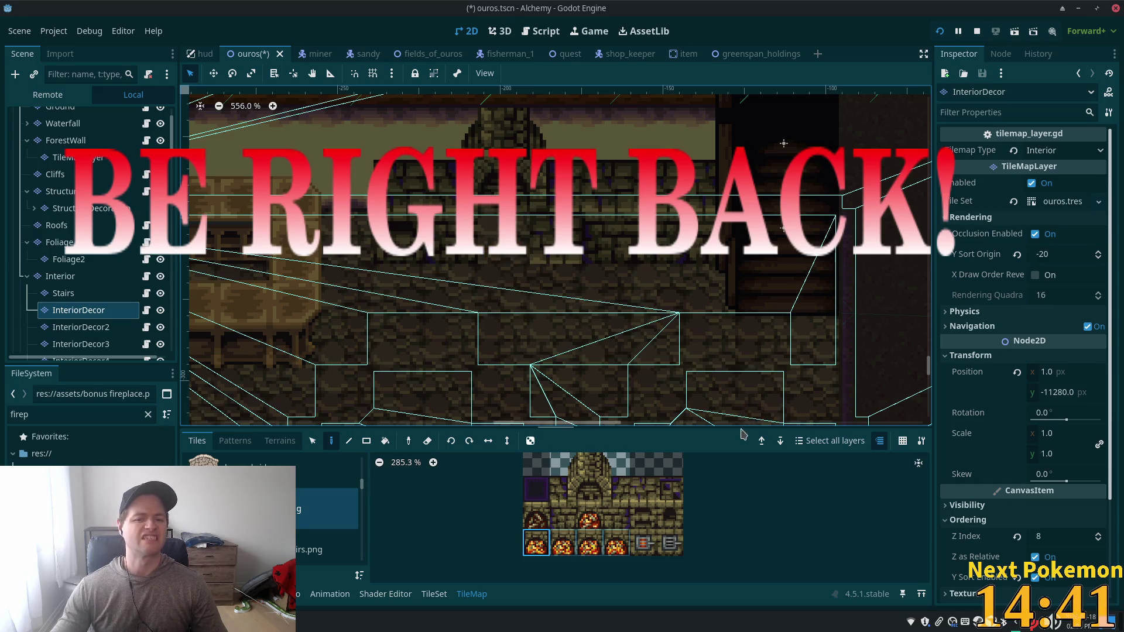
key("ctrl+s")
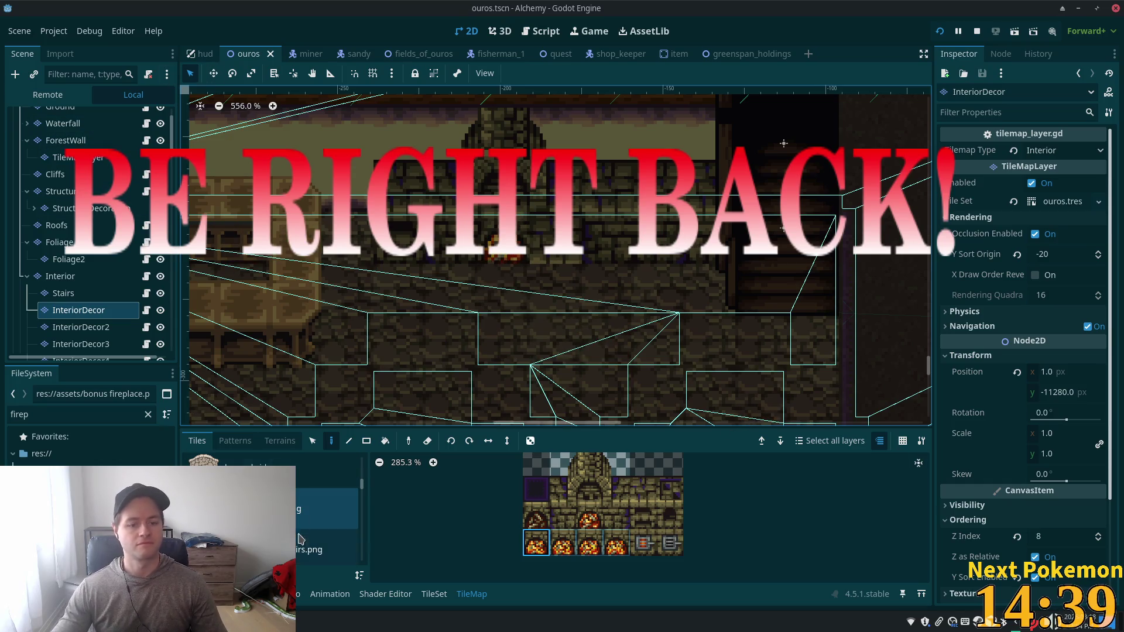
left_click(314, 441)
left_click(505, 256)
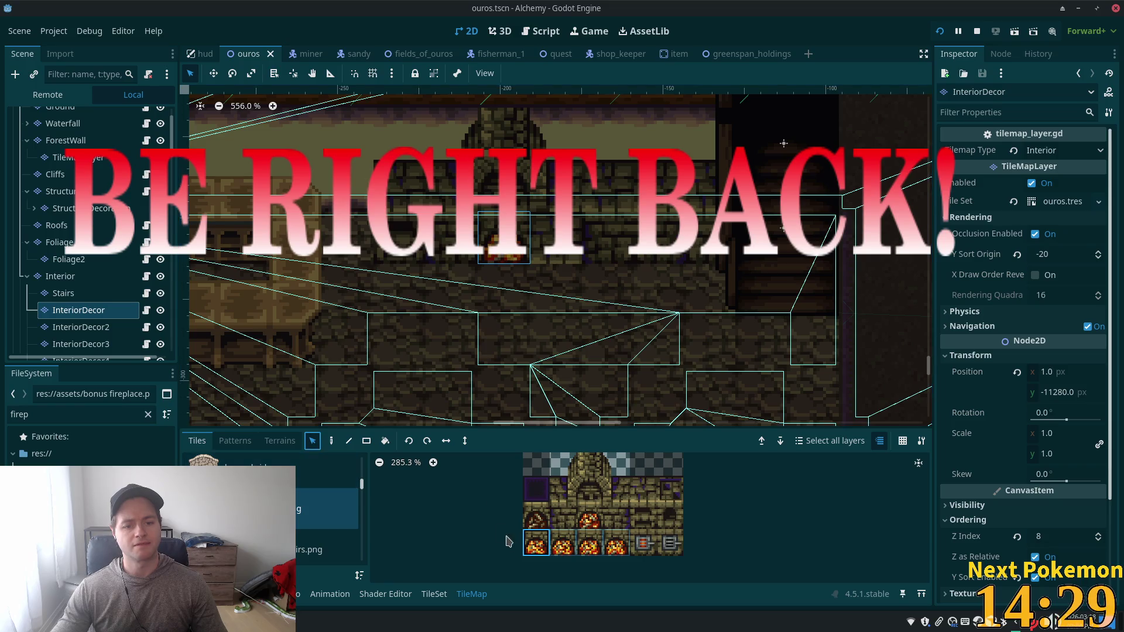
Step: Paste the copied fireplace light onto the canvas at the fireplace
left_click(212, 74)
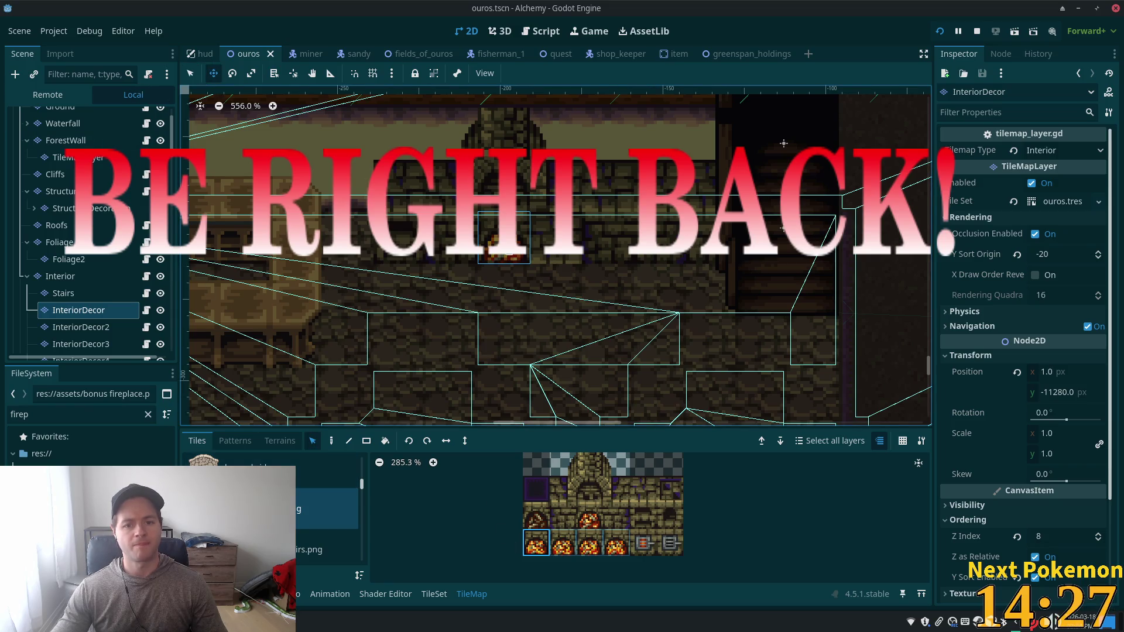
right_click(511, 252)
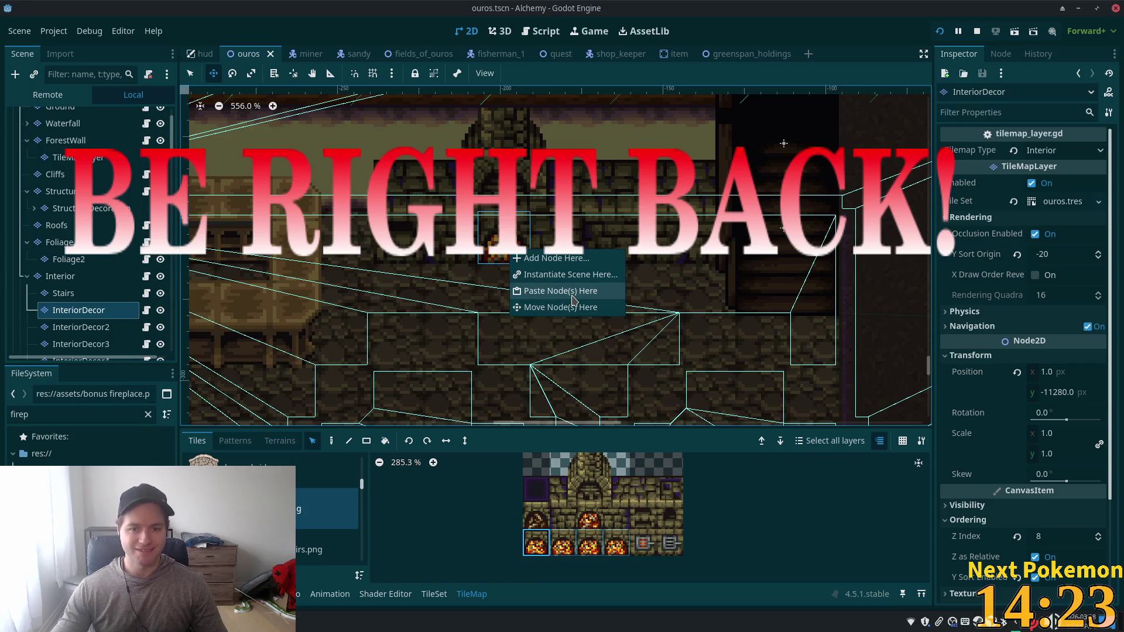
left_click(561, 291)
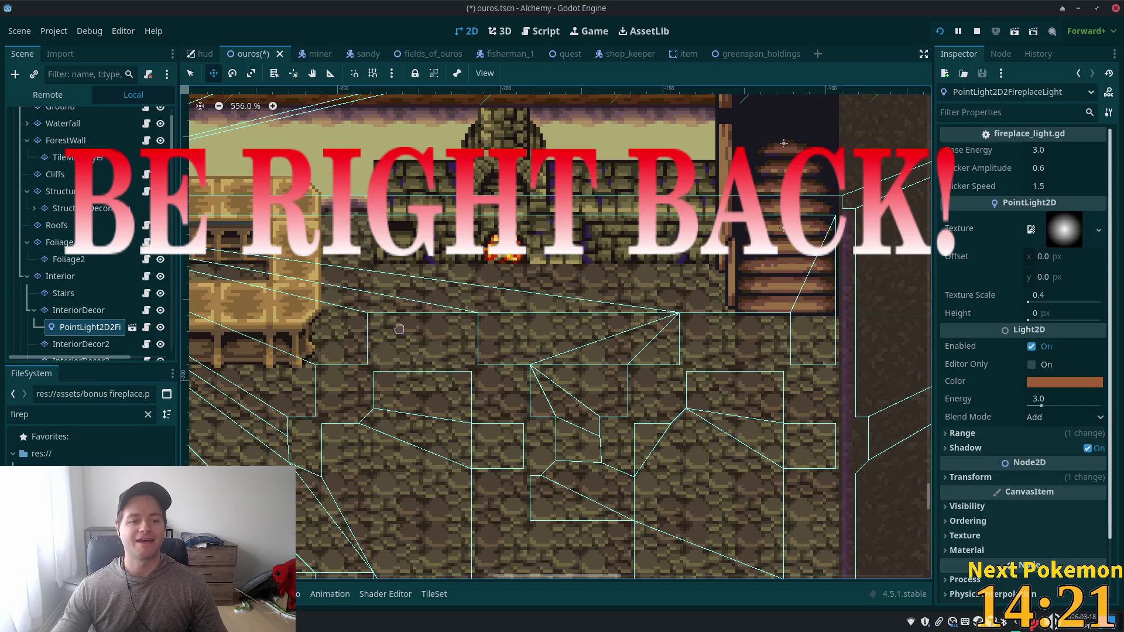
Step: Save the ouros scene with the pasted PointLight2D2FireplaceLight under InteriorDecor
scroll(67, 268, "down", 5)
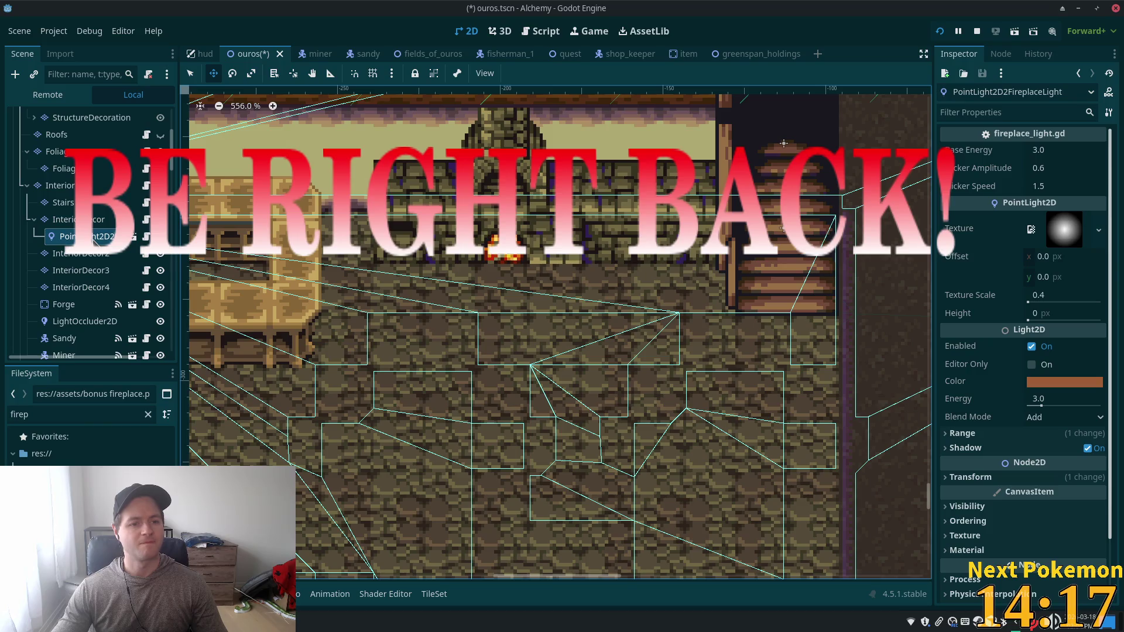
key("ctrl+s")
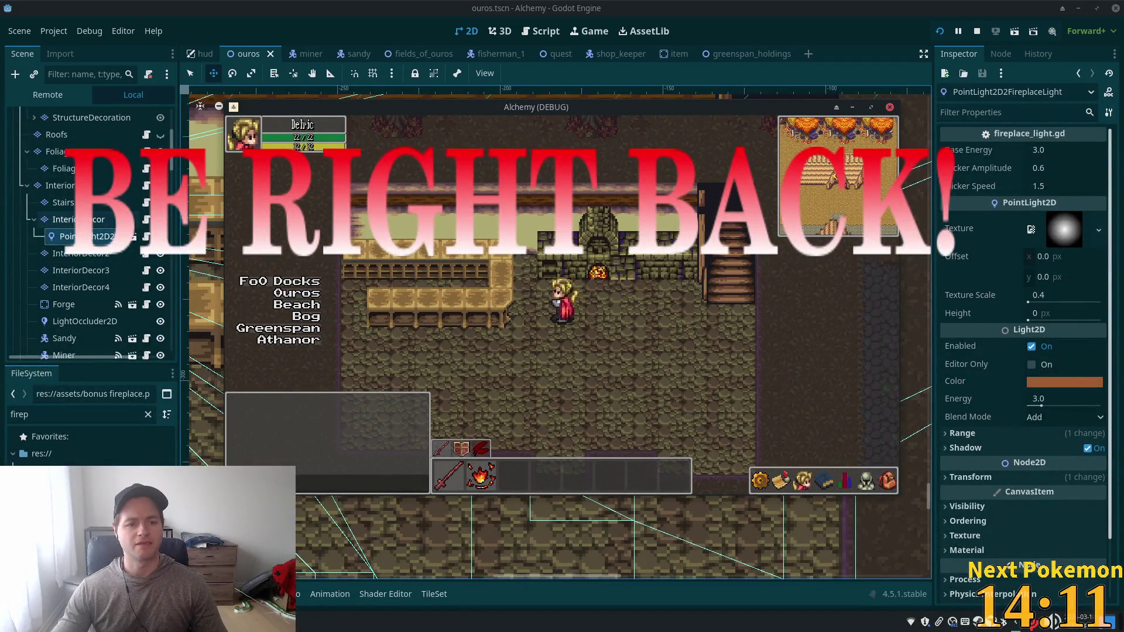
left_click(1047, 265)
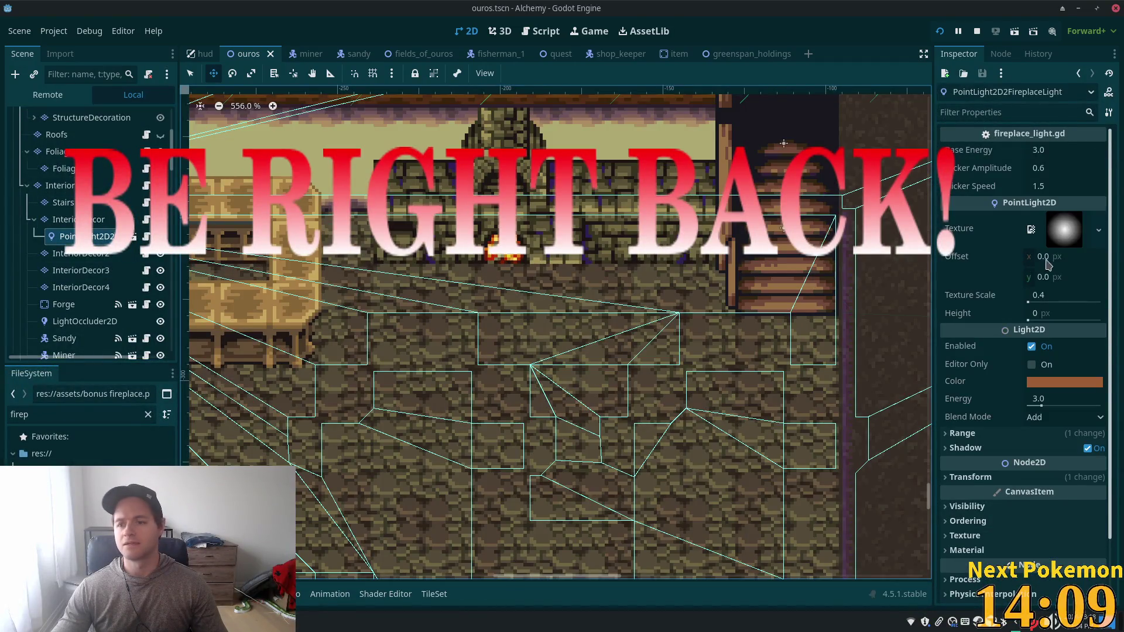
scroll(1054, 308, "down", 2)
Step: Expand the pasted light's Transform properties and zoom out to locate it
scroll(1034, 351, "up", 2)
scroll(1024, 376, "down", 2)
left_click(971, 408)
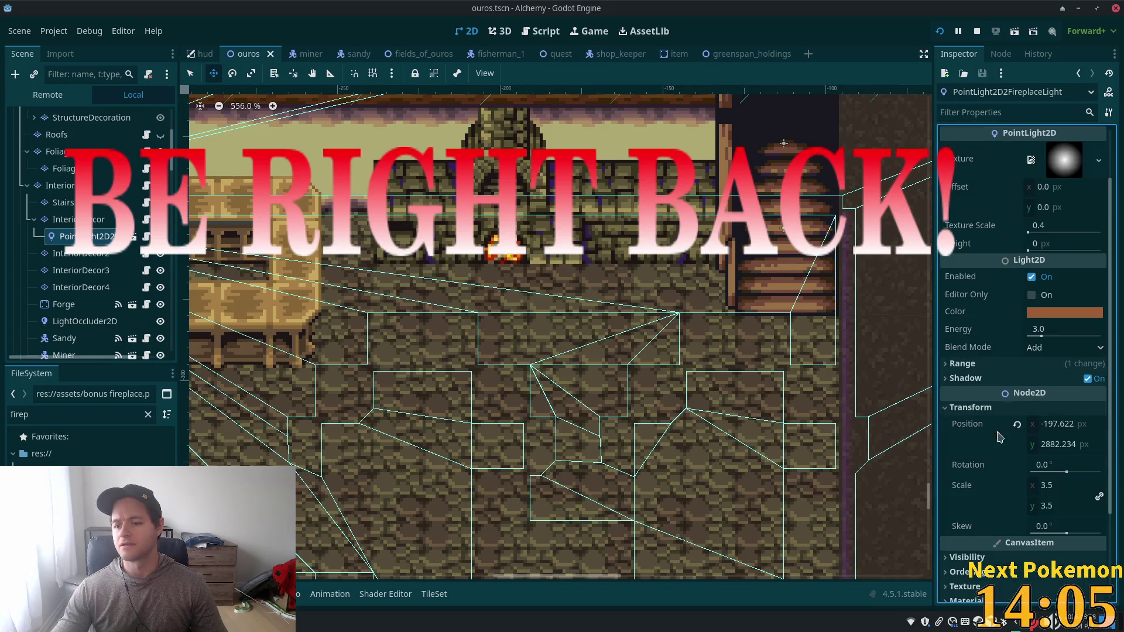
scroll(639, 296, "down", 1)
scroll(639, 296, "down", 15)
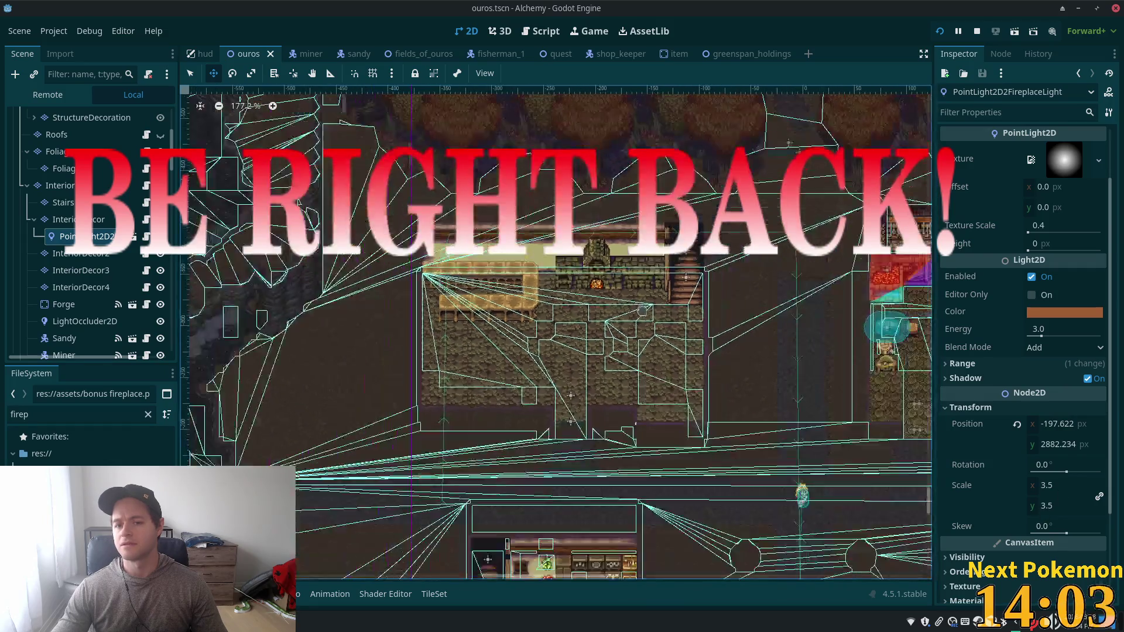
scroll(638, 296, "down", 12)
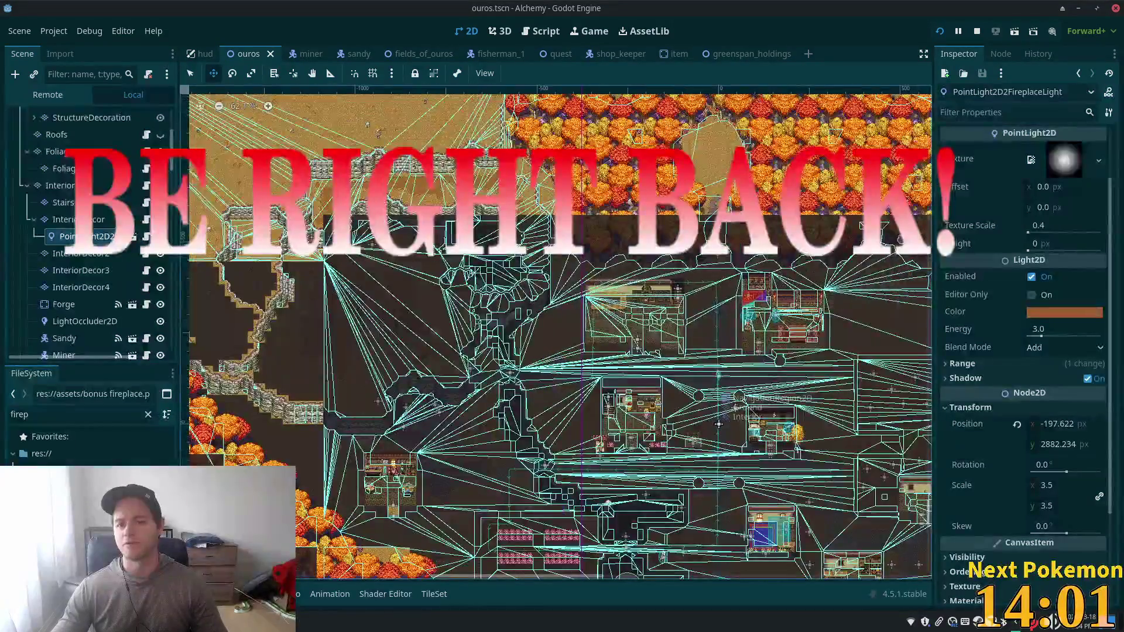
scroll(662, 216, "down", 17)
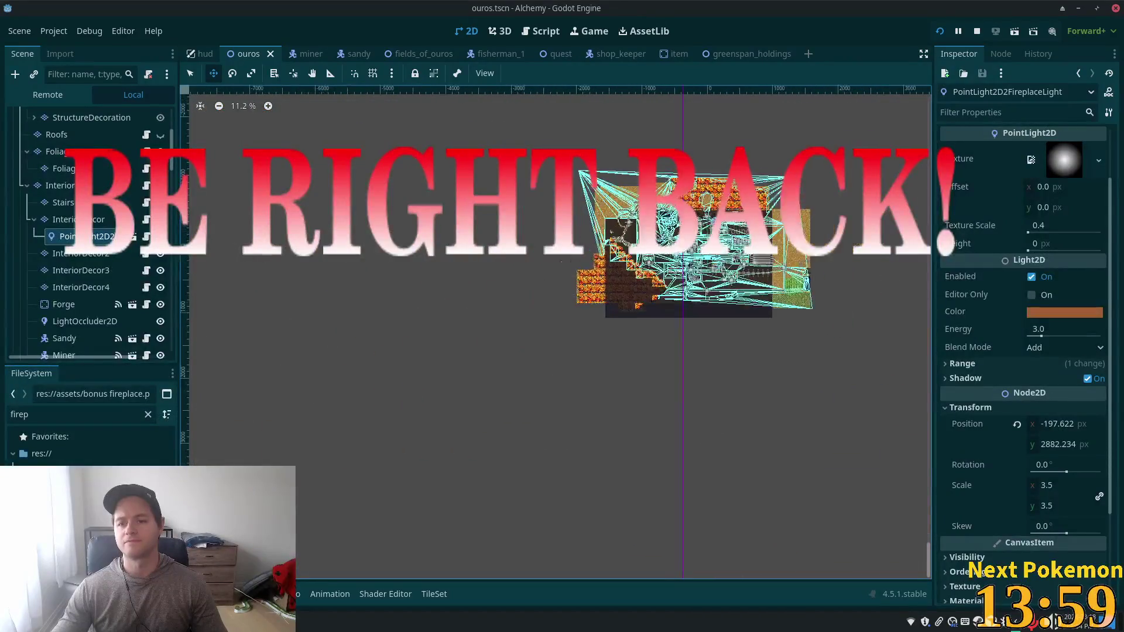
scroll(783, 239, "down", 8)
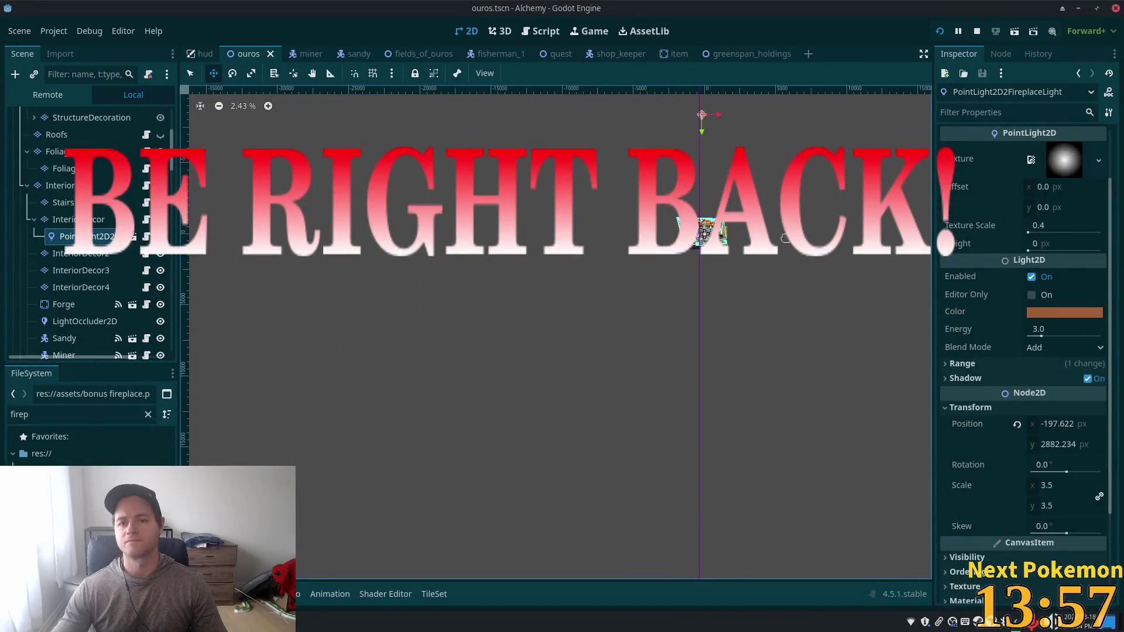
Step: Drag the light onto the Ouros fireplace near -200, 10940, then save and run
left_click_drag(816, 226, 697, 287)
scroll(692, 263, "up", 1)
scroll(692, 263, "up", 4)
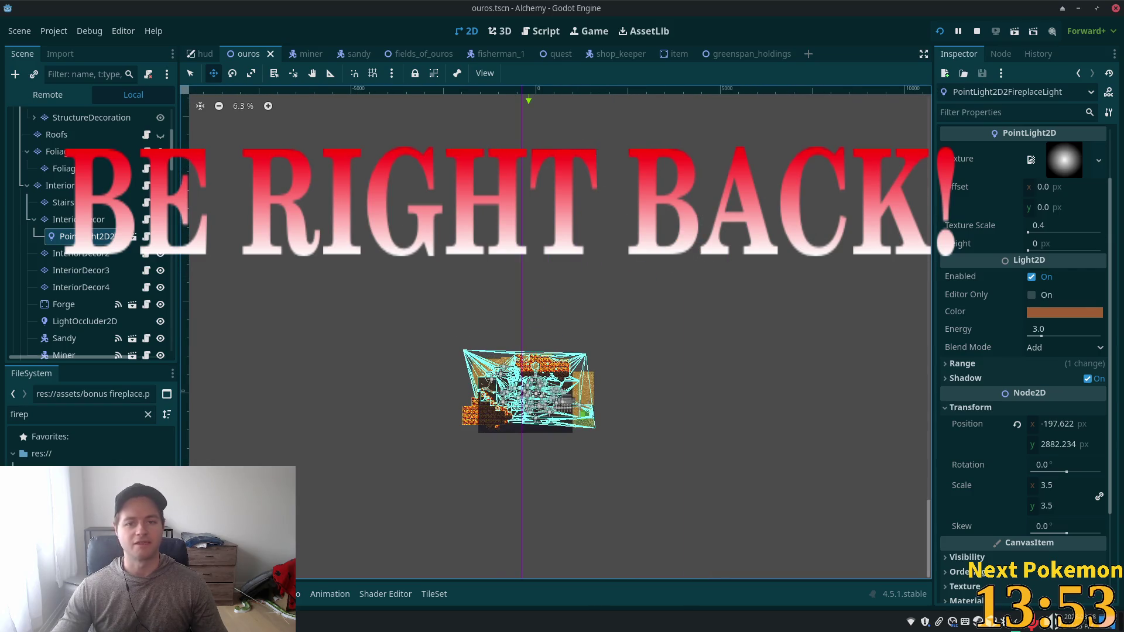
scroll(492, 232, "down", 2)
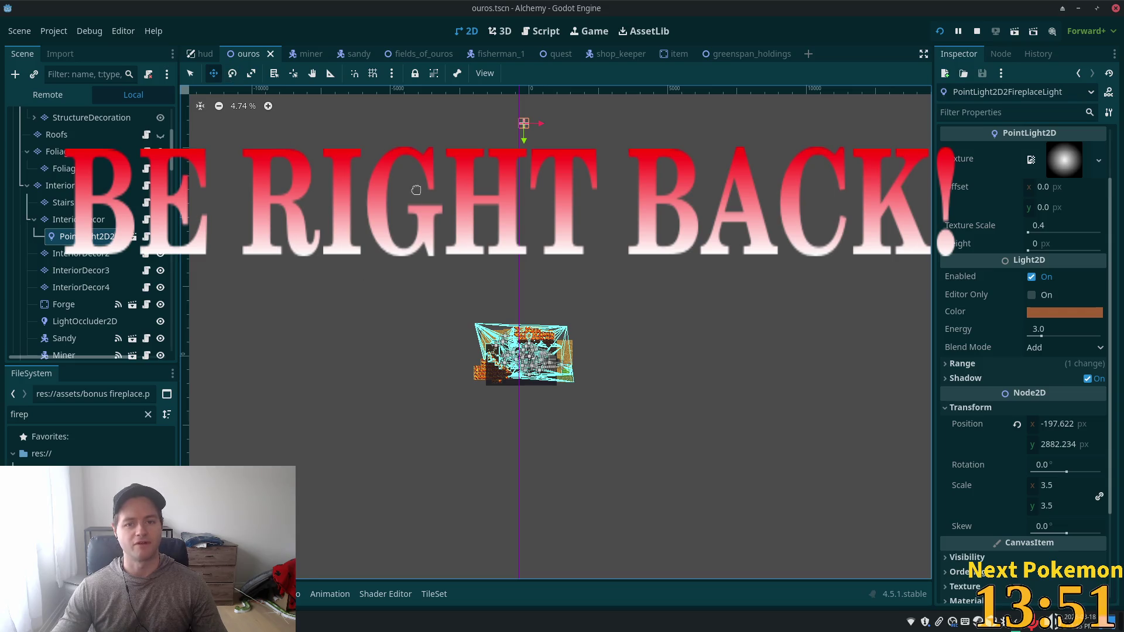
left_click_drag(384, 415, 422, 405)
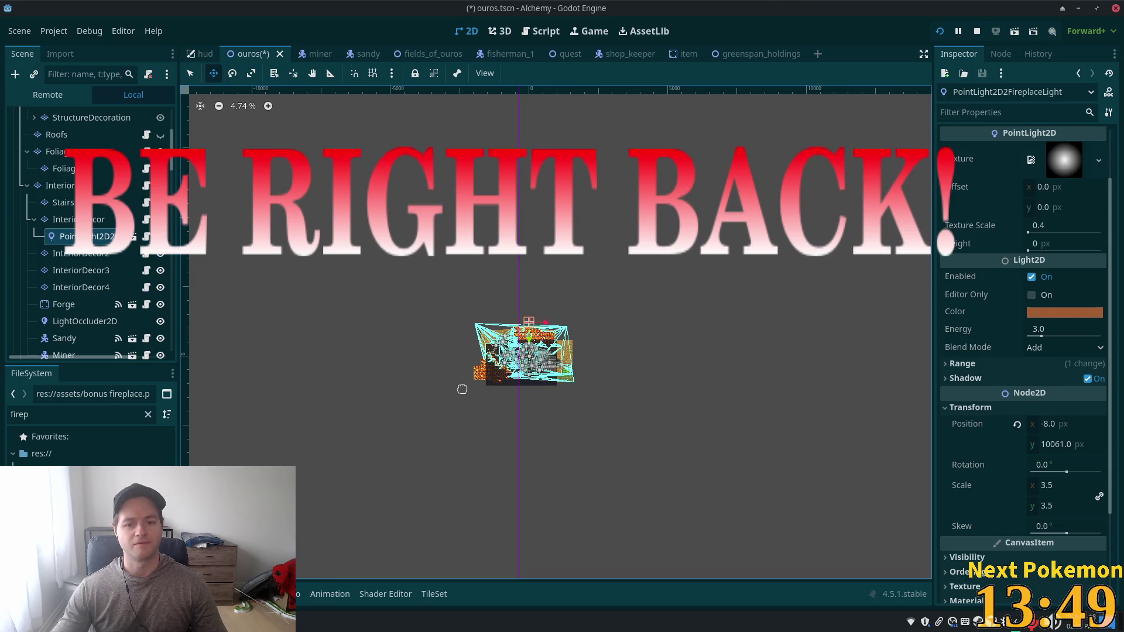
scroll(455, 347, "up", 8)
mouse_move(537, 264)
left_mouse_down()
mouse_move(358, 353)
mouse_move(370, 380)
left_mouse_up()
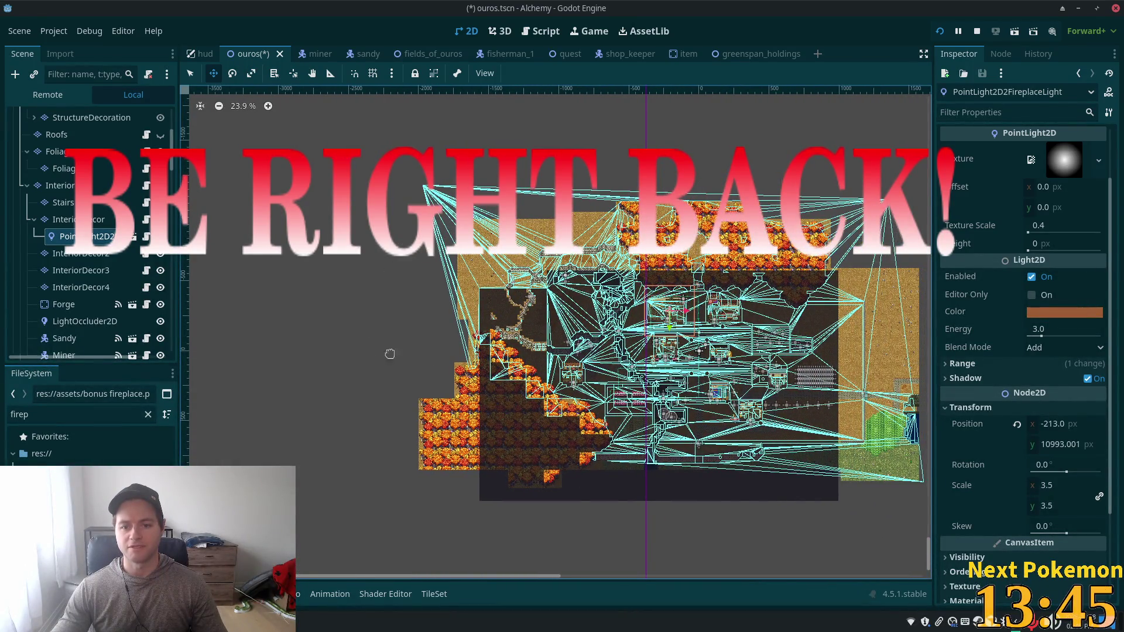
scroll(812, 484, "up", 6)
scroll(591, 314, "up", 8)
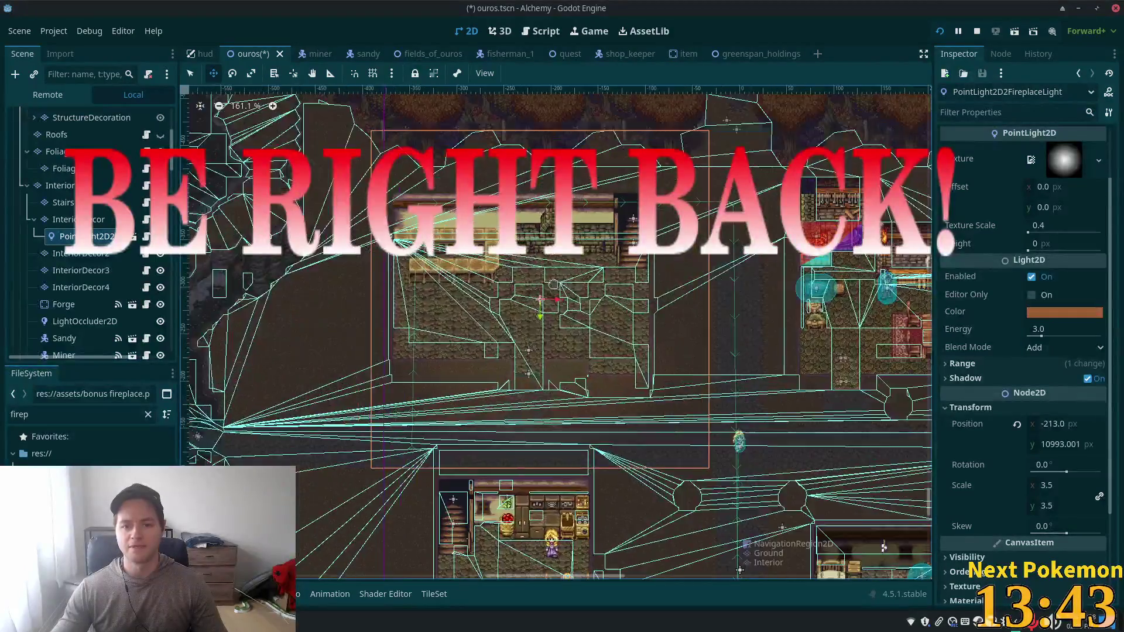
mouse_move(614, 250)
left_mouse_down()
mouse_move(640, 164)
mouse_move(632, 183)
left_mouse_up()
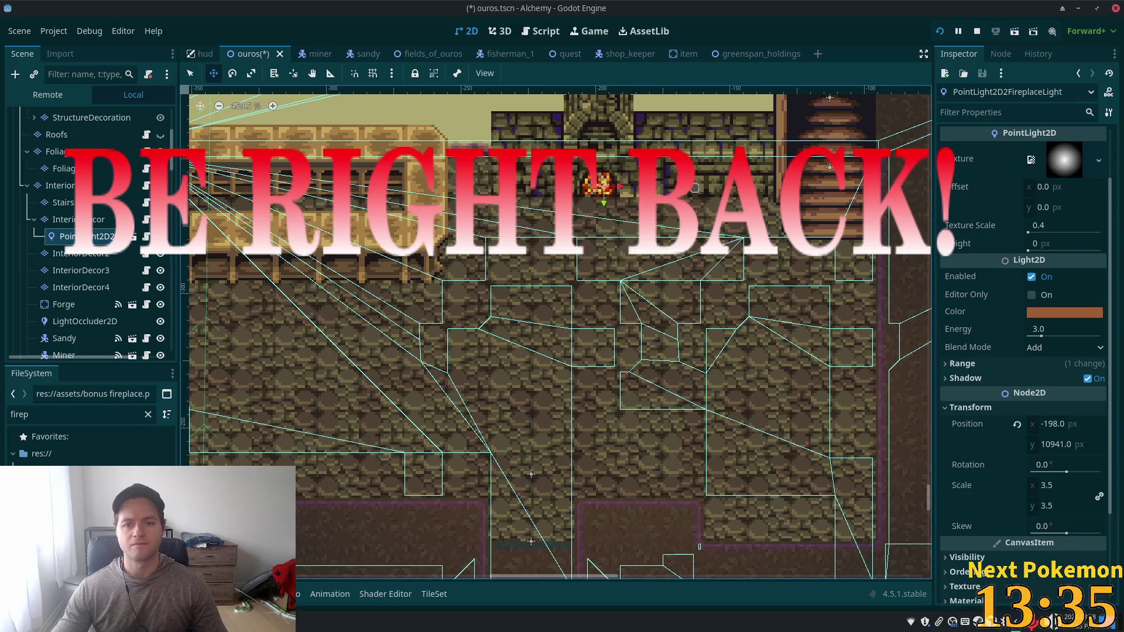
key("F5")
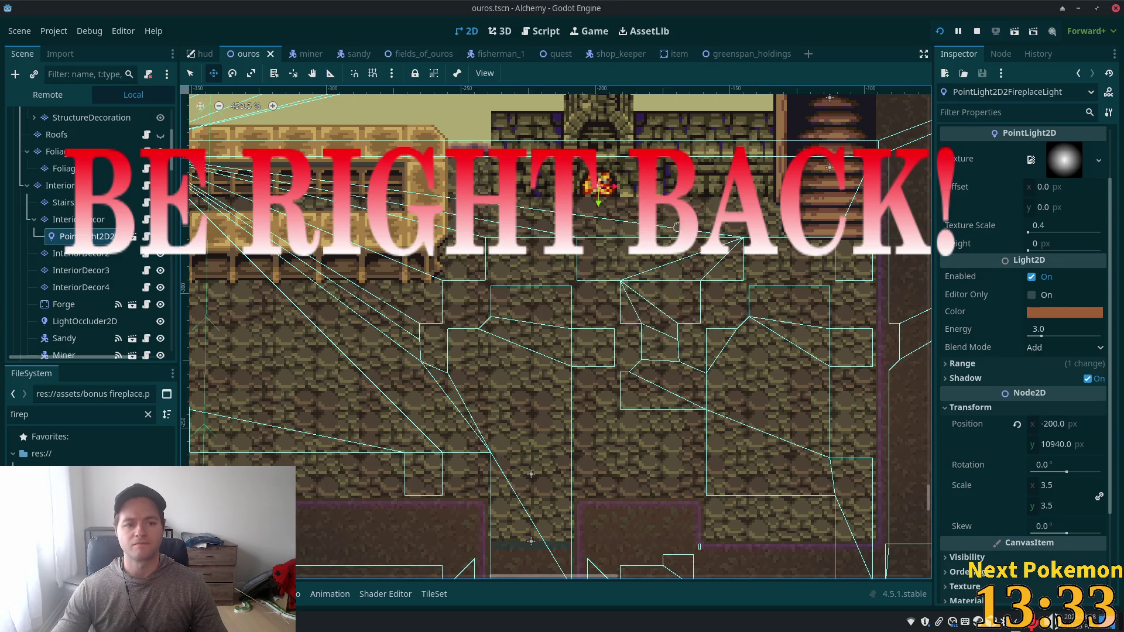
key("Down")
key("Right")
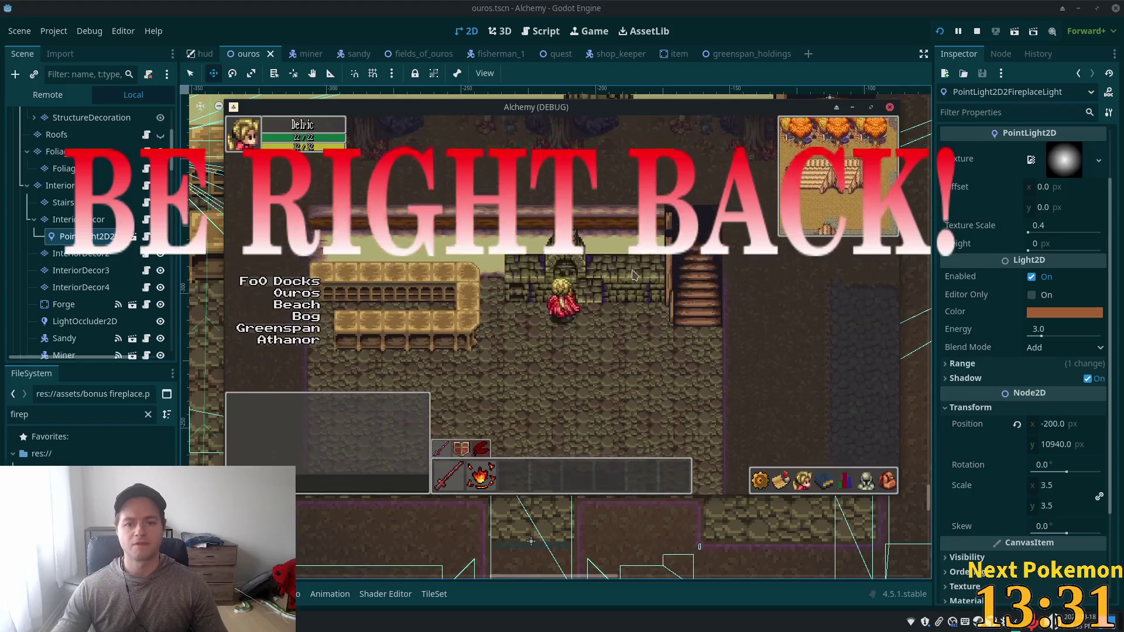
key("F8")
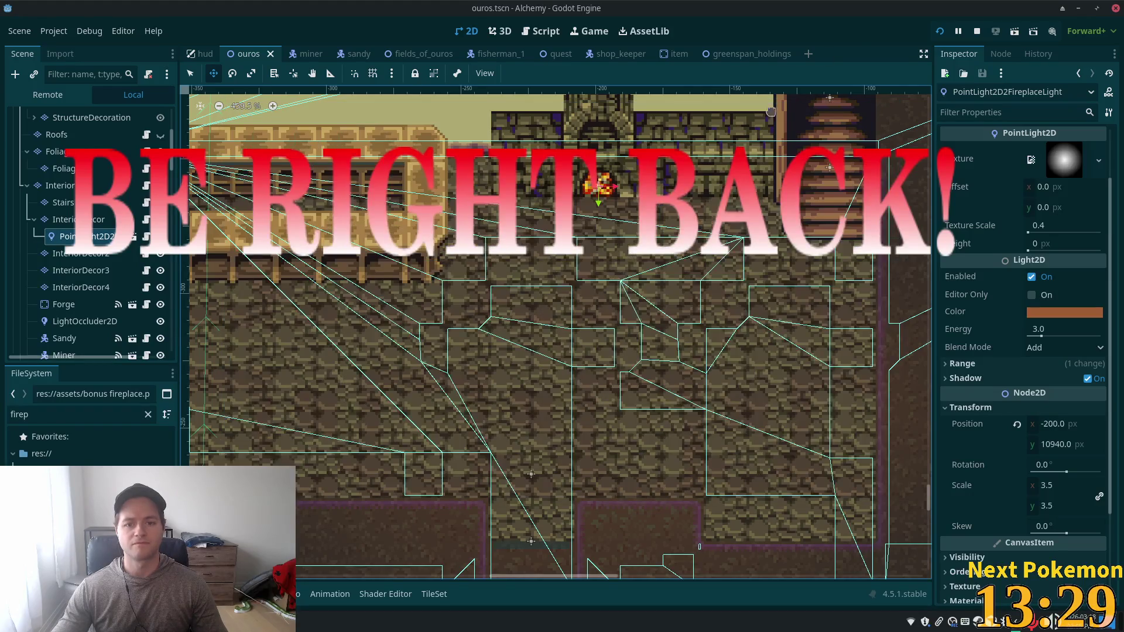
left_click(935, 32)
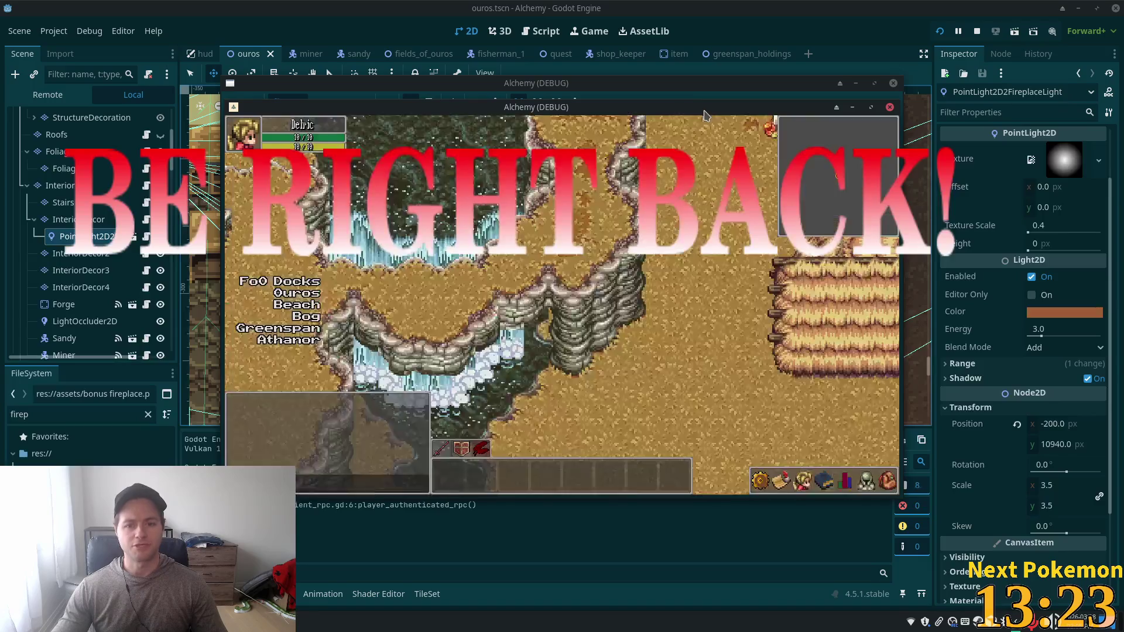
key("Left")
key("Down")
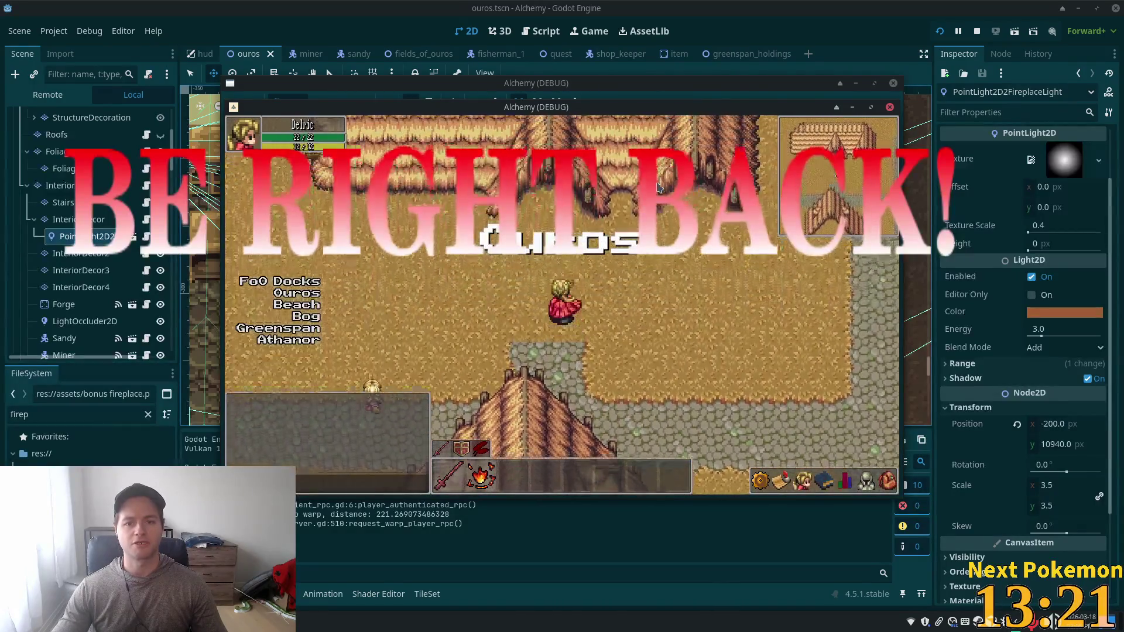
key("Up")
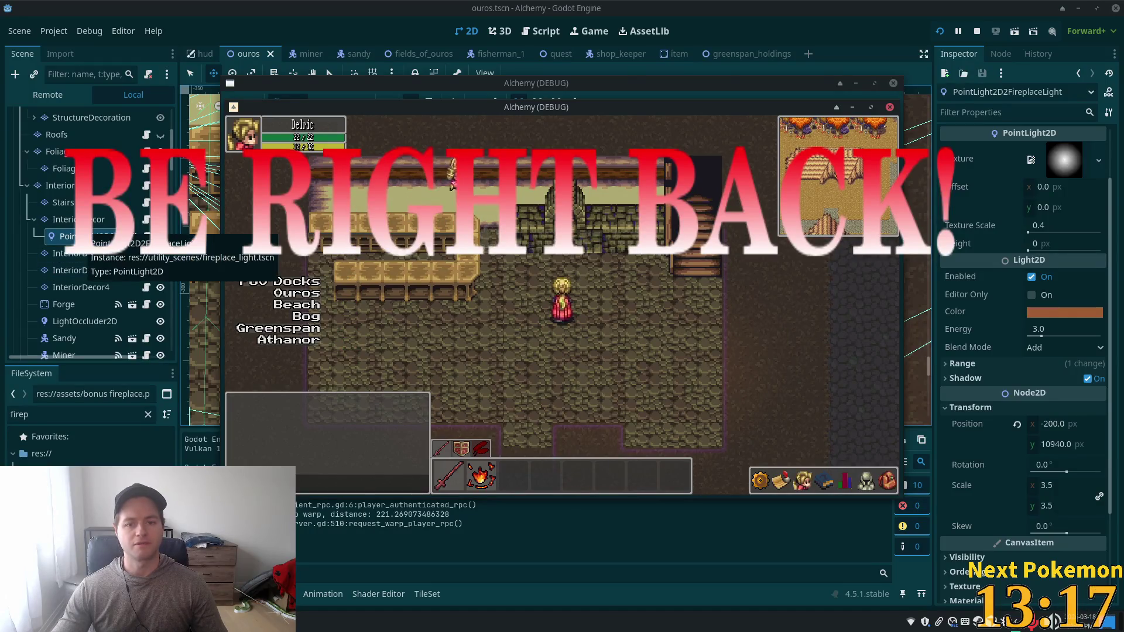
left_click(75, 219)
left_click(82, 236)
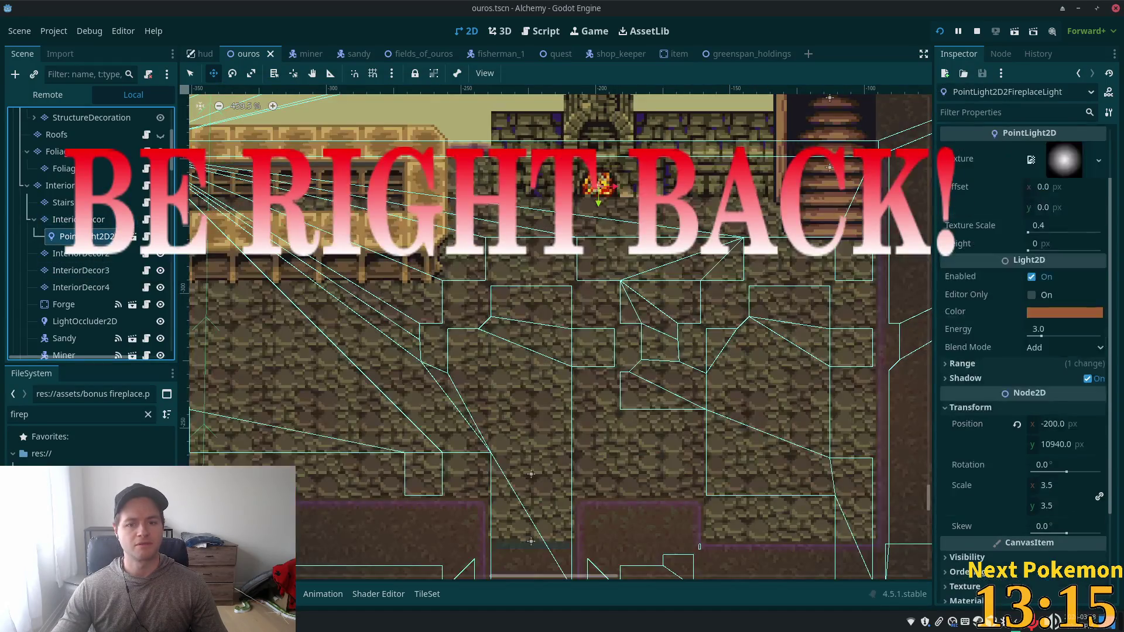
scroll(88, 234, "down", 2)
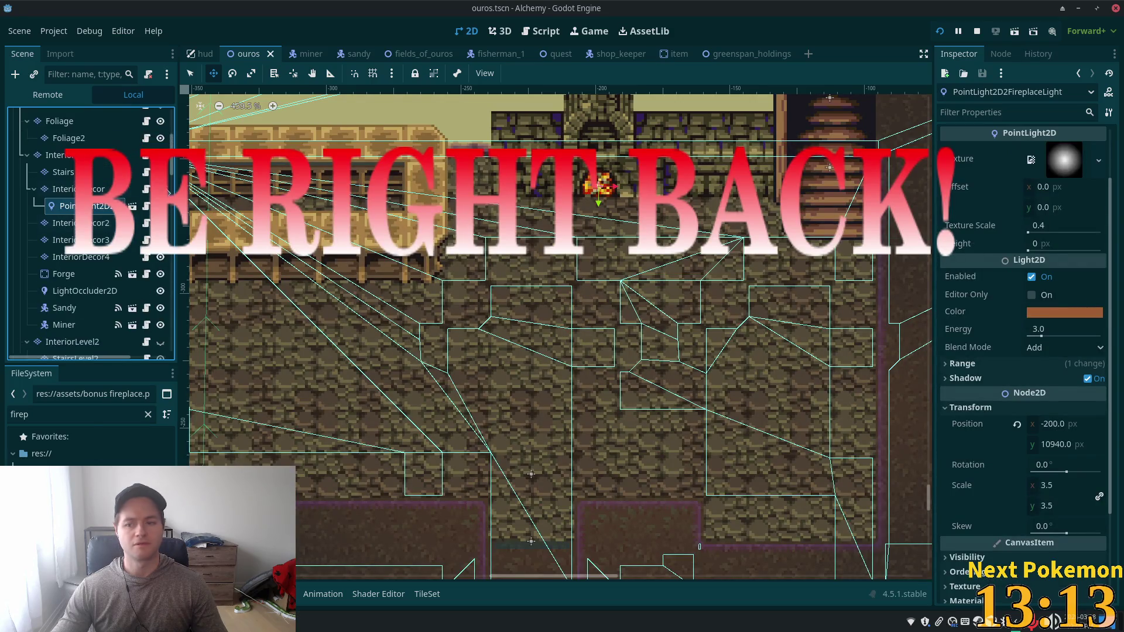
scroll(1024, 409, "down", 3)
left_click(965, 466)
left_click(967, 451)
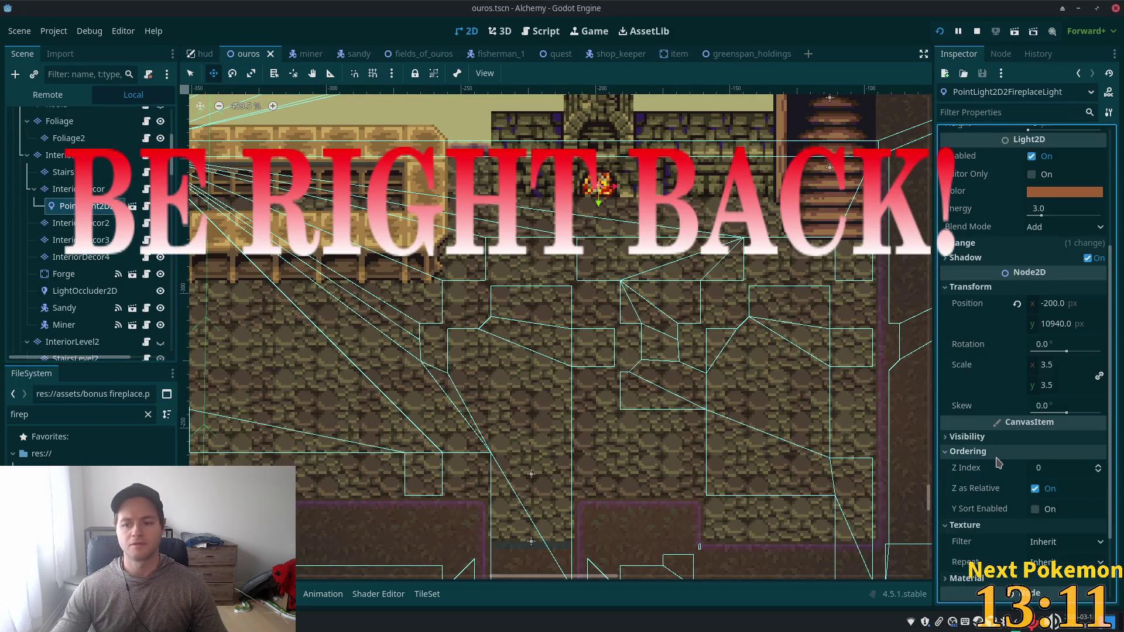
left_click(1035, 510)
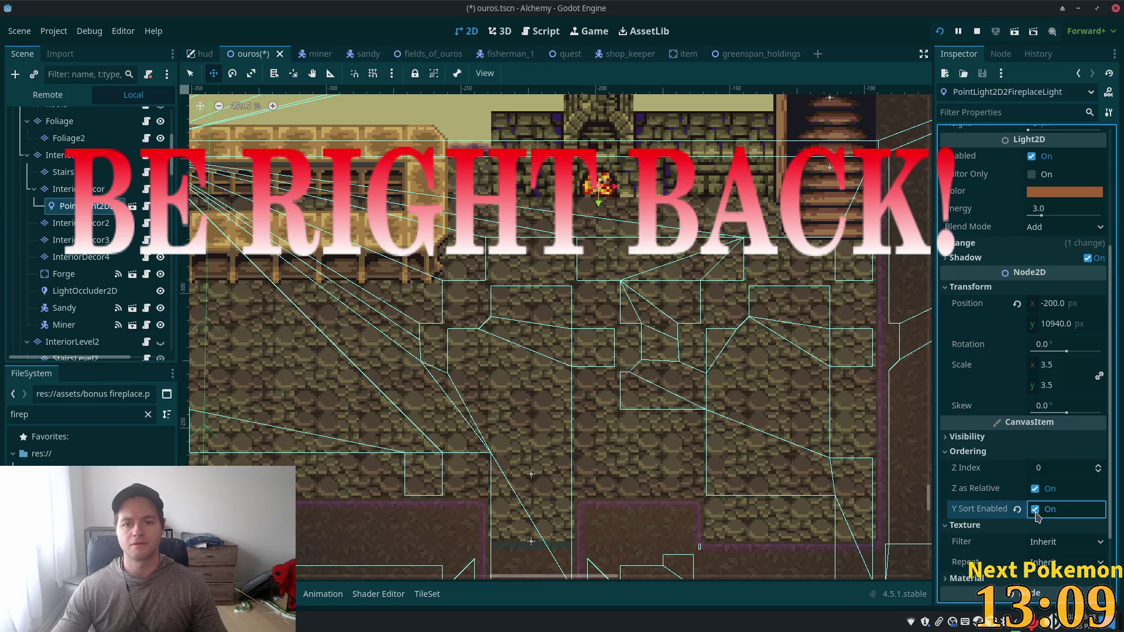
key("ctrl+s")
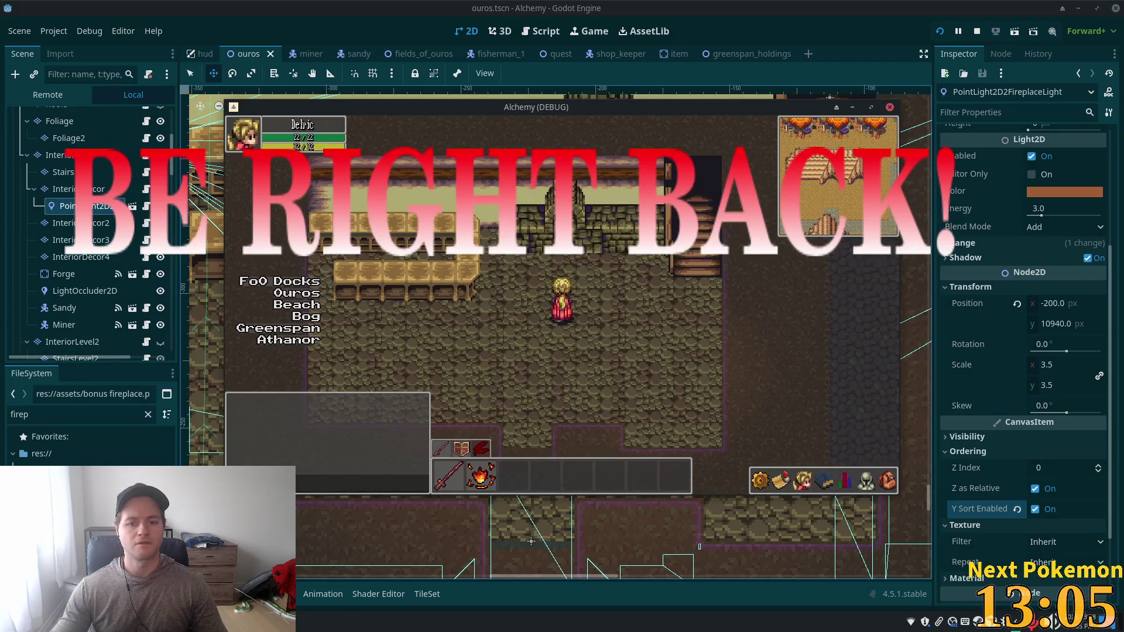
scroll(117, 234, "down", 3)
scroll(105, 251, "up", 10)
scroll(92, 286, "down", 8)
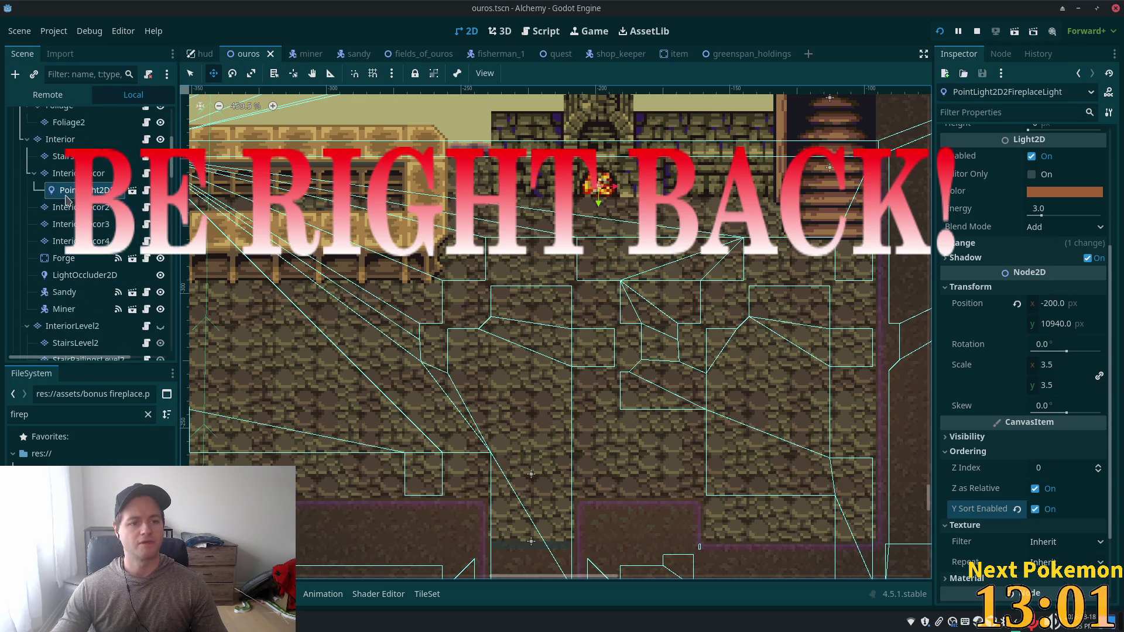
mouse_move(66, 198)
left_mouse_down()
mouse_move(59, 56)
mouse_move(59, 123)
left_mouse_up()
Step: Try higher energy values on the fireplace light, then reset it to the default 3.0
scroll(489, 231, "down", 1)
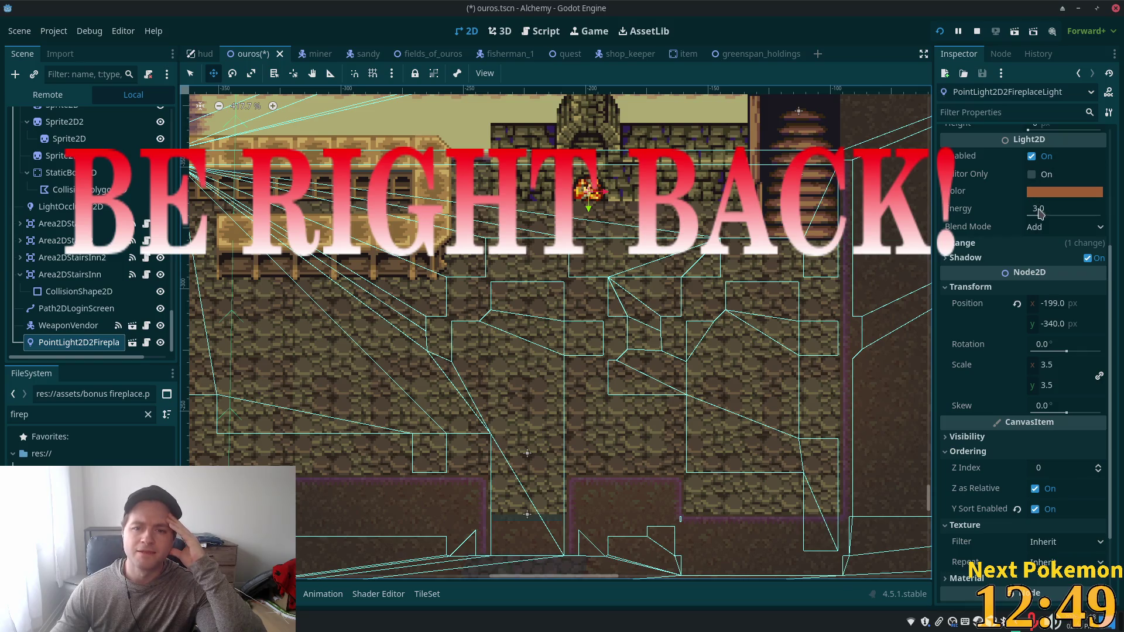
left_click_drag(1041, 215, 1043, 216)
left_click_drag(1111, 229, 1064, 235)
left_click(1014, 209)
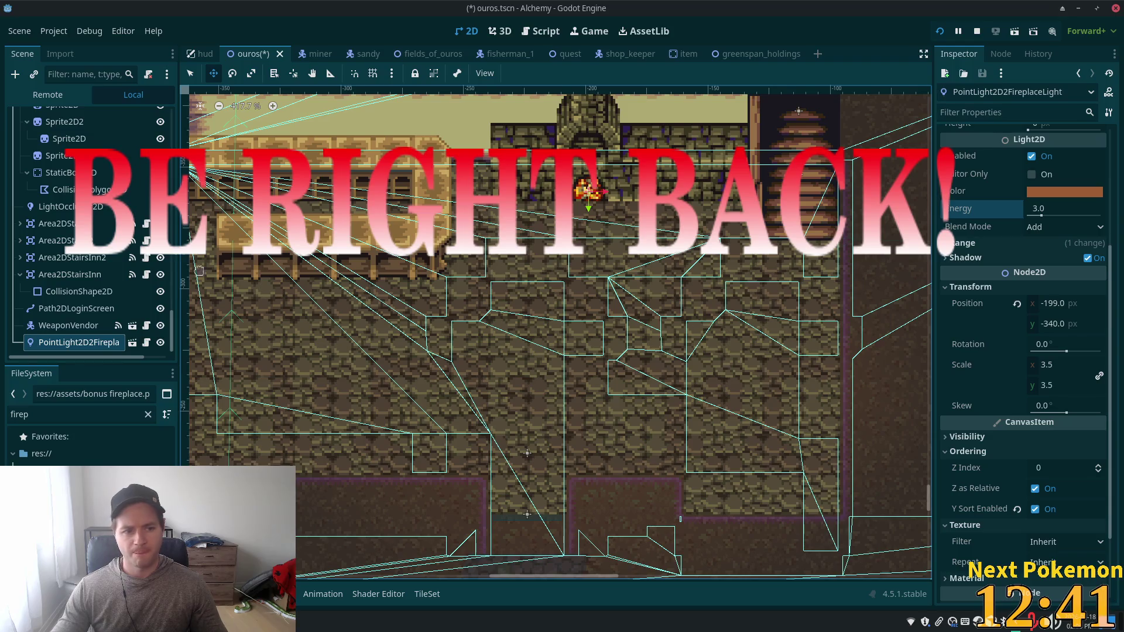
Step: Set the fireplace light's Z Index to 11 and save the ouros scene
left_click(1062, 468)
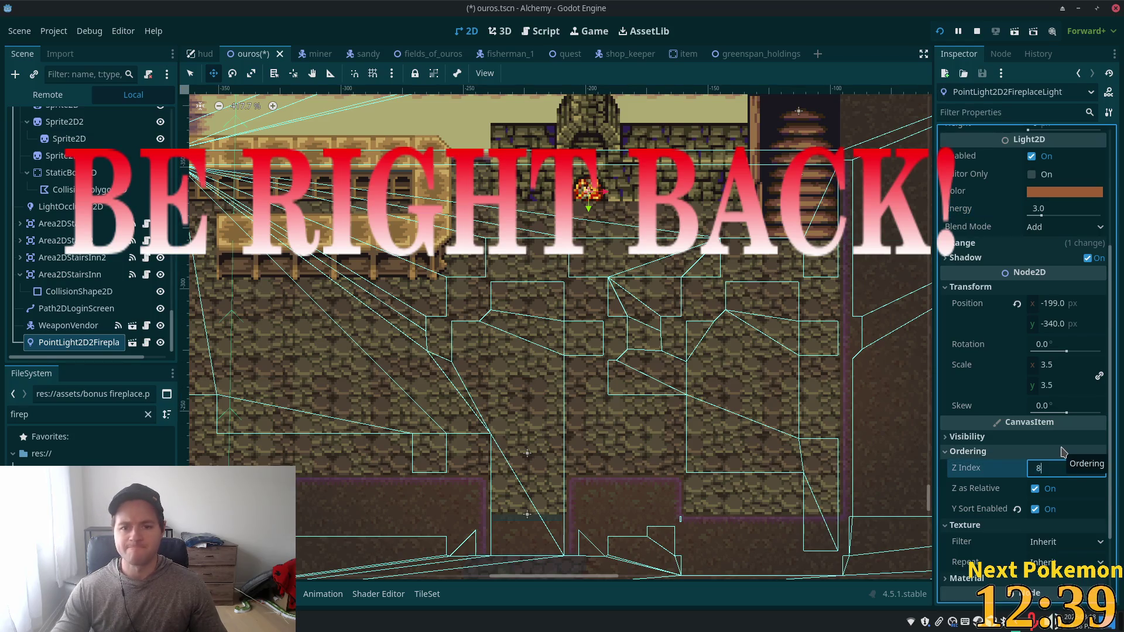
type("8")
key("Tab")
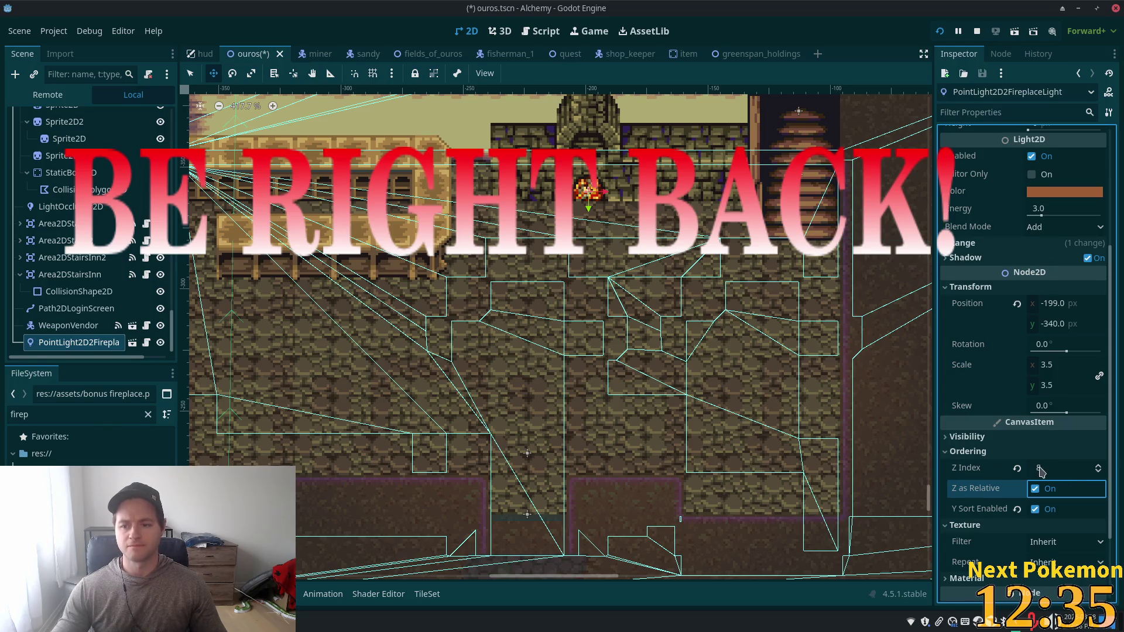
key("shift+Tab")
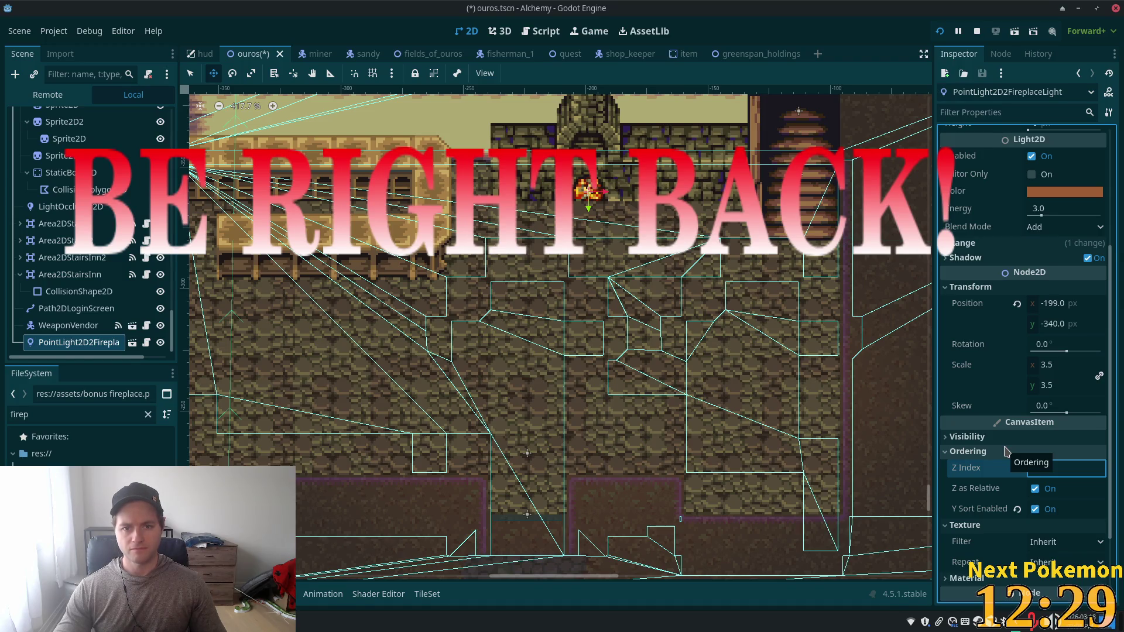
type("11")
key("Tab")
key("ctrl+s")
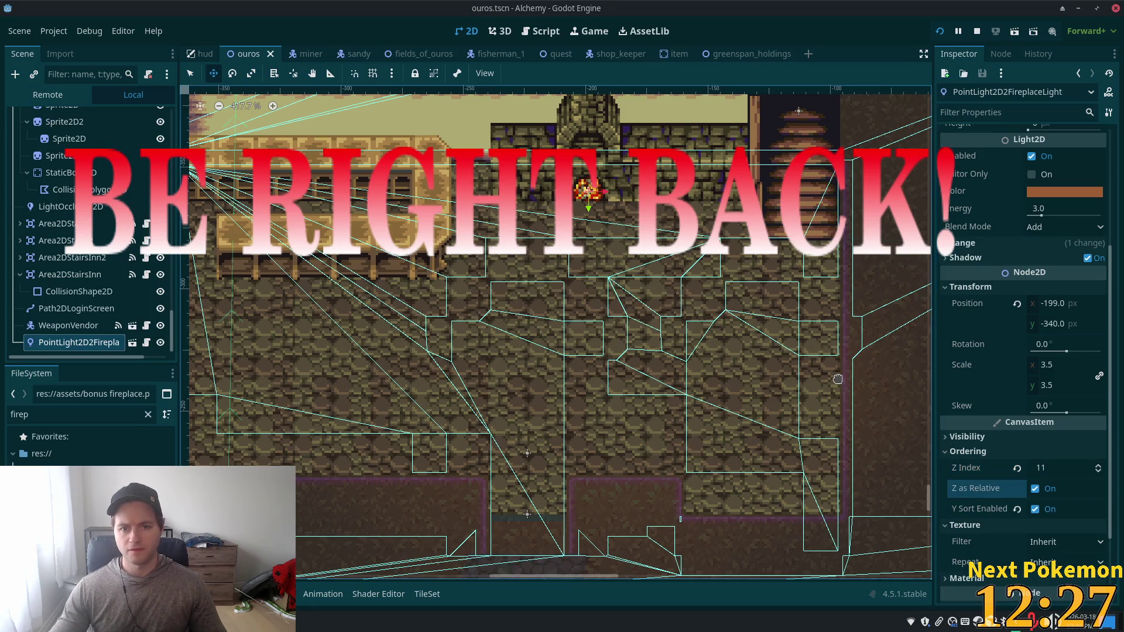
Step: Start retyping the light's energy but cancel, keeping it at 3.0
left_click(1048, 209)
type("1.85")
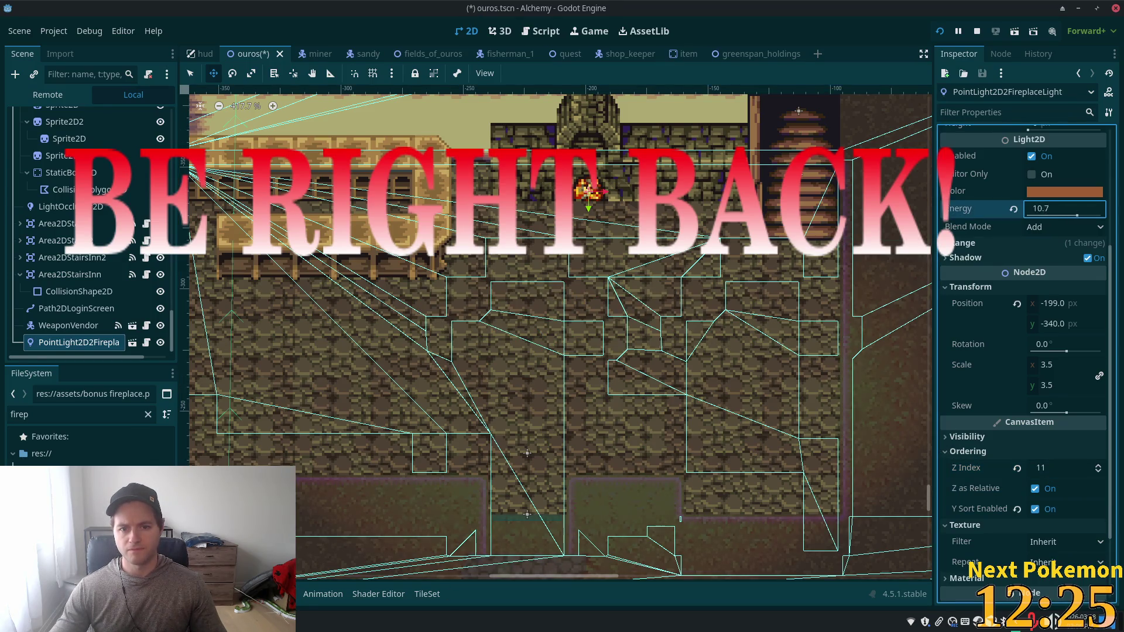
type("65")
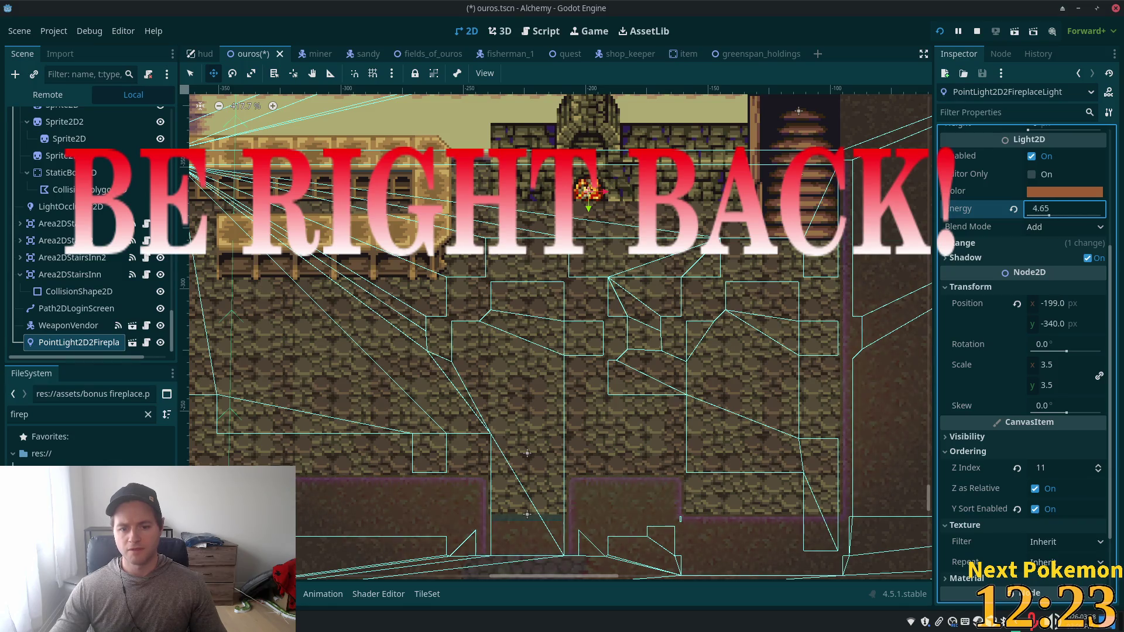
key("BackSpace")
key("BackSpace")
type("3")
key("Escape")
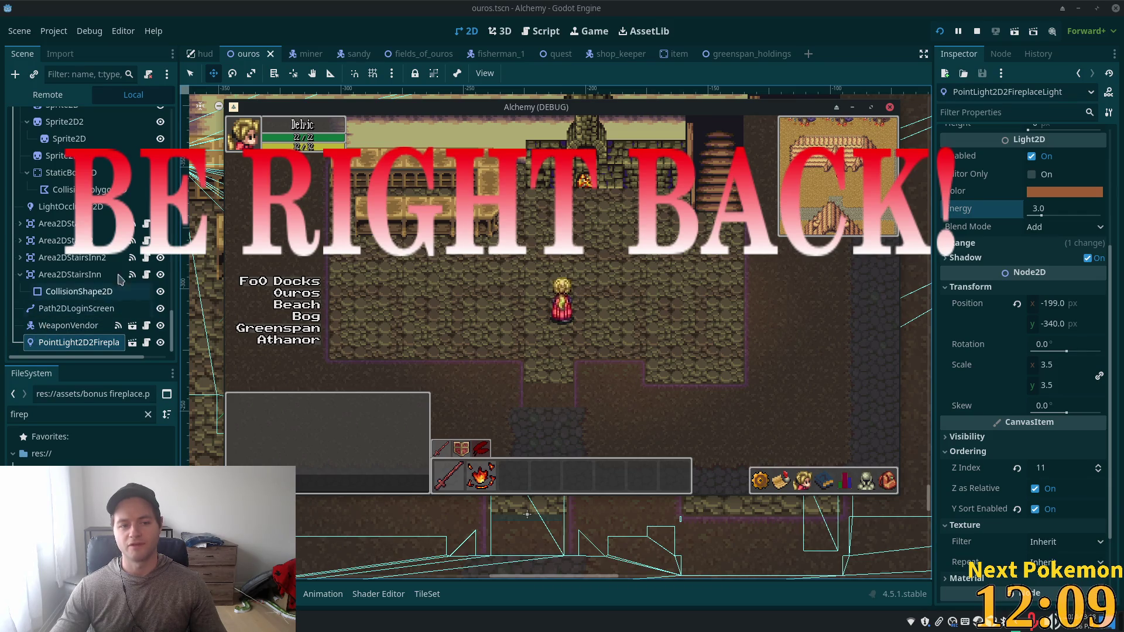
Step: Close the game, check the Interior layer's Z Index of 2, and reselect the fireplace light
mouse_move(173, 323)
left_mouse_down()
mouse_move(173, 176)
mouse_move(198, 134)
left_mouse_up()
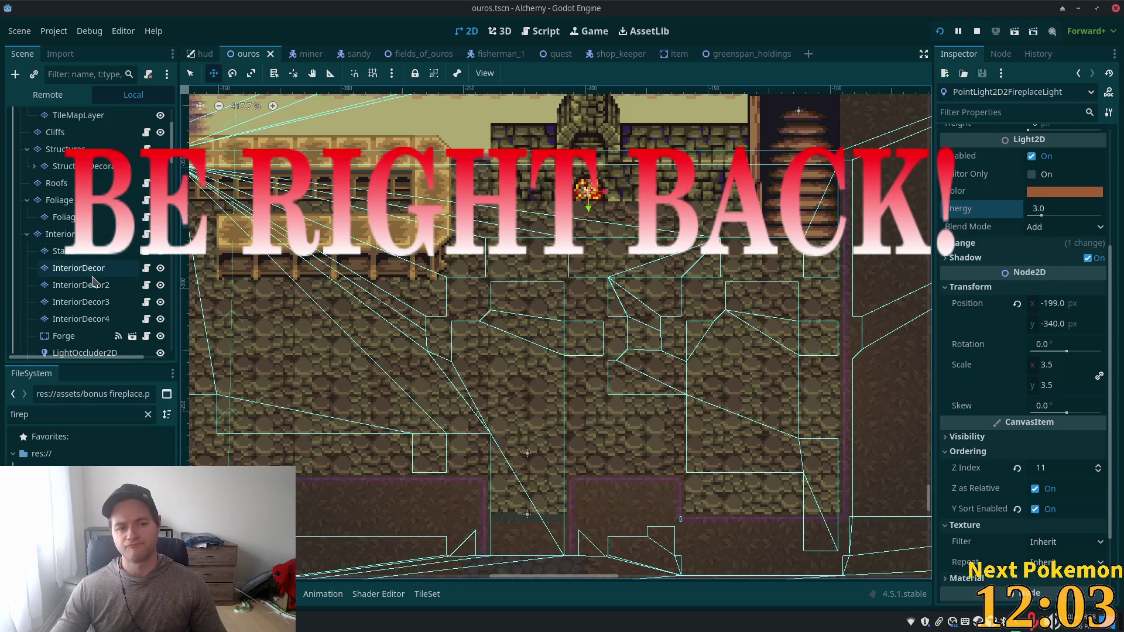
left_click(64, 234)
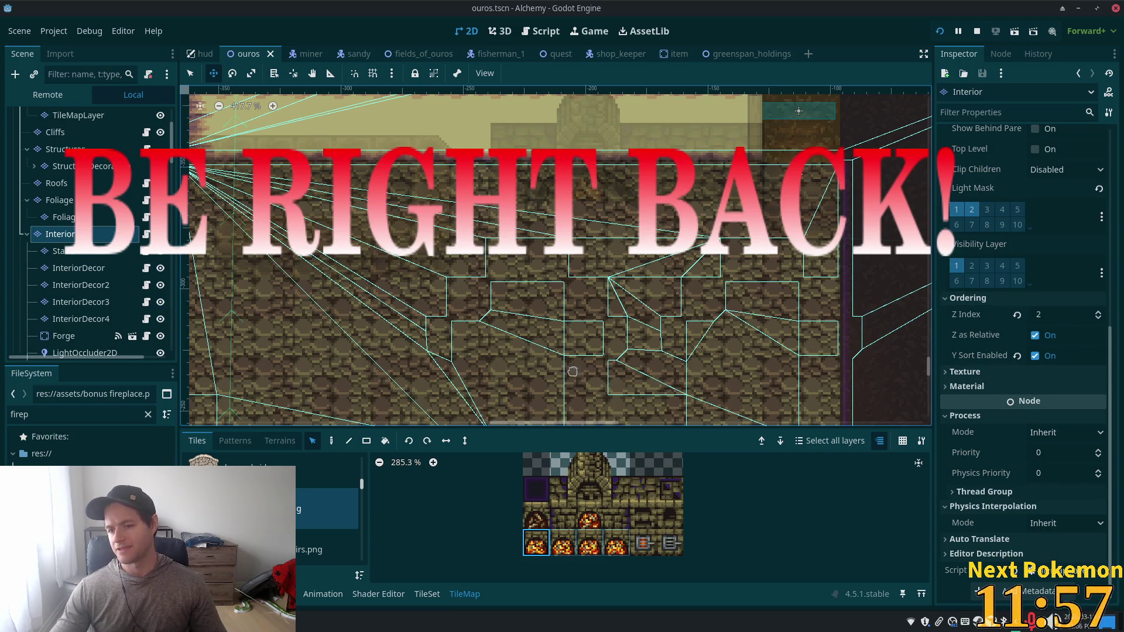
scroll(88, 234, "down", 6)
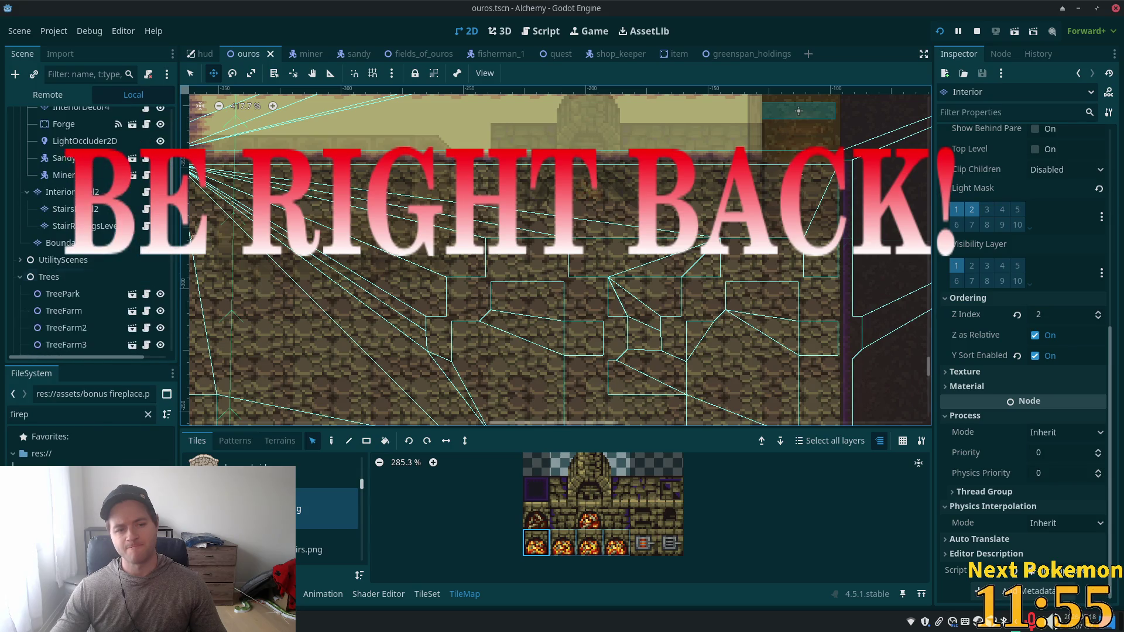
scroll(174, 186, "down", 5)
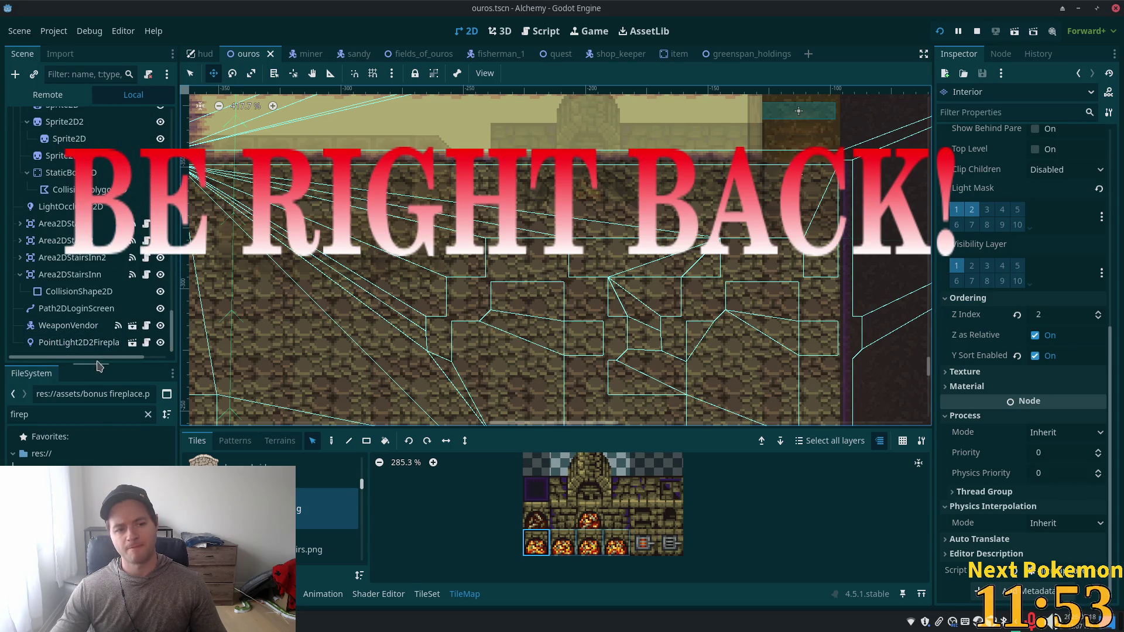
left_click(63, 345)
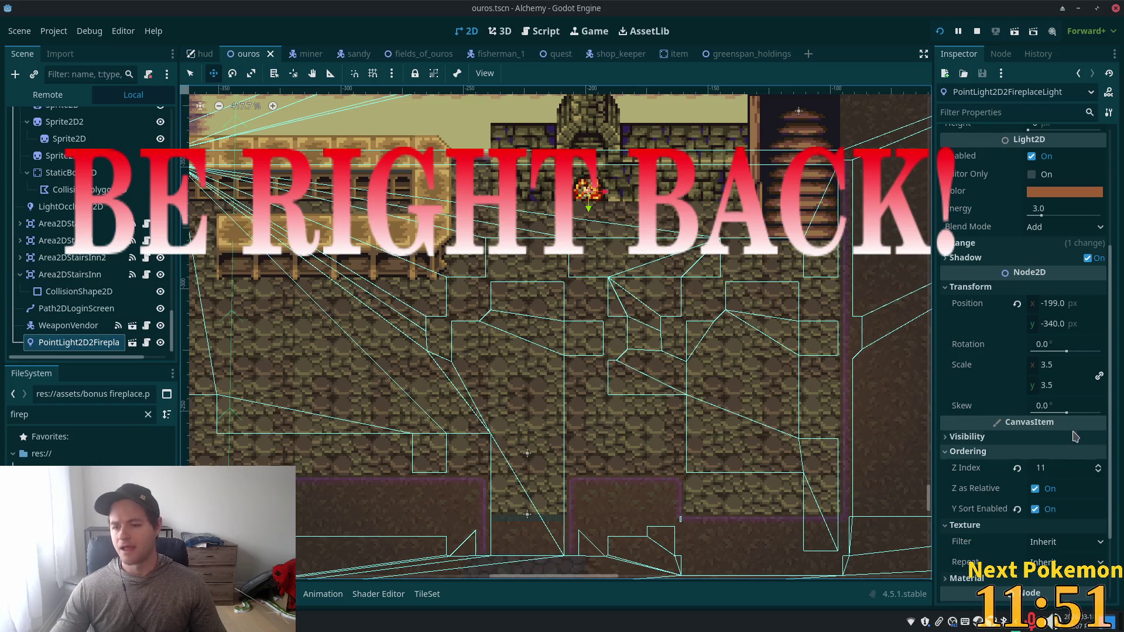
Step: Change the fireplace light's Z Index from 11 to 2
left_click(1053, 469)
type("2")
key("Tab")
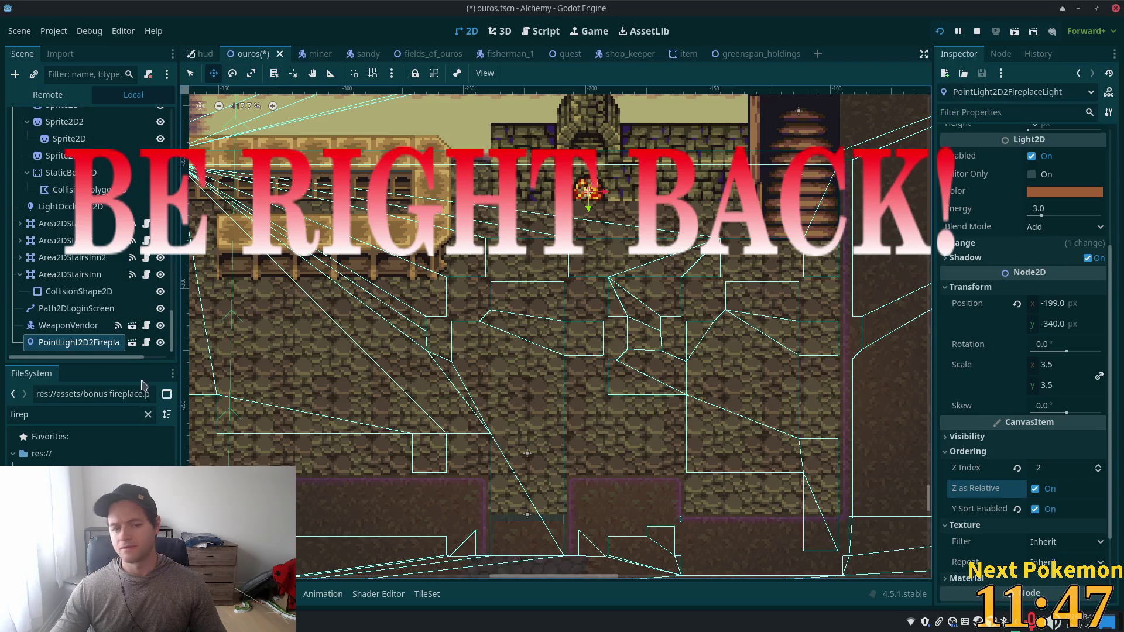
scroll(1044, 369, "up", 2)
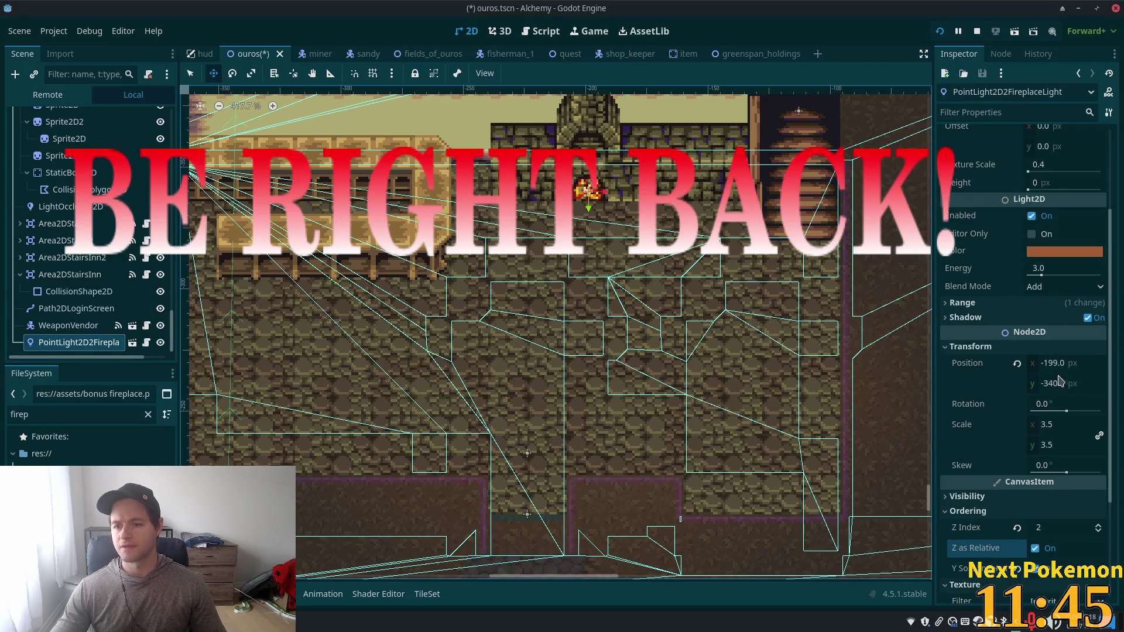
mouse_move(1063, 410)
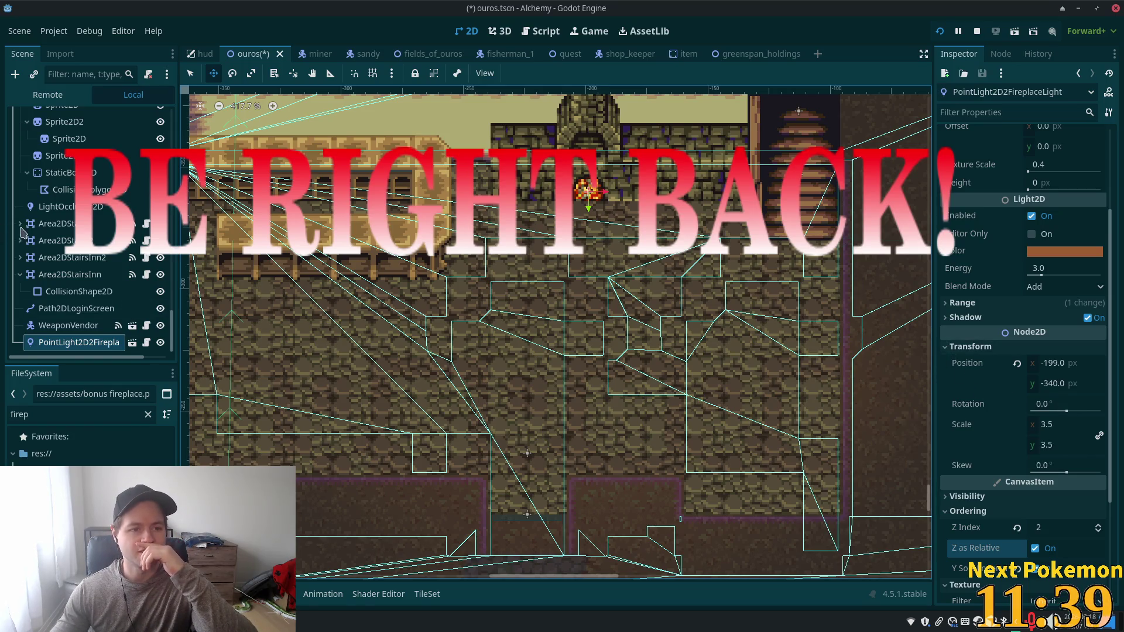
scroll(162, 317, "up", 5)
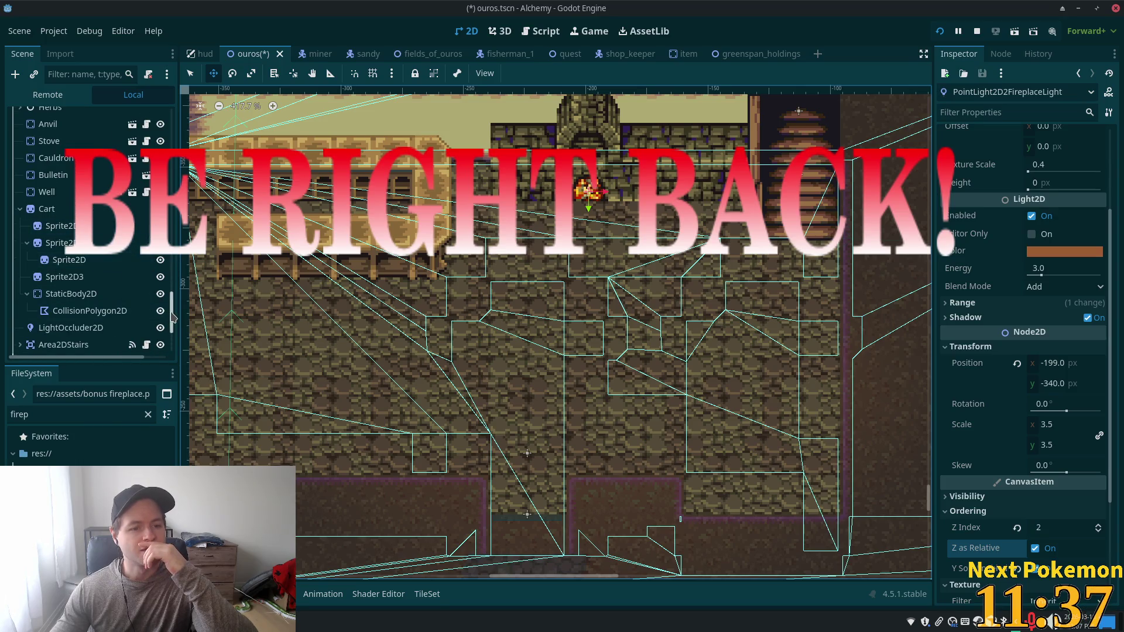
scroll(163, 317, "up", 5)
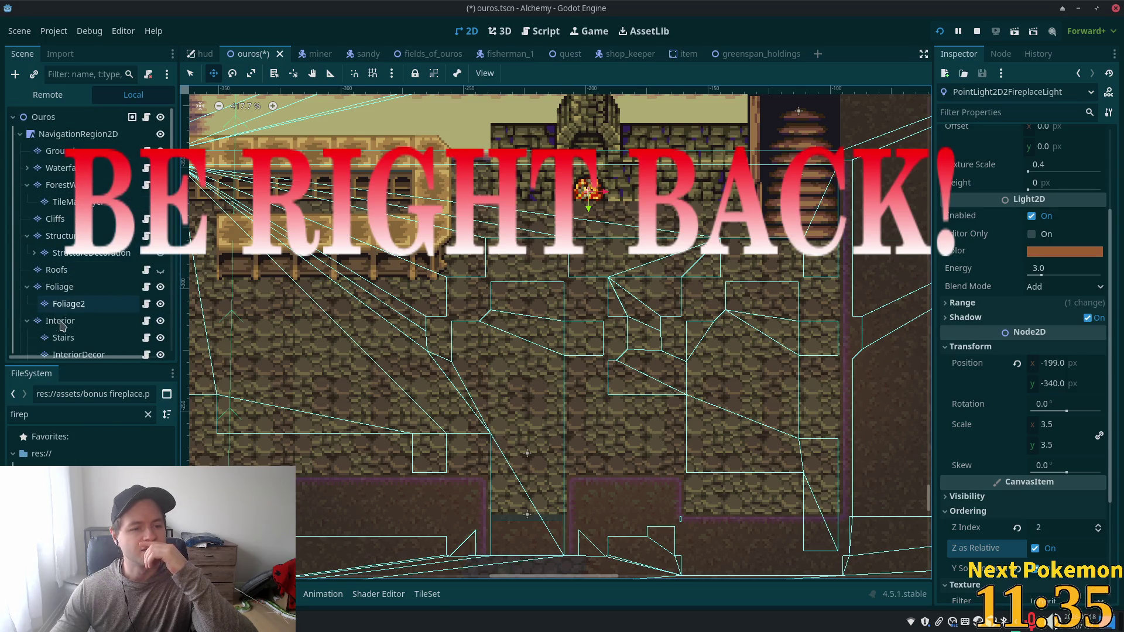
Step: Inspect the Interior tile layer's Rendering and Ordering settings for comparison
left_click(60, 320)
scroll(1025, 321, "up", 10)
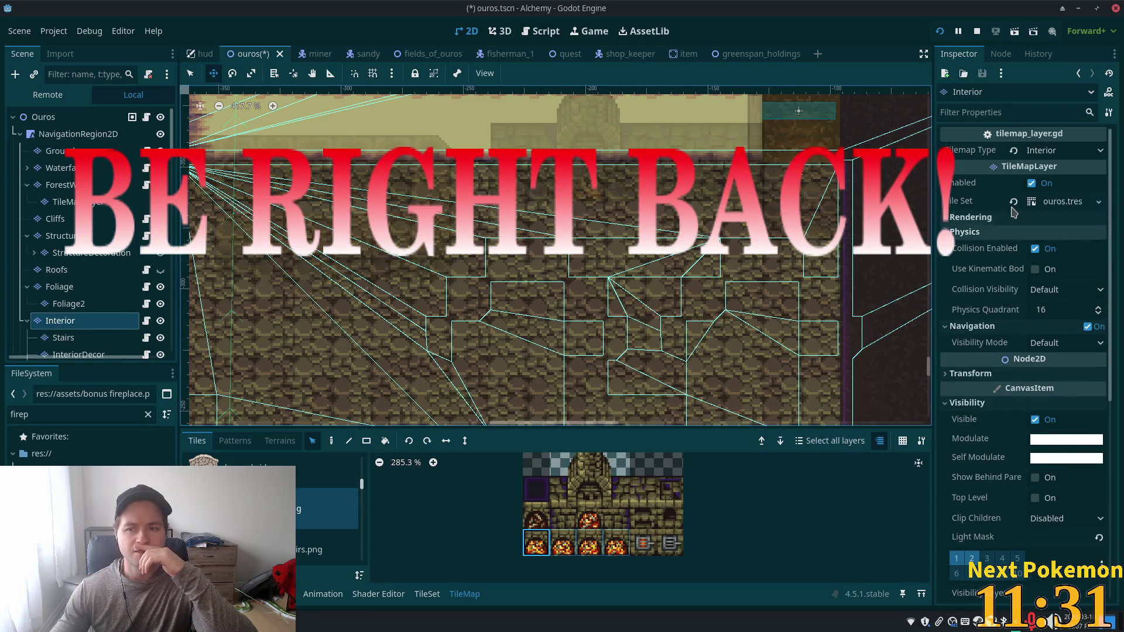
left_click(1015, 216)
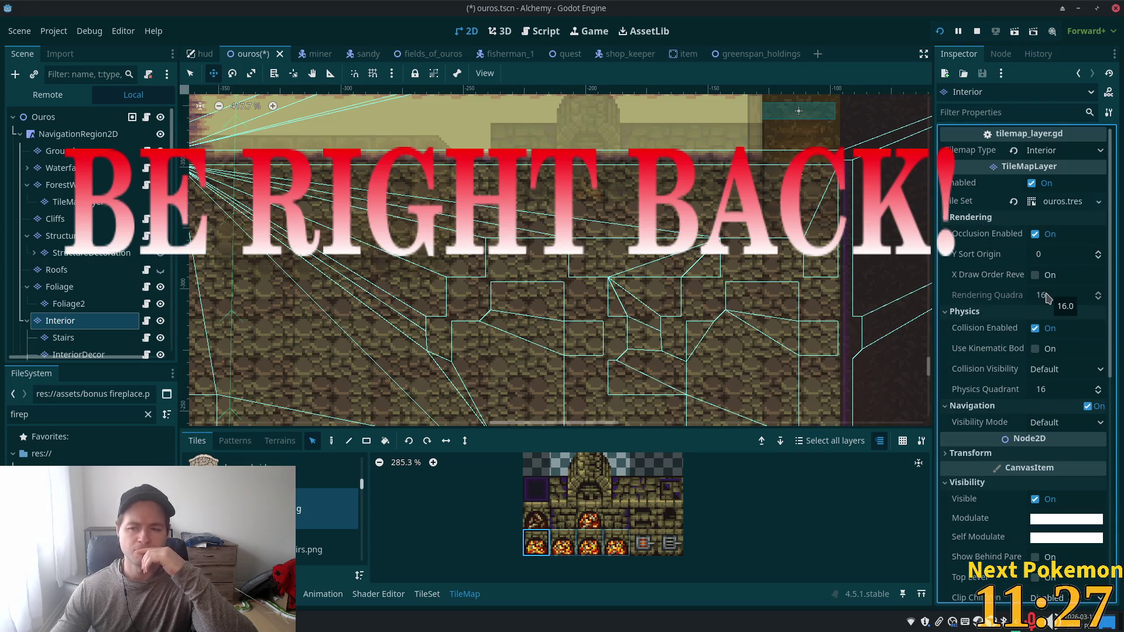
scroll(1052, 301, "down", 2)
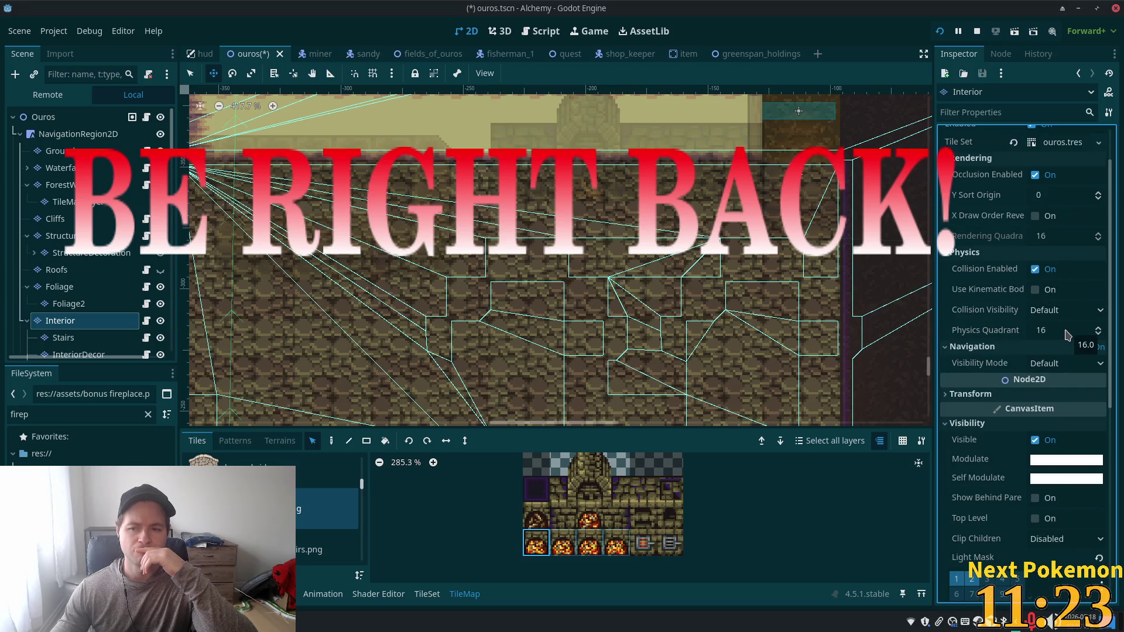
scroll(1066, 335, "down", 5)
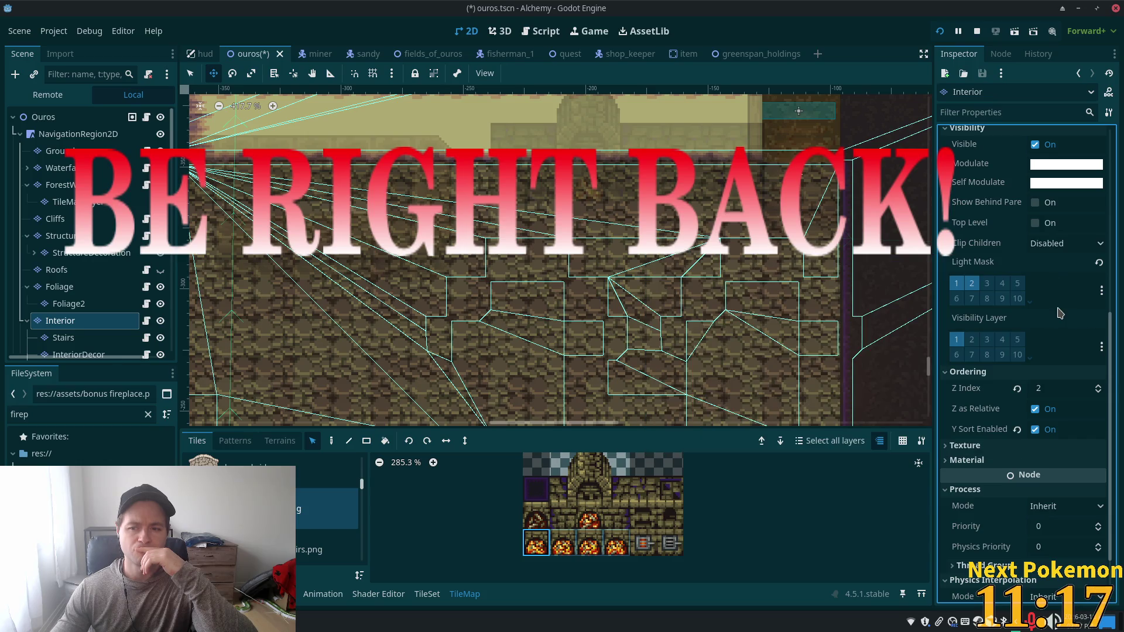
scroll(170, 205, "down", 5)
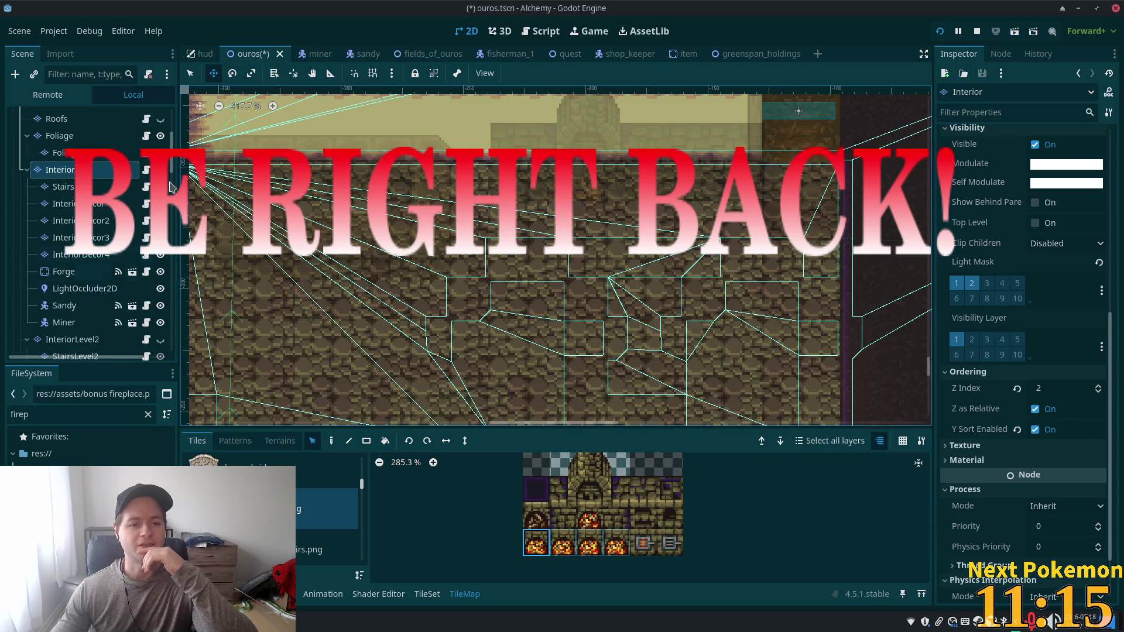
scroll(88, 234, "down", 5)
Step: Reselect the fireplace light and expand its Visibility section
left_click(80, 344)
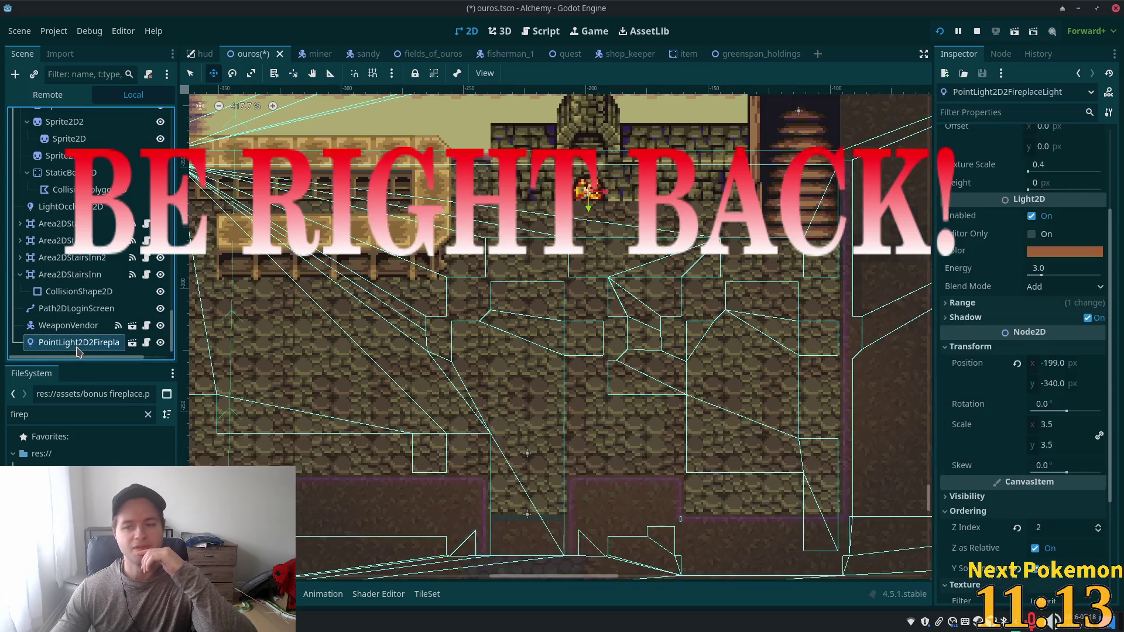
scroll(1025, 436, "down", 3)
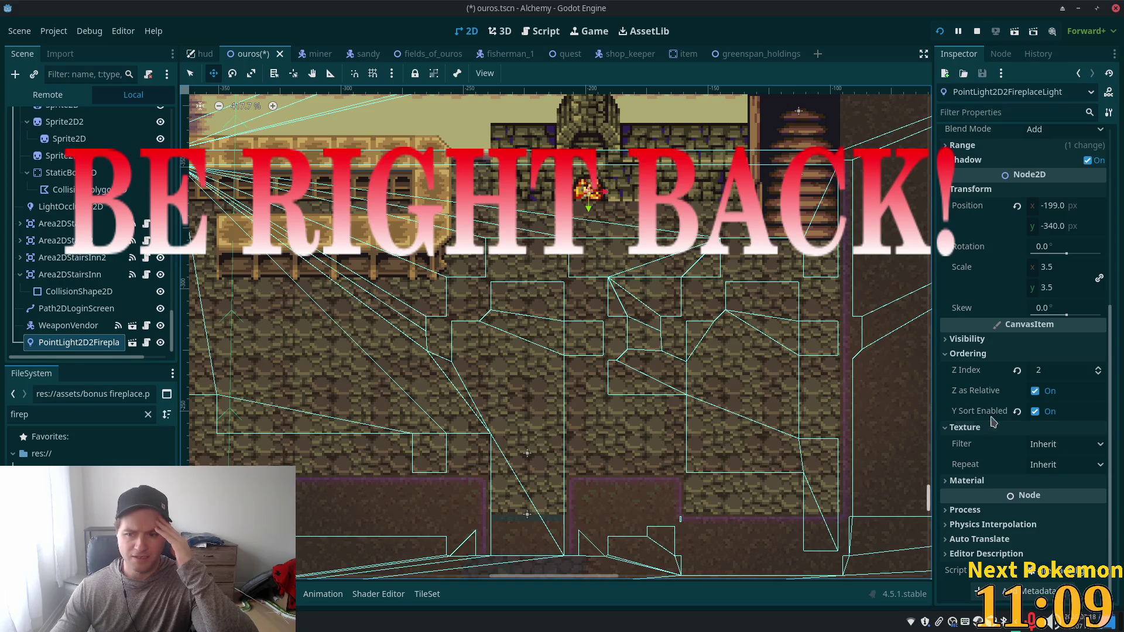
left_click(967, 339)
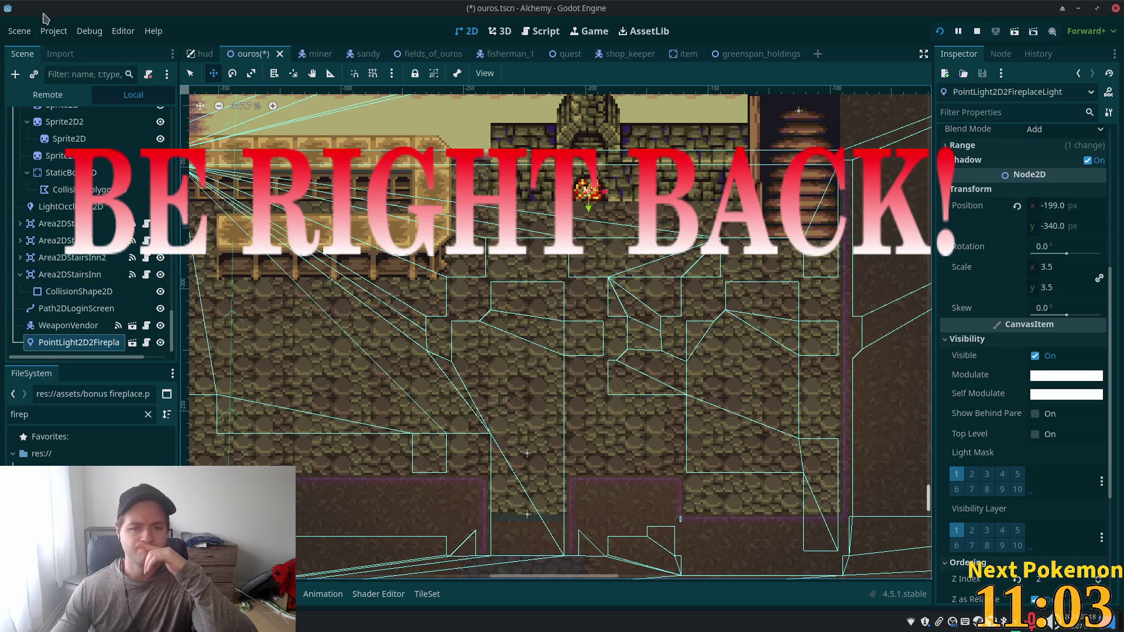
Step: In greenspan_holdings, select the Interior layer and make it visible on the canvas
left_click(753, 53)
scroll(164, 269, "up", 3)
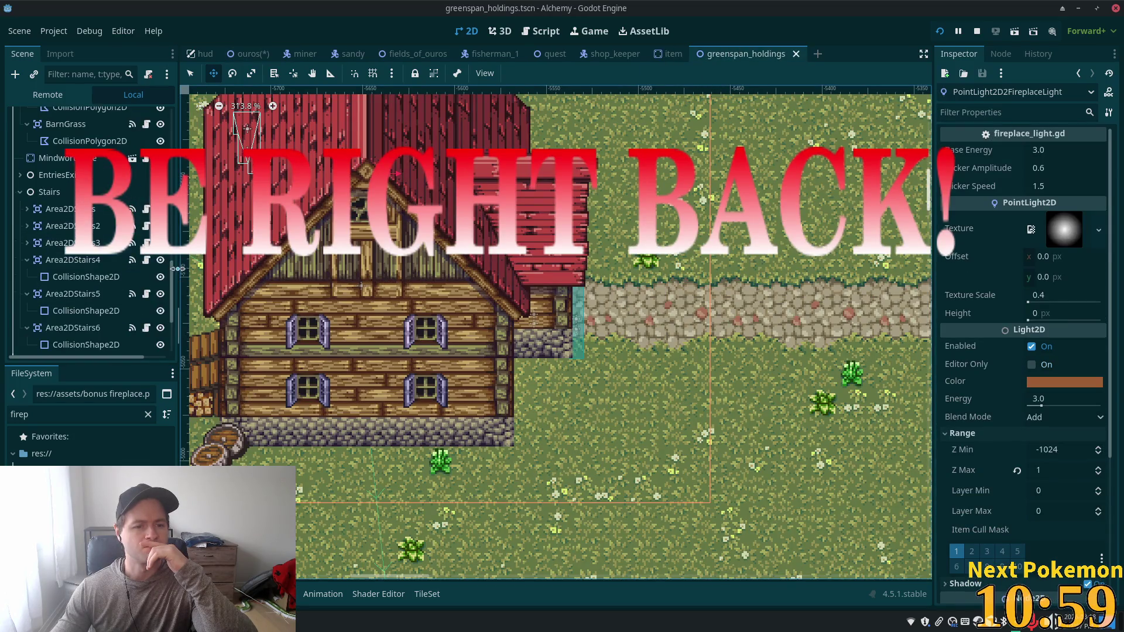
scroll(170, 277, "up", 10)
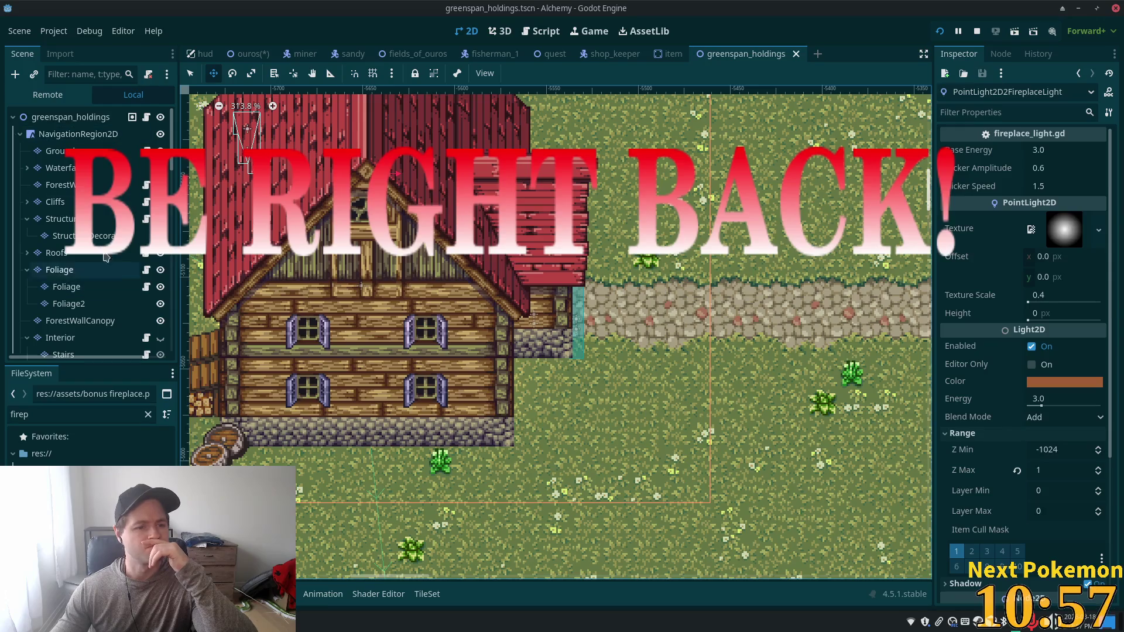
left_click(149, 339)
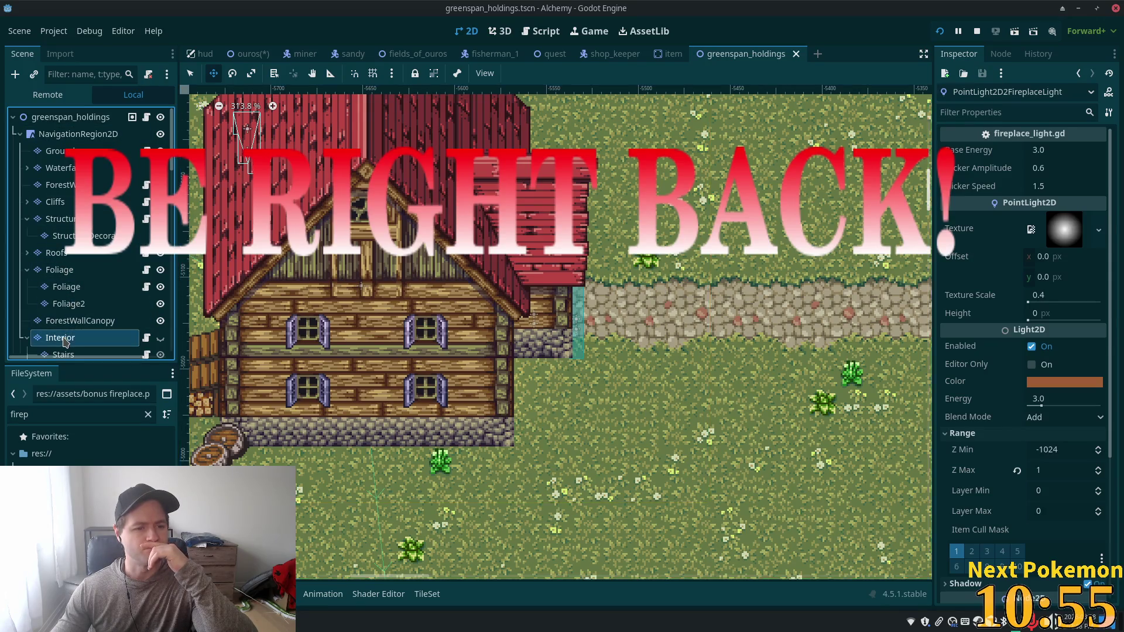
left_click(161, 339)
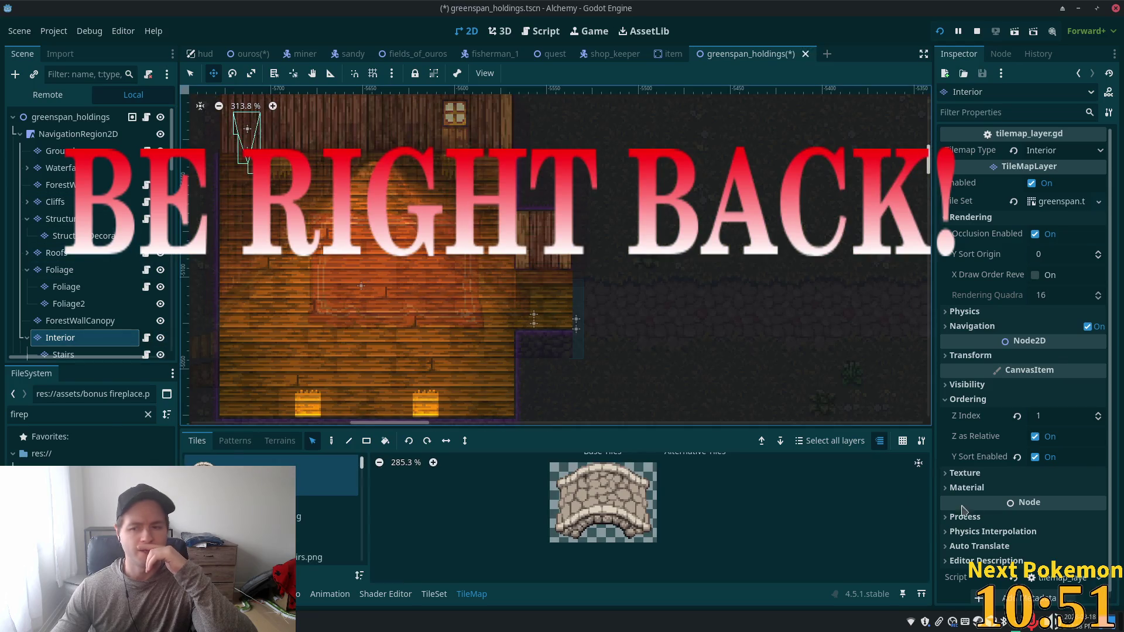
Step: Glance at Interior's Visibility settings, then return to the ouros scene
left_click(982, 385)
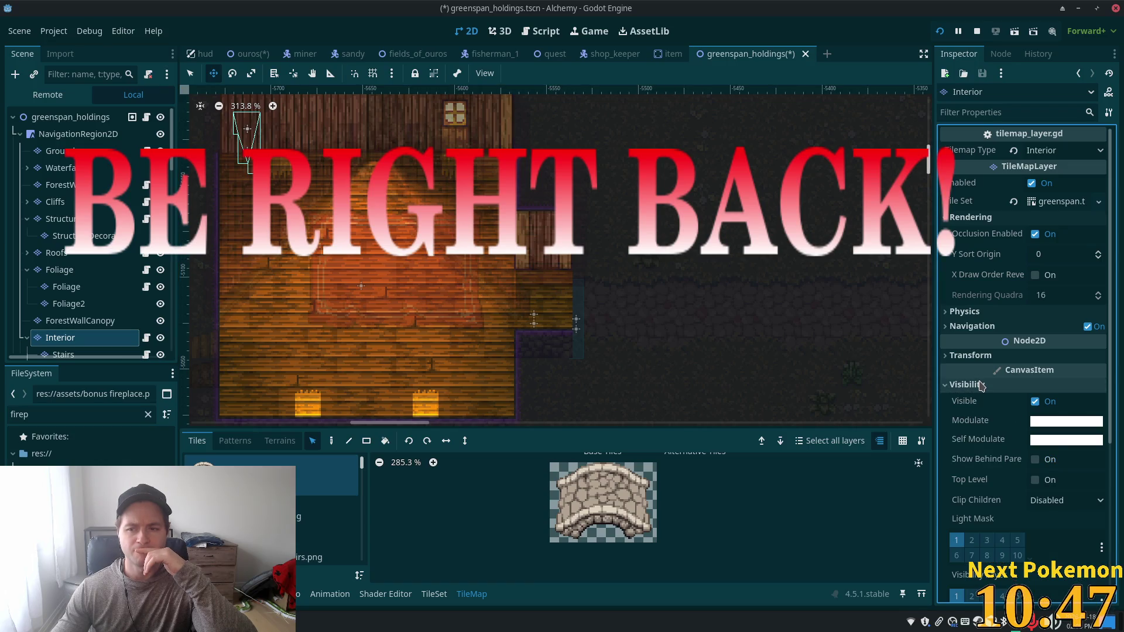
left_click(982, 384)
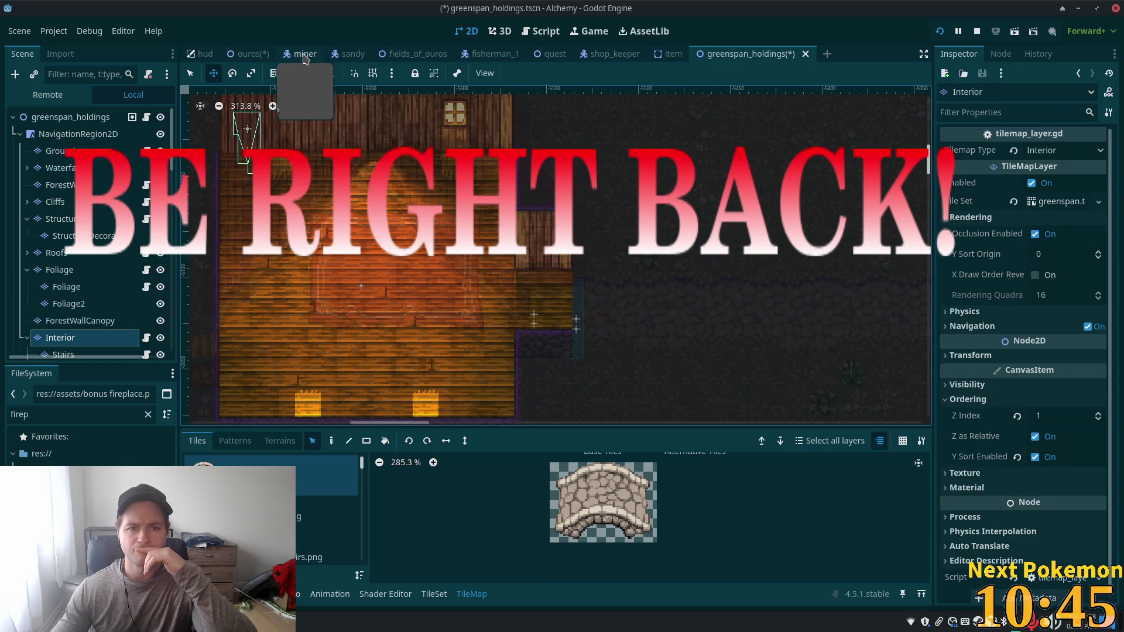
left_click(233, 58)
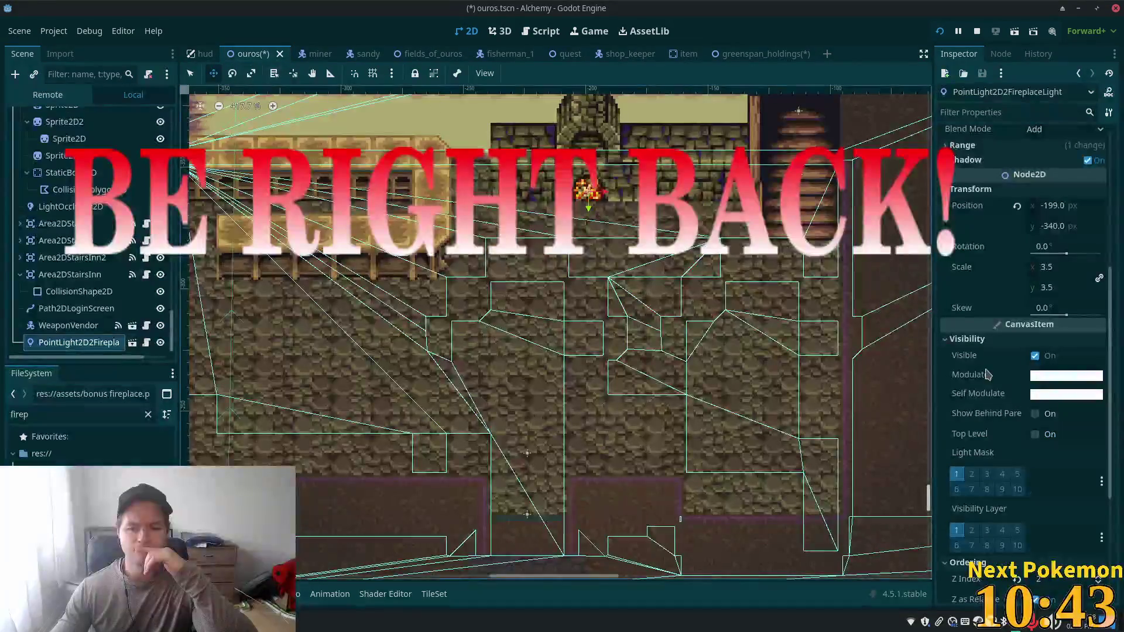
Step: Toggle light mask layer 2 off and back on for ouros's Interior layer, then save
scroll(172, 328, "up", 10)
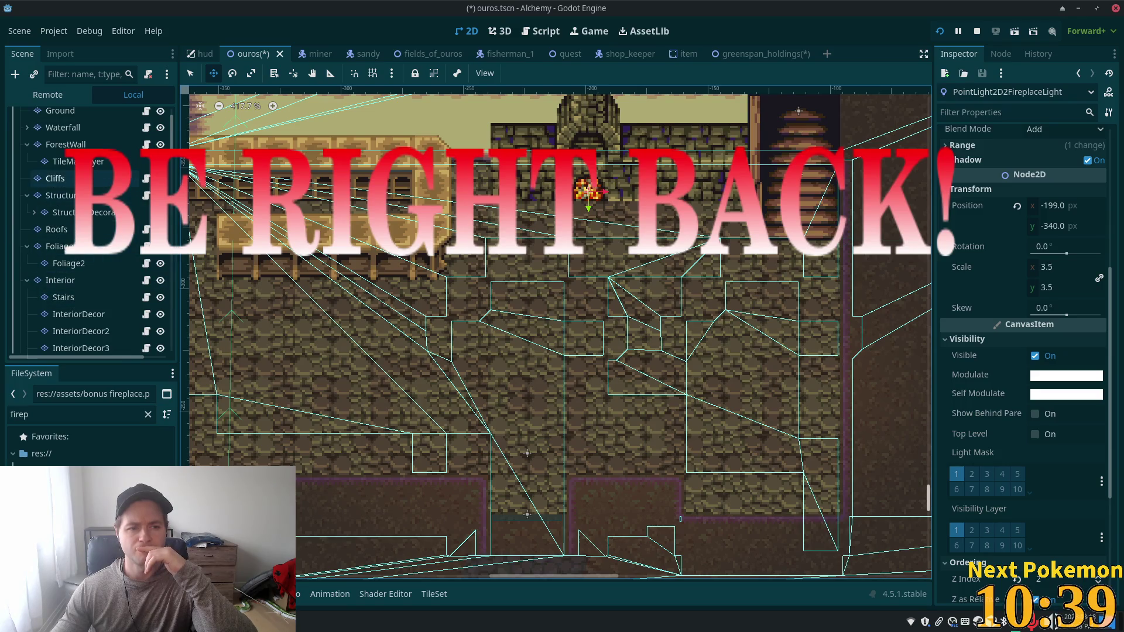
left_click(61, 282)
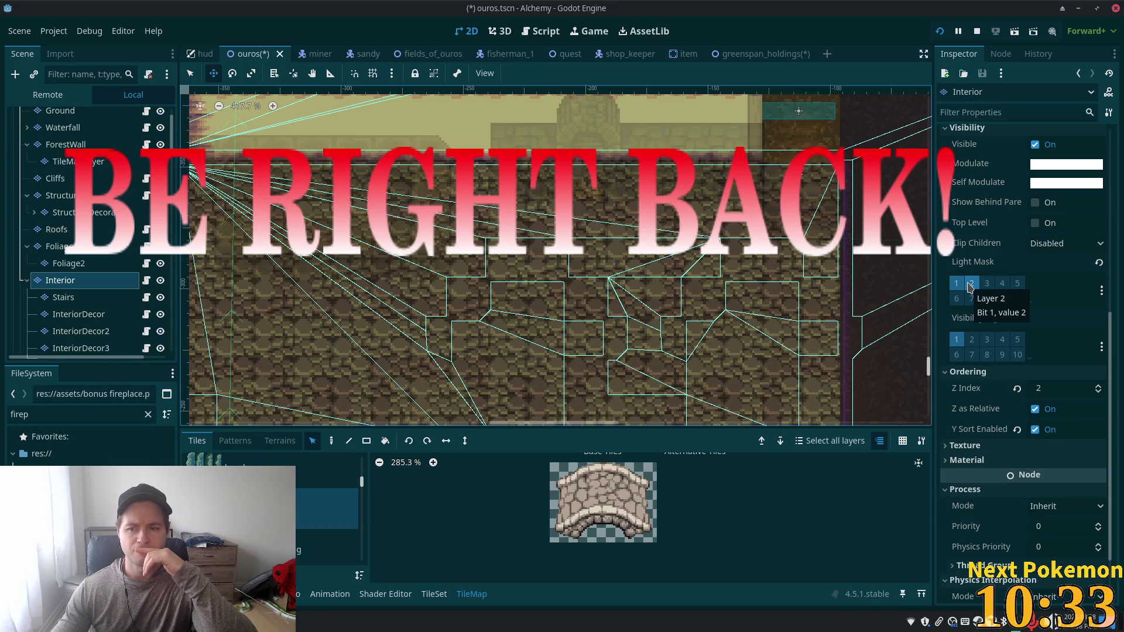
left_click(970, 285)
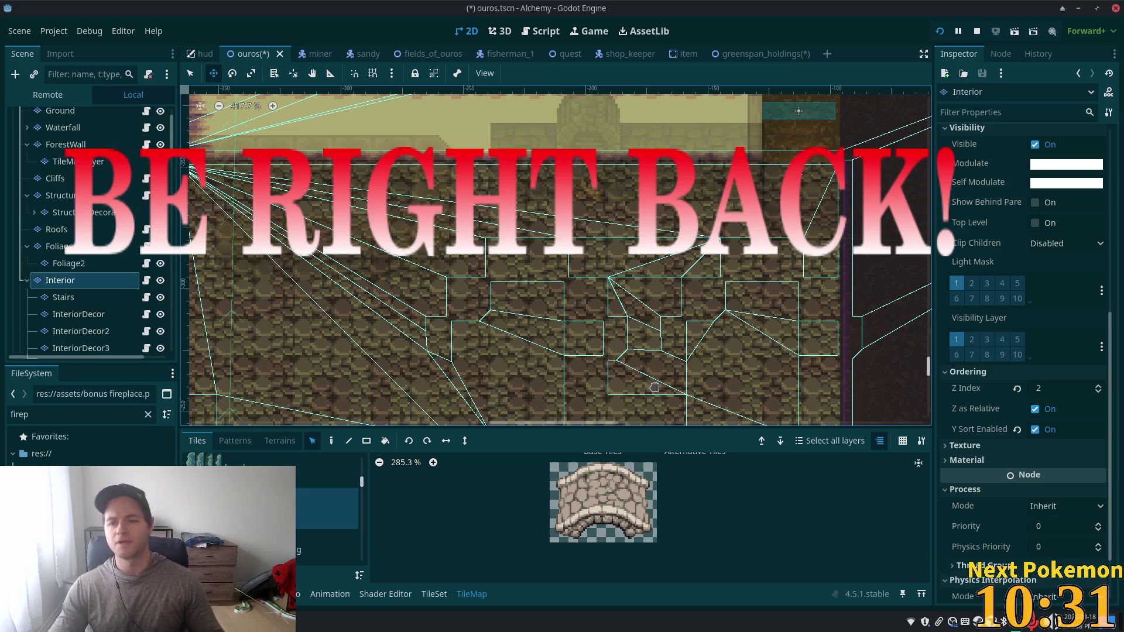
left_click(971, 285)
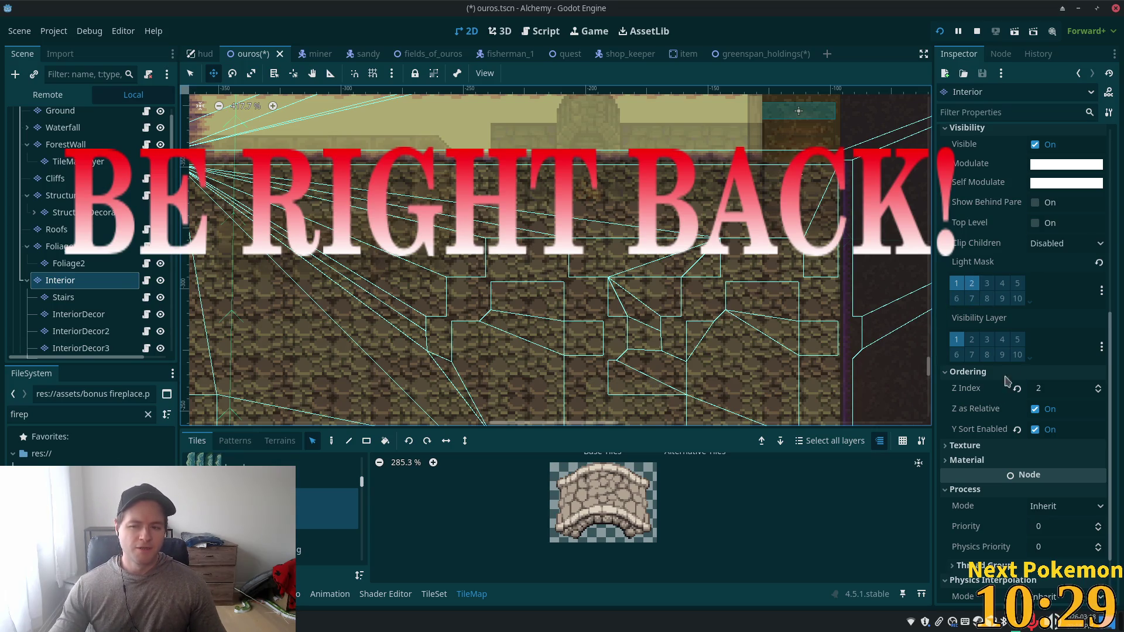
key("ctrl+s")
Step: Add light mask layer 2 to the fireplace light, save, and go to greenspan_holdings
scroll(114, 265, "down", 5)
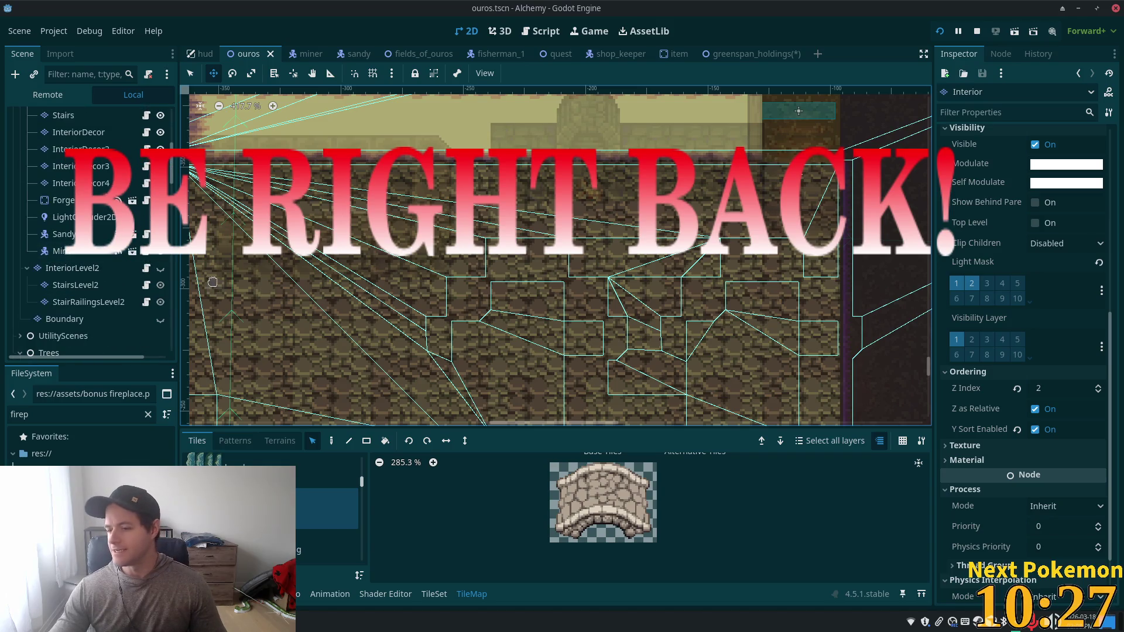
left_click_drag(173, 170, 171, 337)
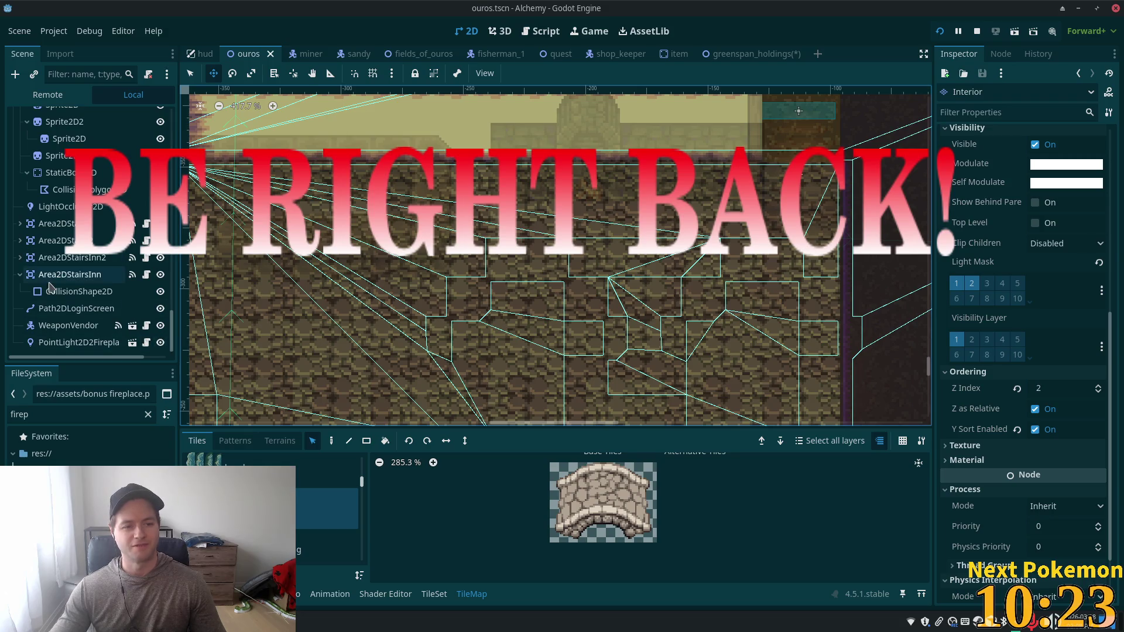
left_click(68, 325)
left_click(70, 343)
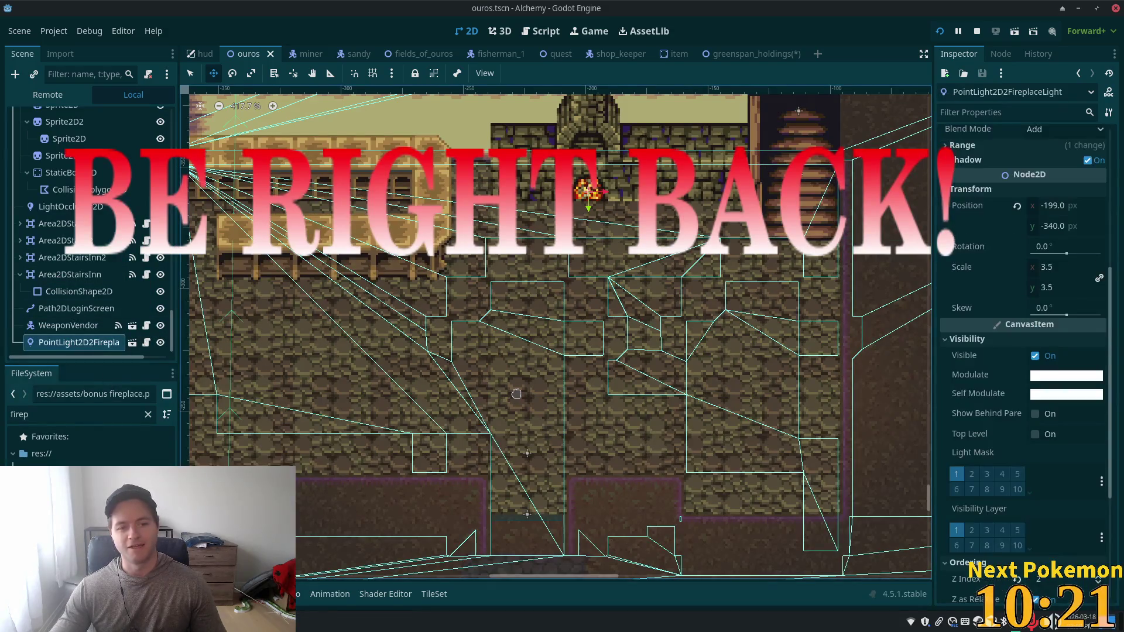
left_click(972, 475)
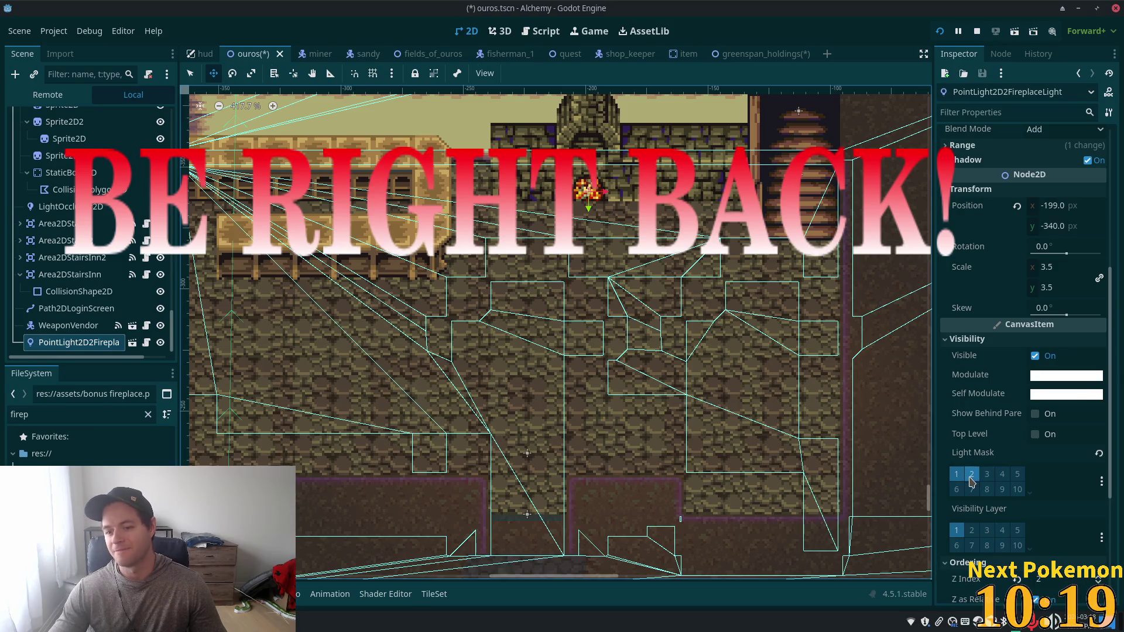
key("ctrl+s")
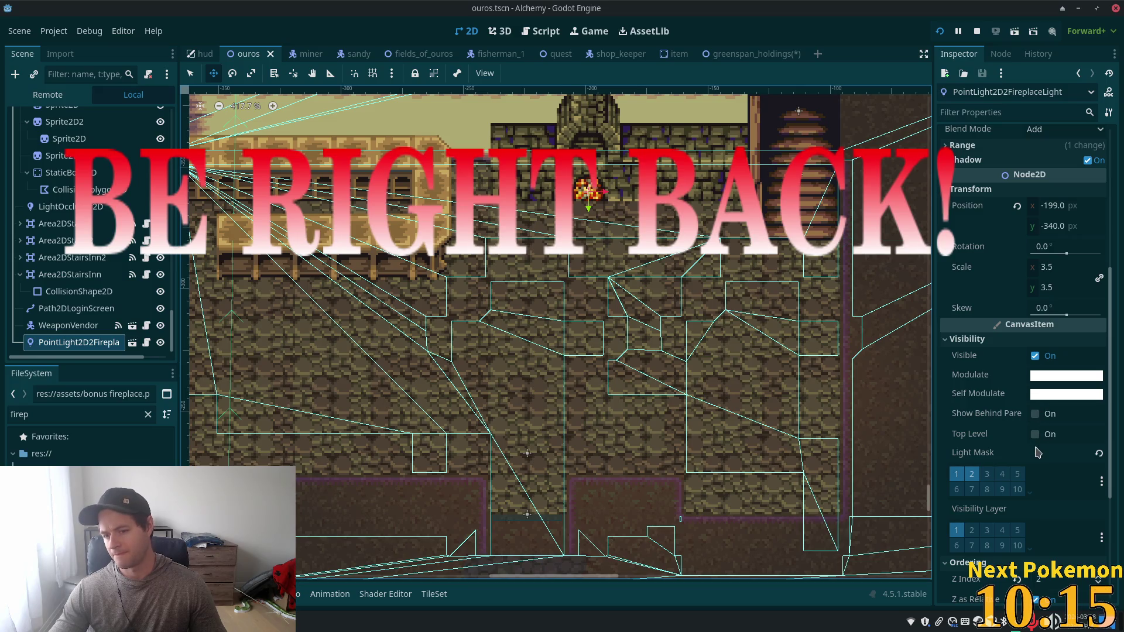
scroll(1043, 471, "down", 3)
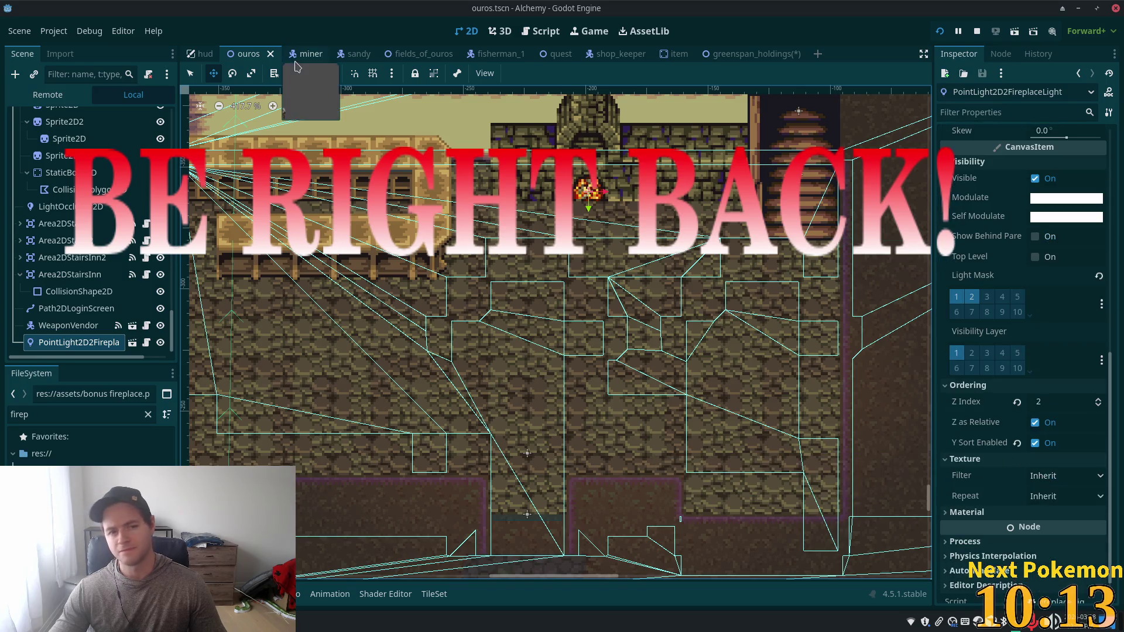
left_click(752, 54)
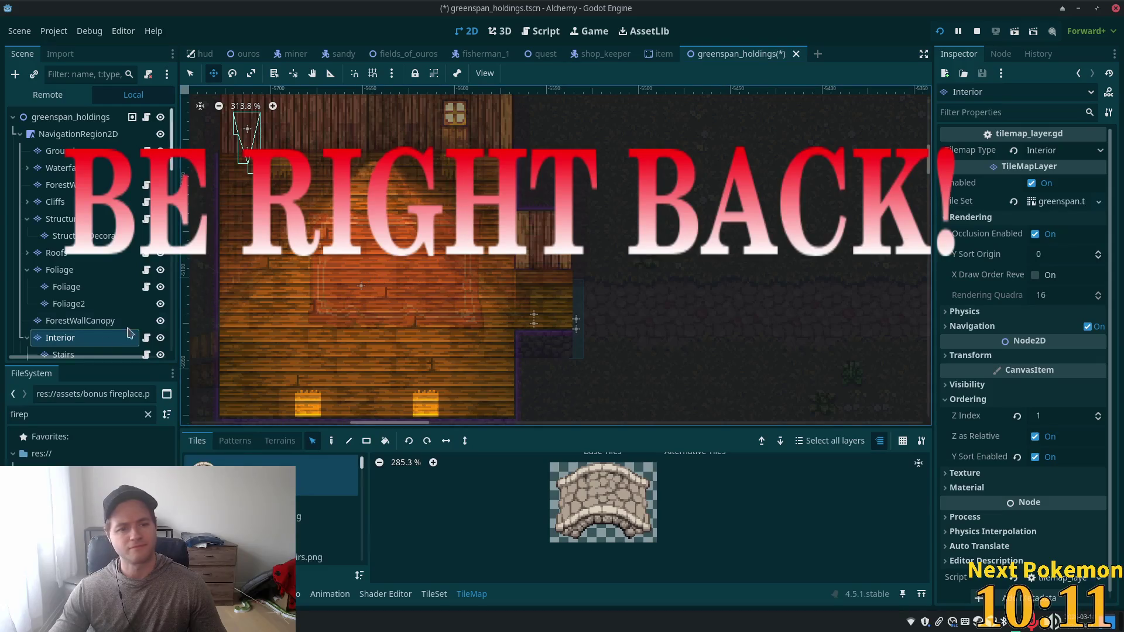
Step: Review greenspan_holdings' PointLight2D2Fireplace settings in the Inspector, then return to ouros
scroll(170, 215, "down", 5)
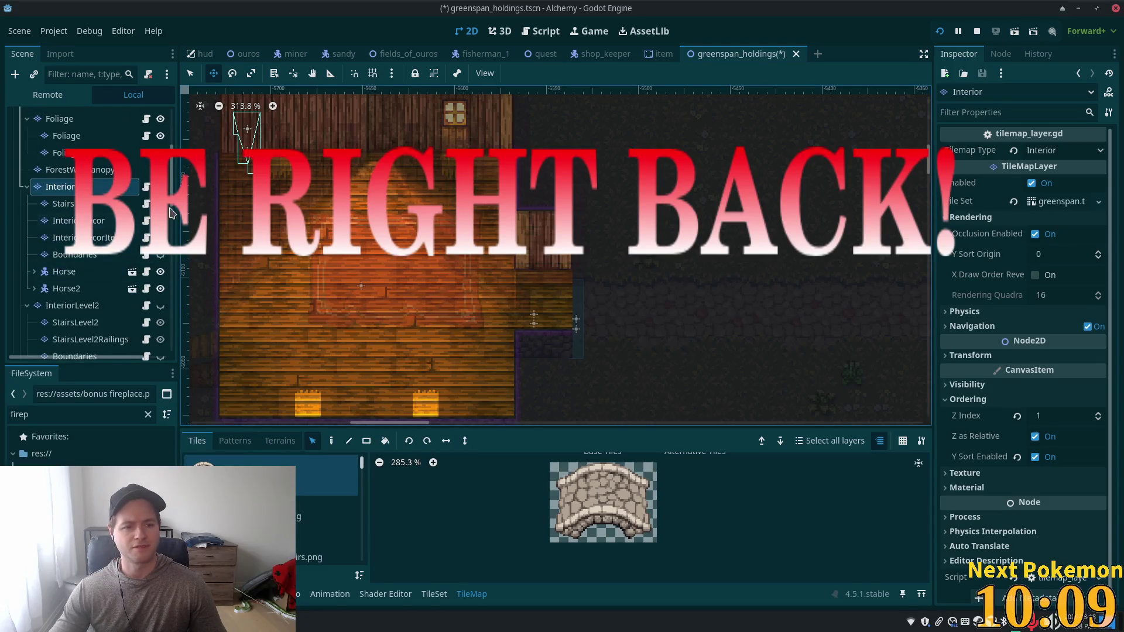
left_click_drag(174, 188, 172, 322)
left_click(60, 308)
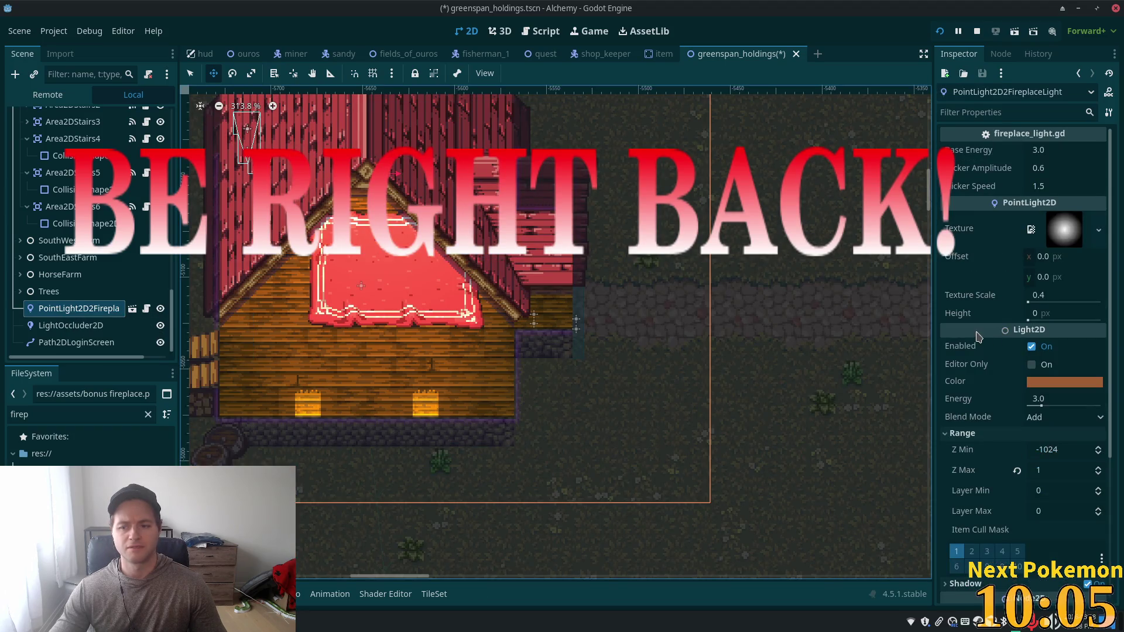
scroll(1008, 339, "down", 5)
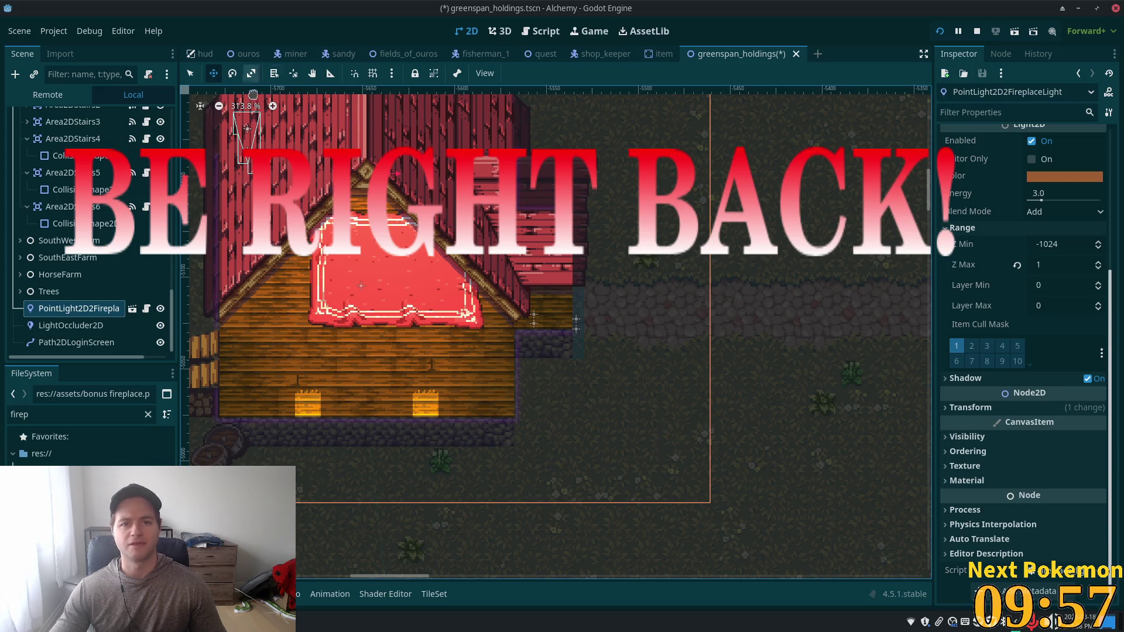
mouse_move(410, 56)
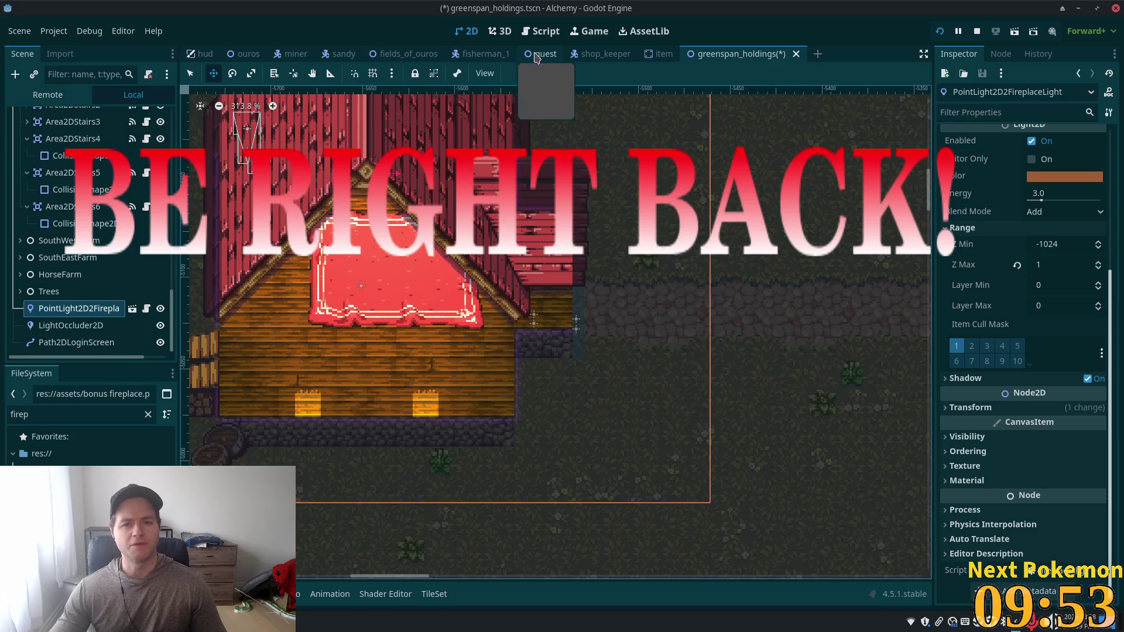
left_click(248, 54)
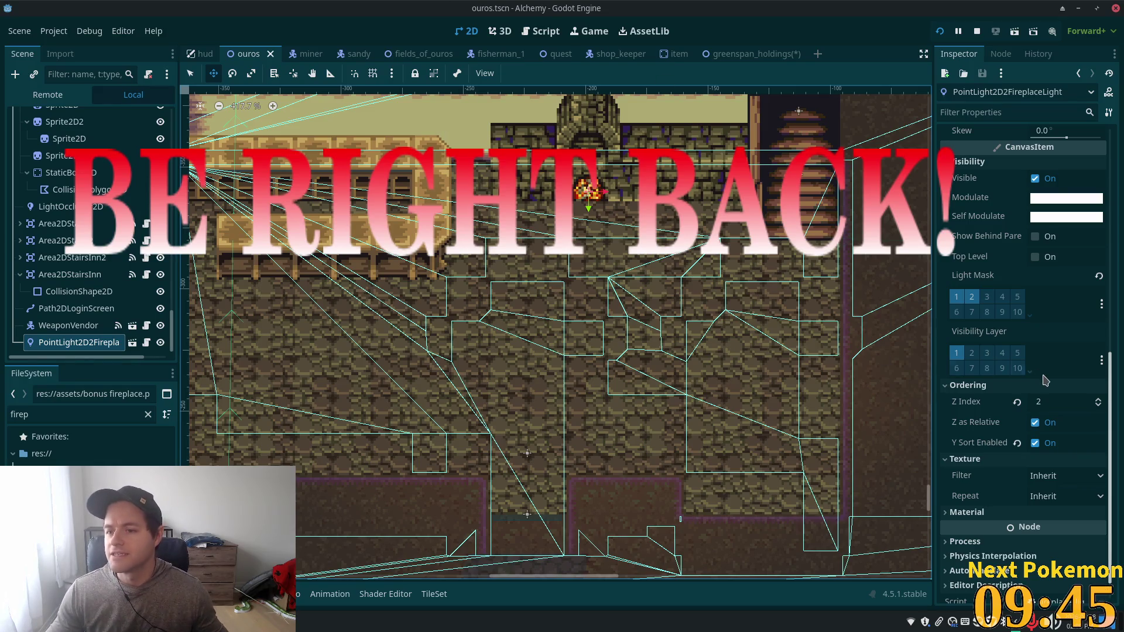
Step: Set the ouros fireplace light's Range Z Max to 2, save, and launch a test run
scroll(1046, 379, "up", 1)
scroll(1045, 380, "up", 7)
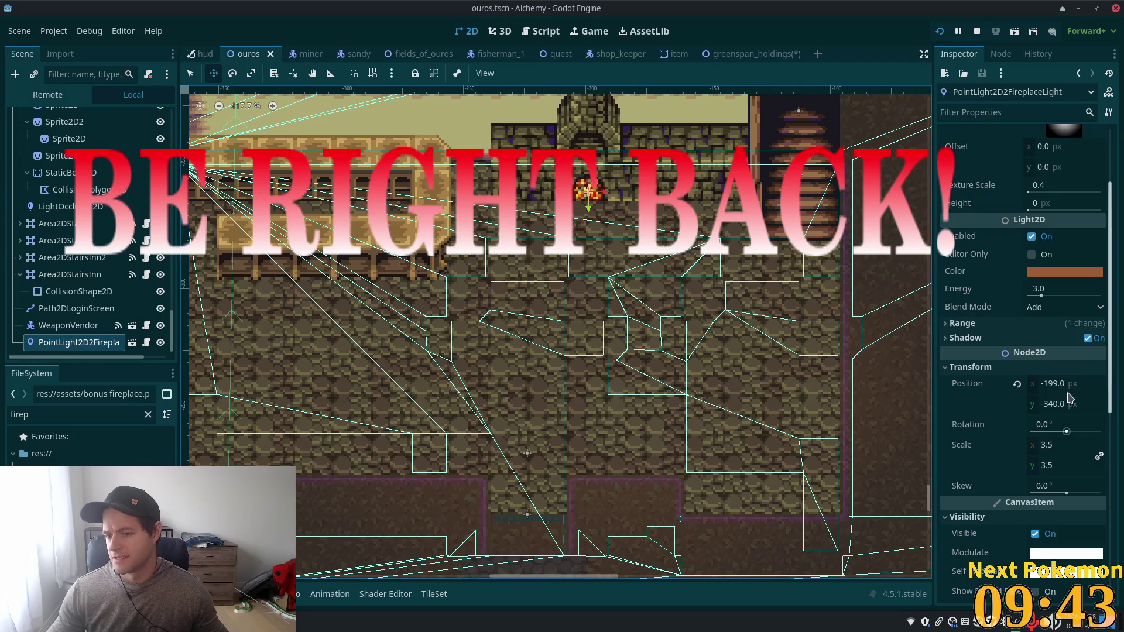
scroll(1048, 382, "down", 1)
scroll(1033, 272, "down", 5)
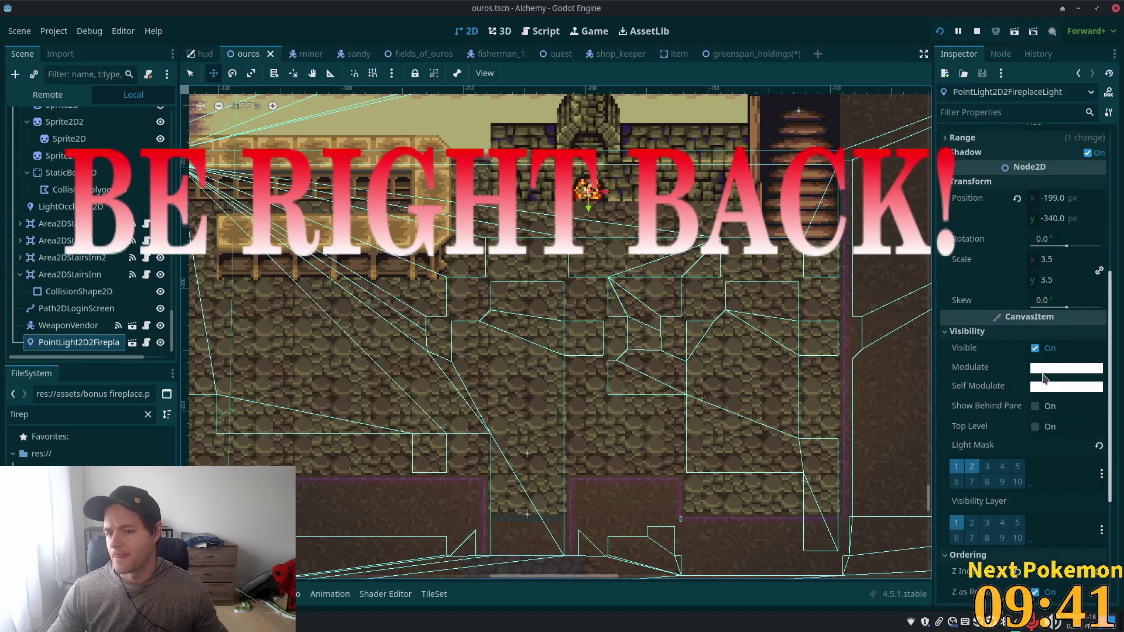
scroll(1034, 359, "up", 5)
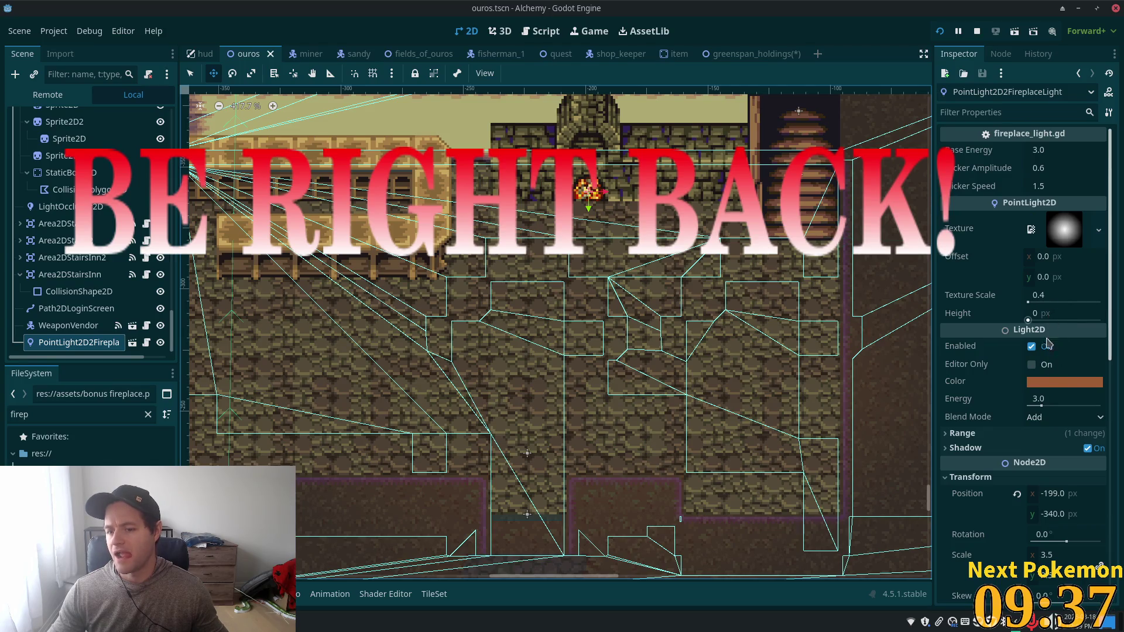
left_click(1008, 436)
scroll(1042, 422, "down", 1)
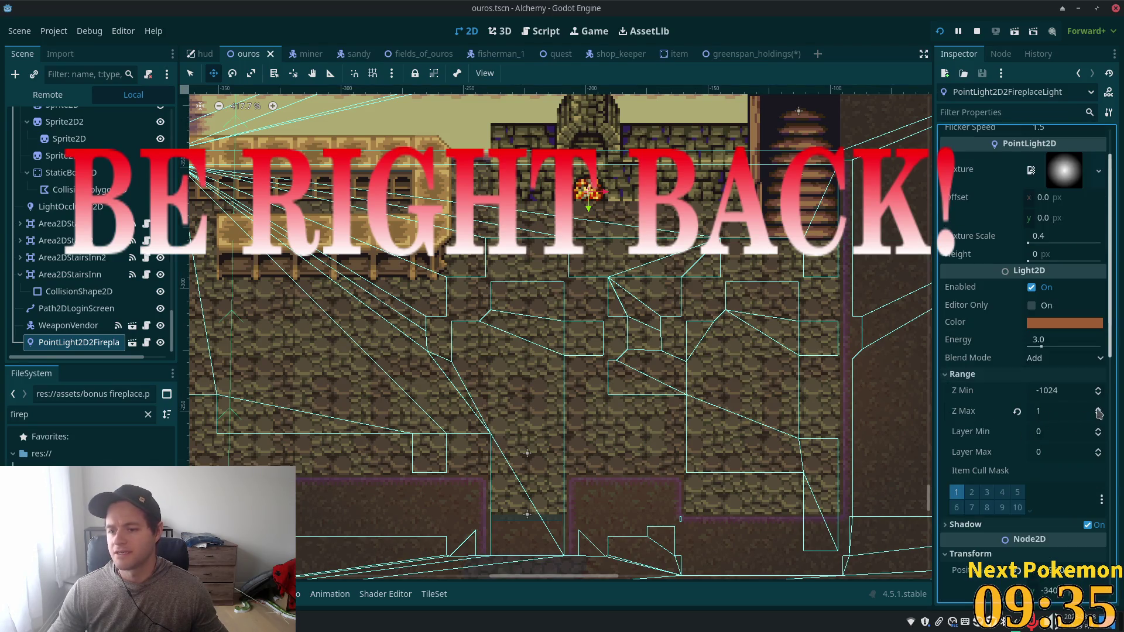
left_click(1097, 409)
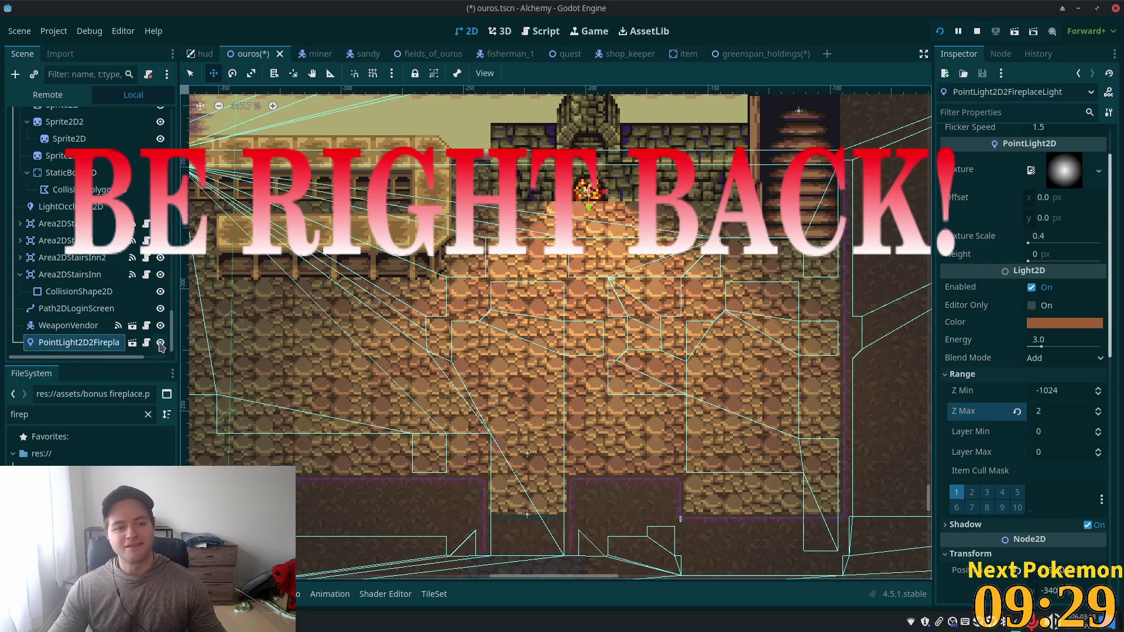
key("ctrl+s")
left_click(946, 30)
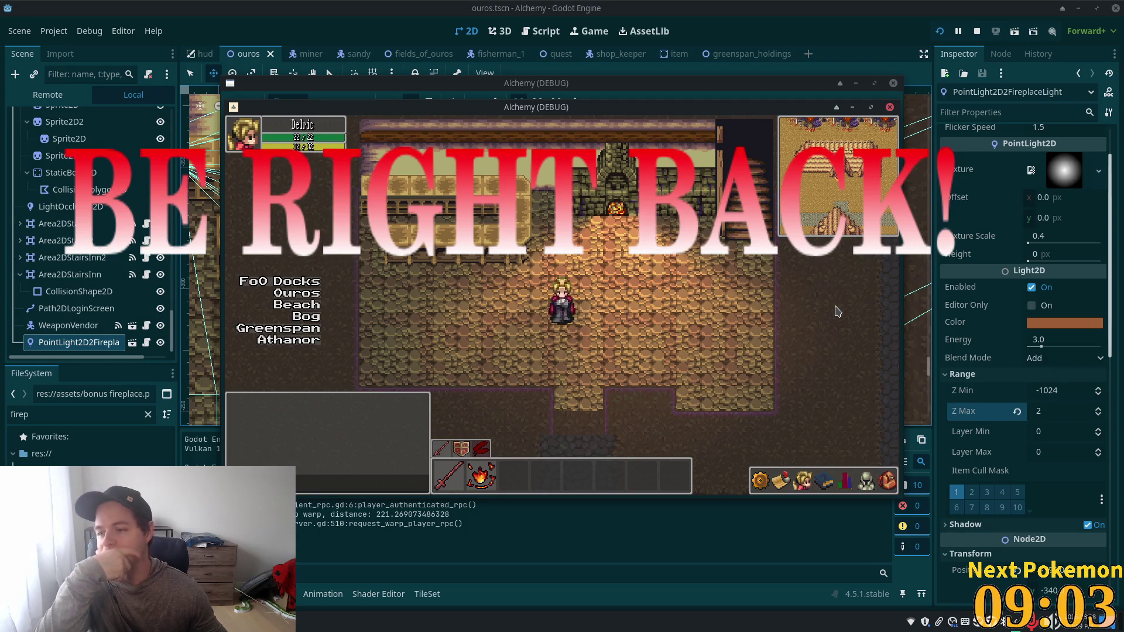
Step: Walk the player around the flickering fireplace with the arrow keys, then stop the game
key("Left")
key("Up")
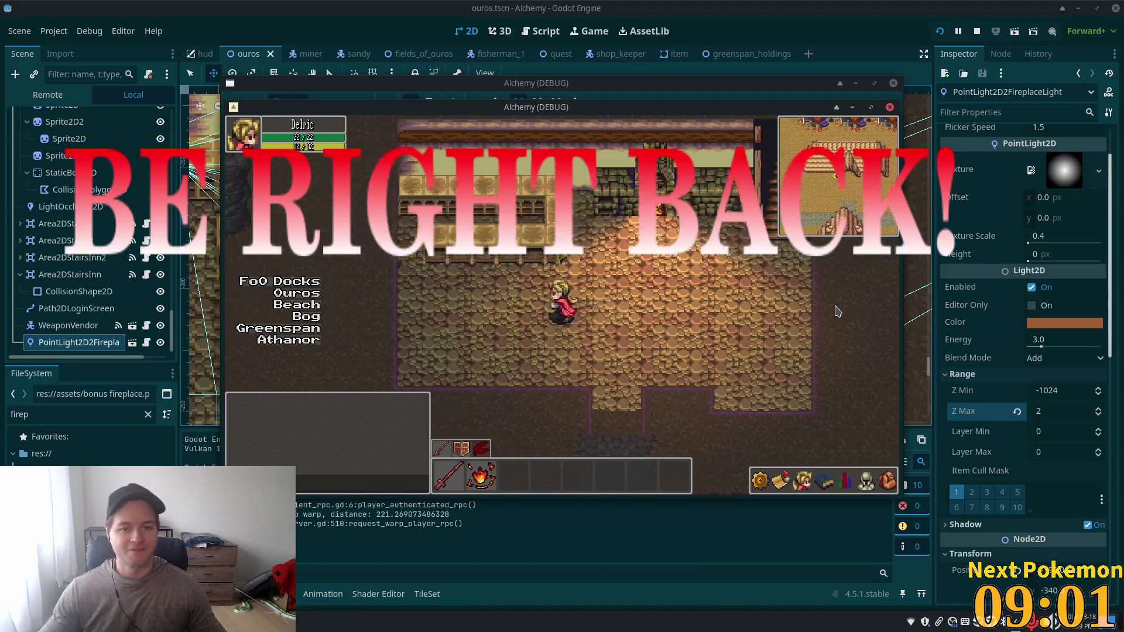
key("Right")
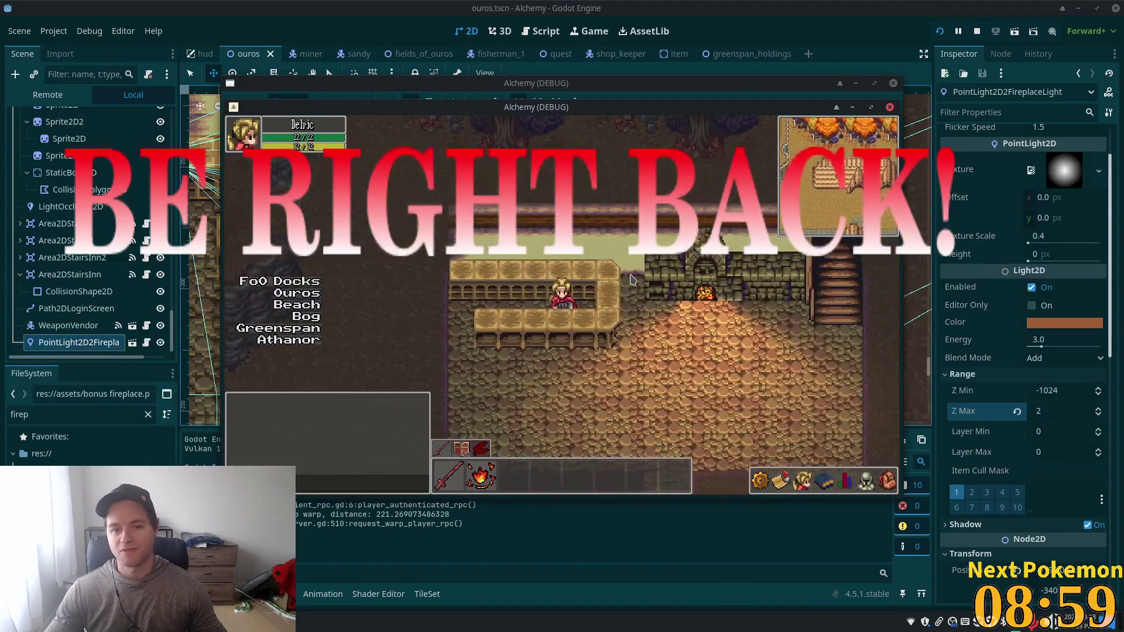
key("Left")
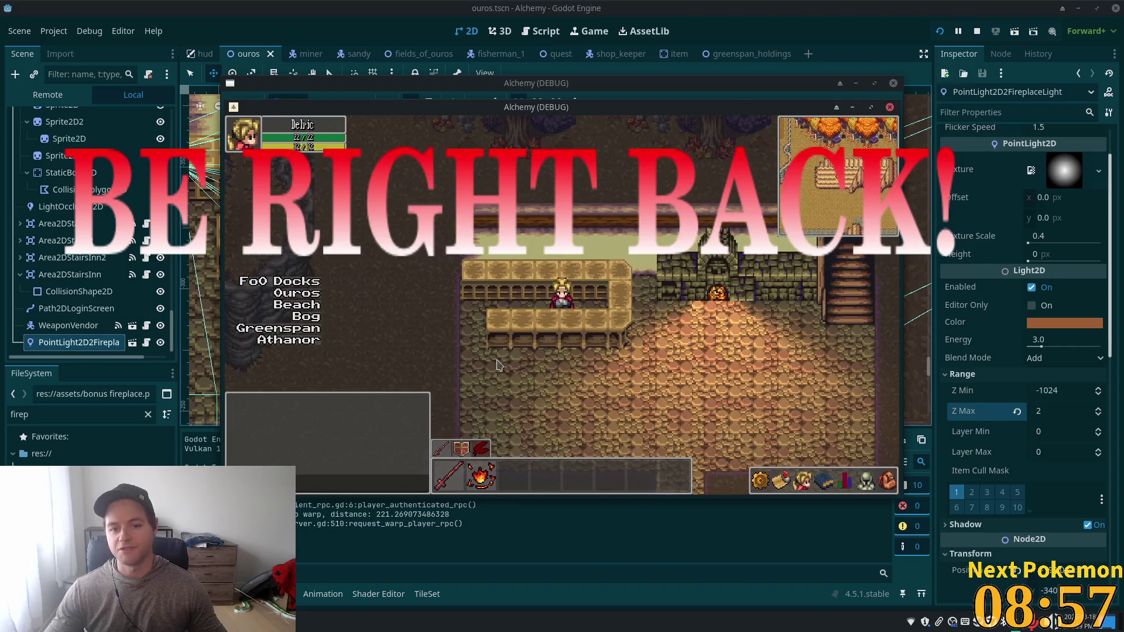
key("Down")
key("Right")
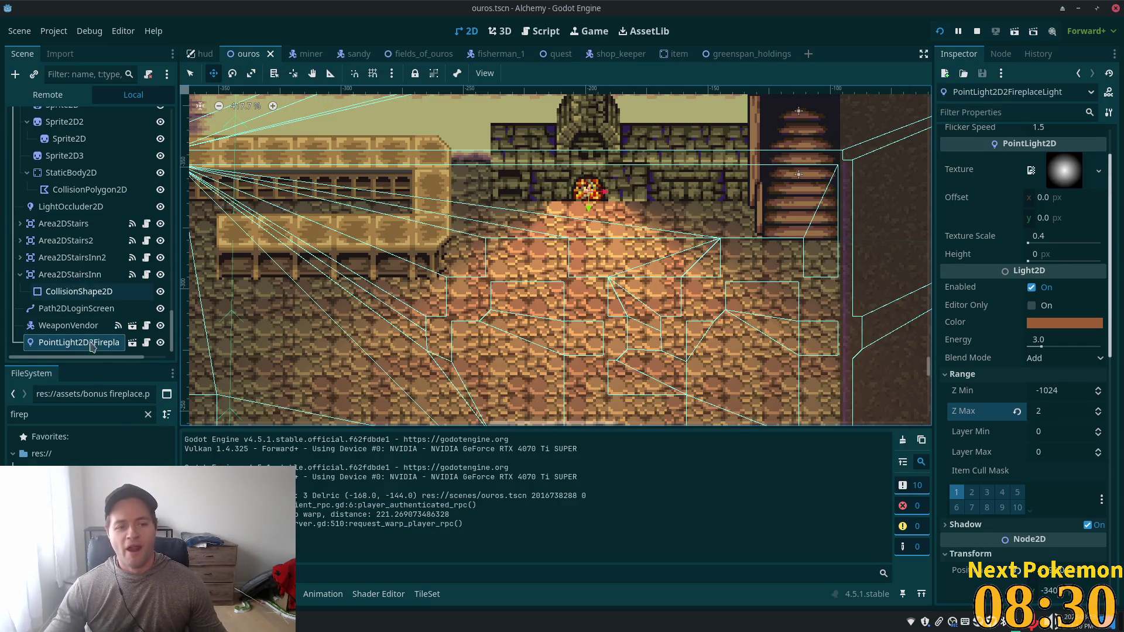
left_click(68, 325)
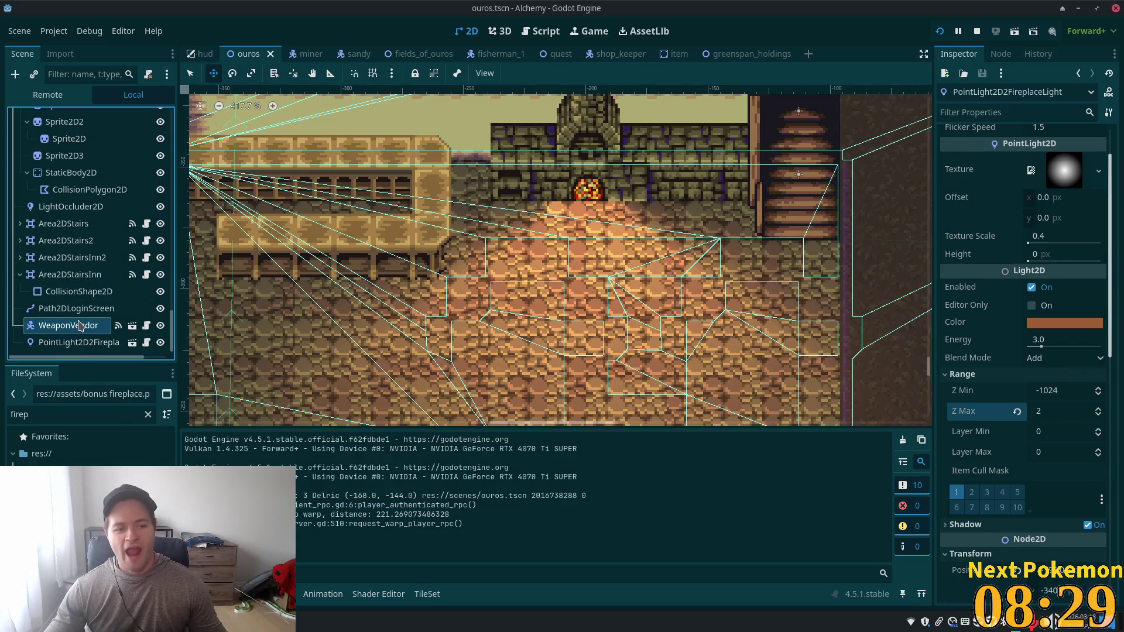
Step: Add a LightOccluder2D named 'shadow' as a child of the fireplace light
left_click(104, 346)
right_click(76, 343)
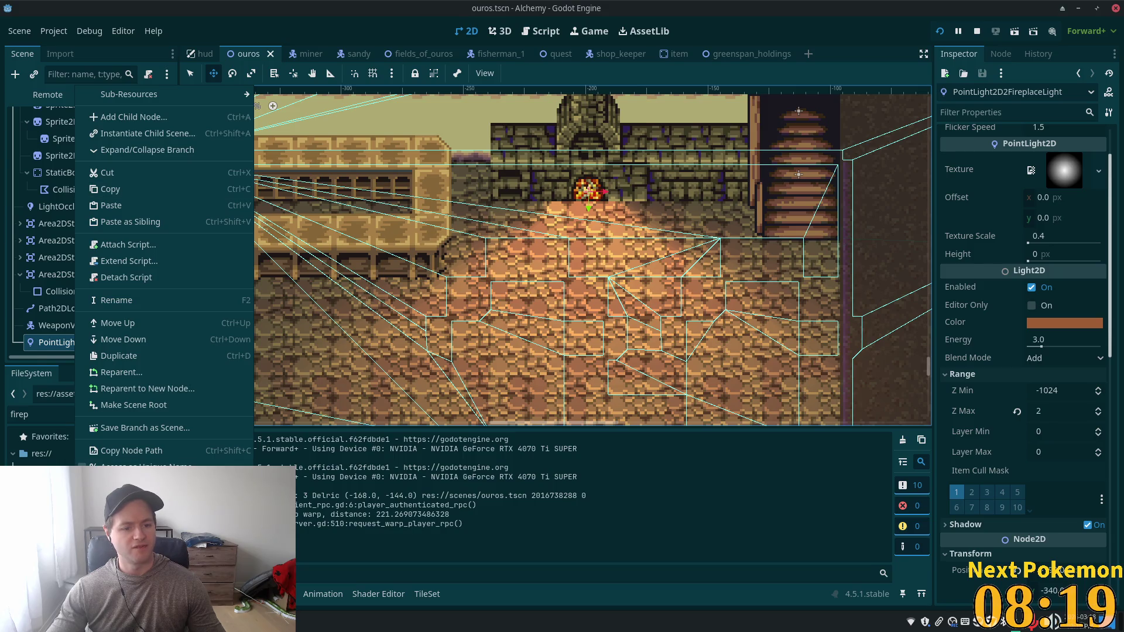
left_click(111, 206)
scroll(87, 328, "down", 1)
left_click(65, 343)
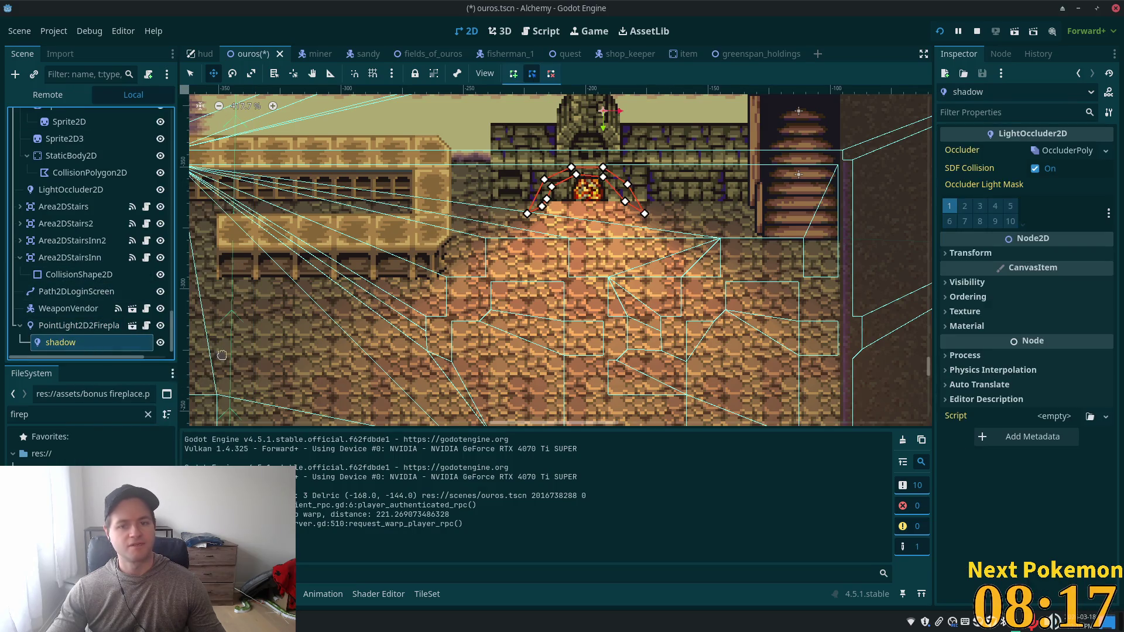
Step: Drag and add occluder points so the polygon arches around the fireplace opening
left_click(190, 74)
left_click(544, 188)
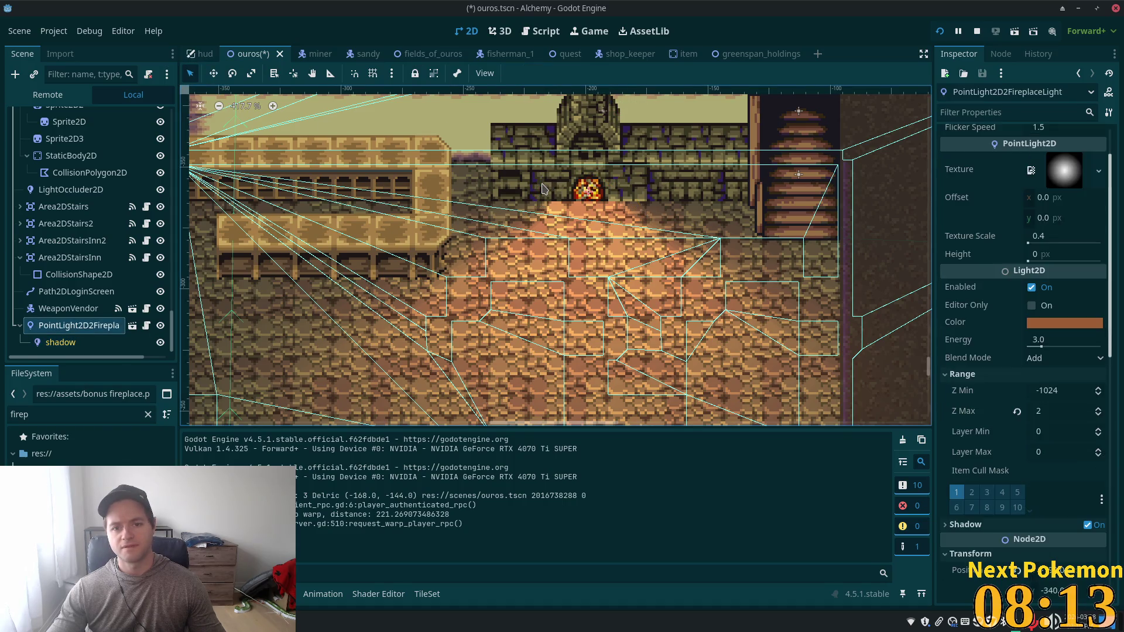
left_click(544, 197)
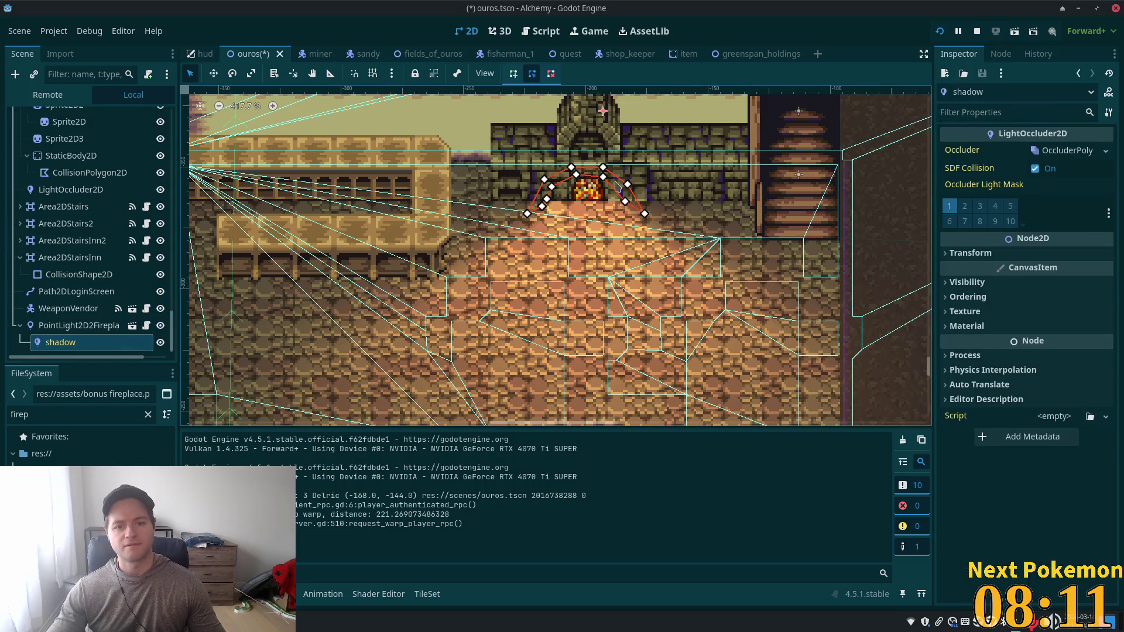
scroll(579, 217, "up", 6)
mouse_move(454, 236)
left_mouse_down()
mouse_move(436, 226)
mouse_move(407, 237)
left_mouse_up()
left_click_drag(481, 223, 463, 211)
left_click(487, 209)
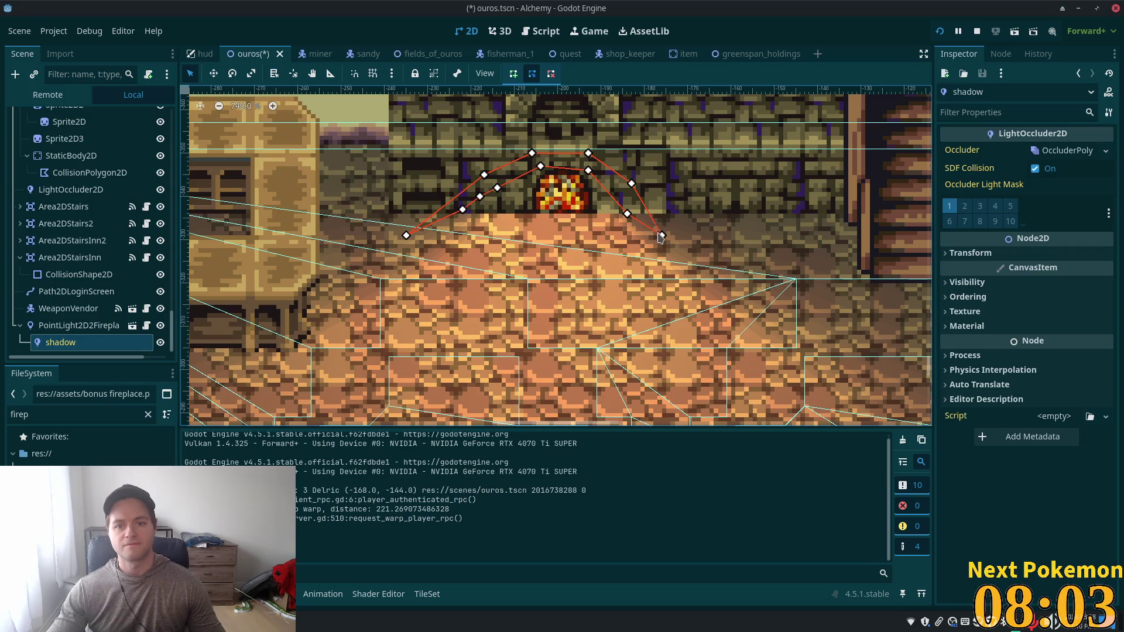
left_click_drag(661, 236, 718, 235)
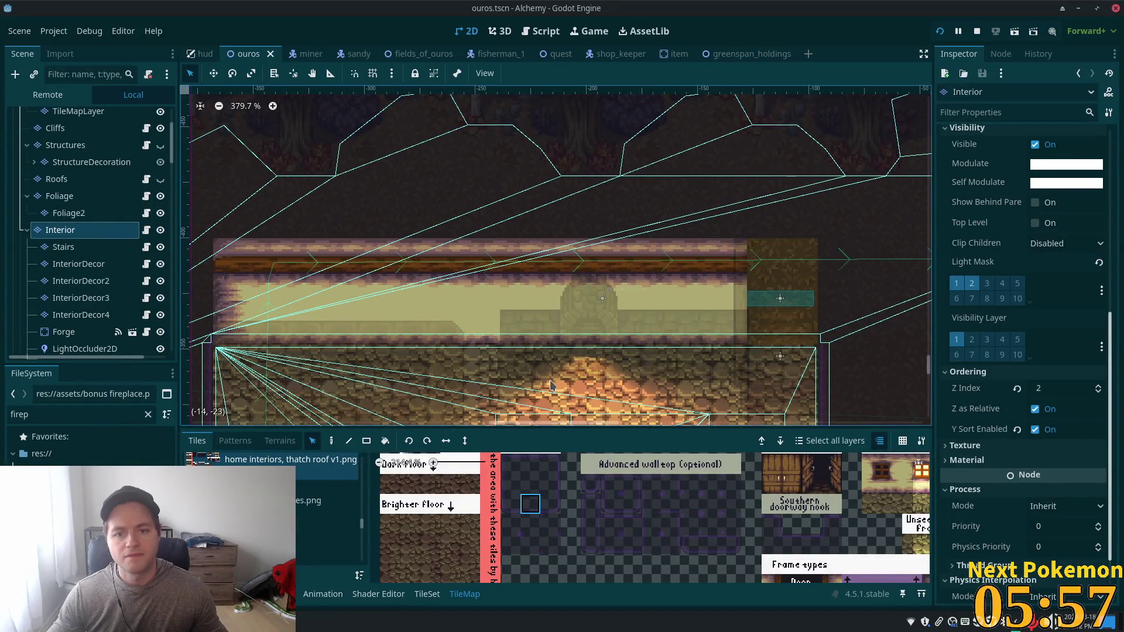
Step: Paint a dark tile onto the wall-top strip above the fireplace and save
scroll(557, 311, "down", 4)
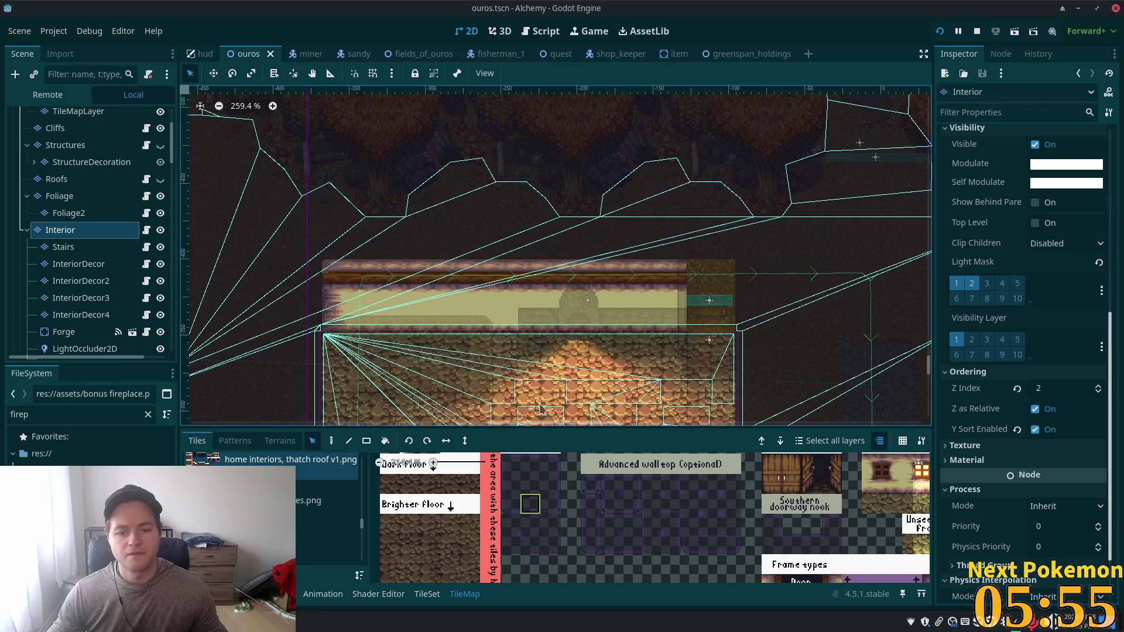
left_click(332, 443)
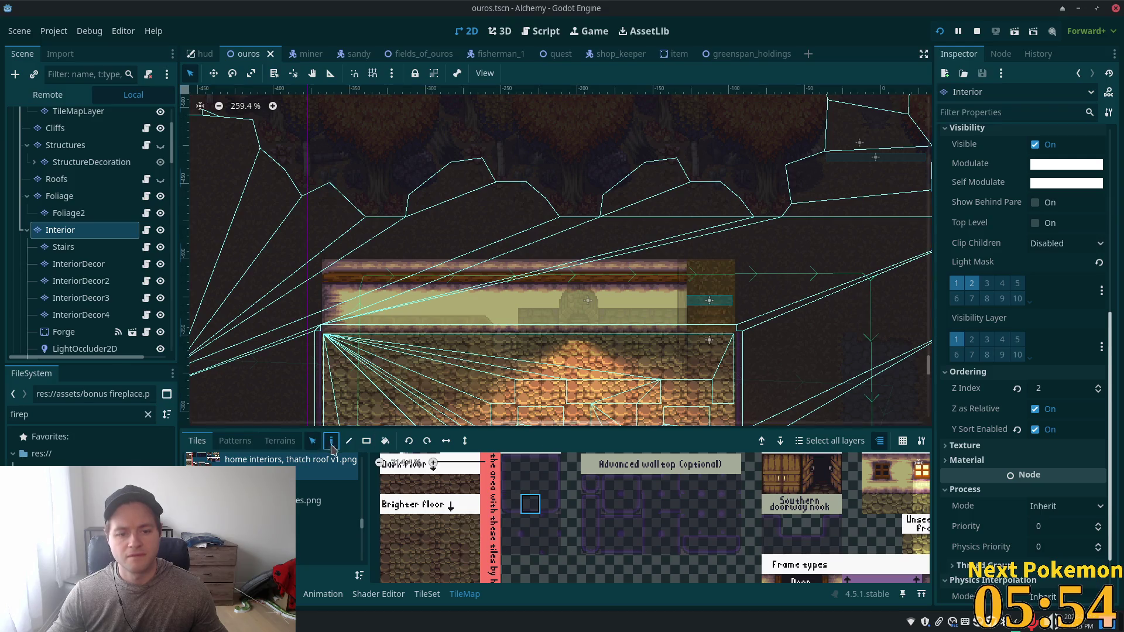
left_click(583, 282)
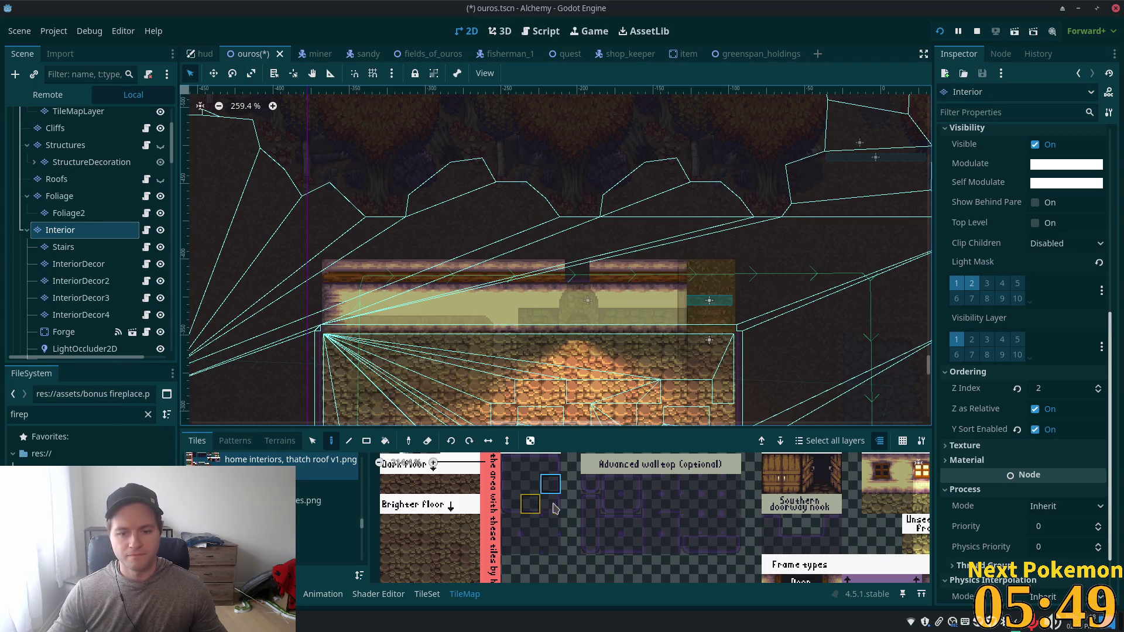
left_click(591, 546)
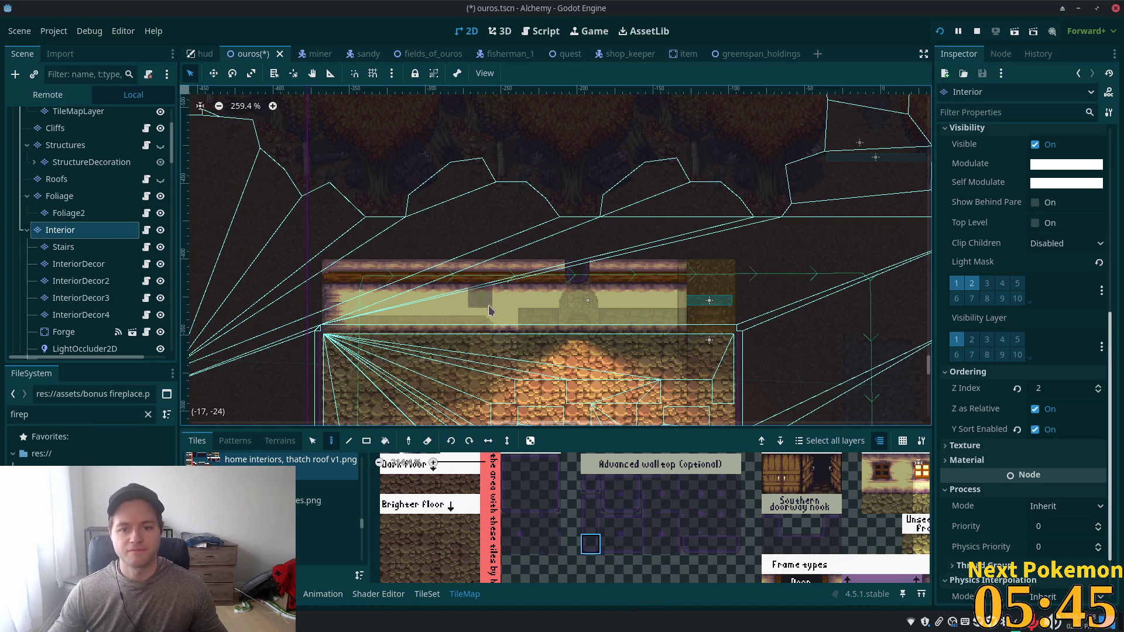
key("ctrl+s")
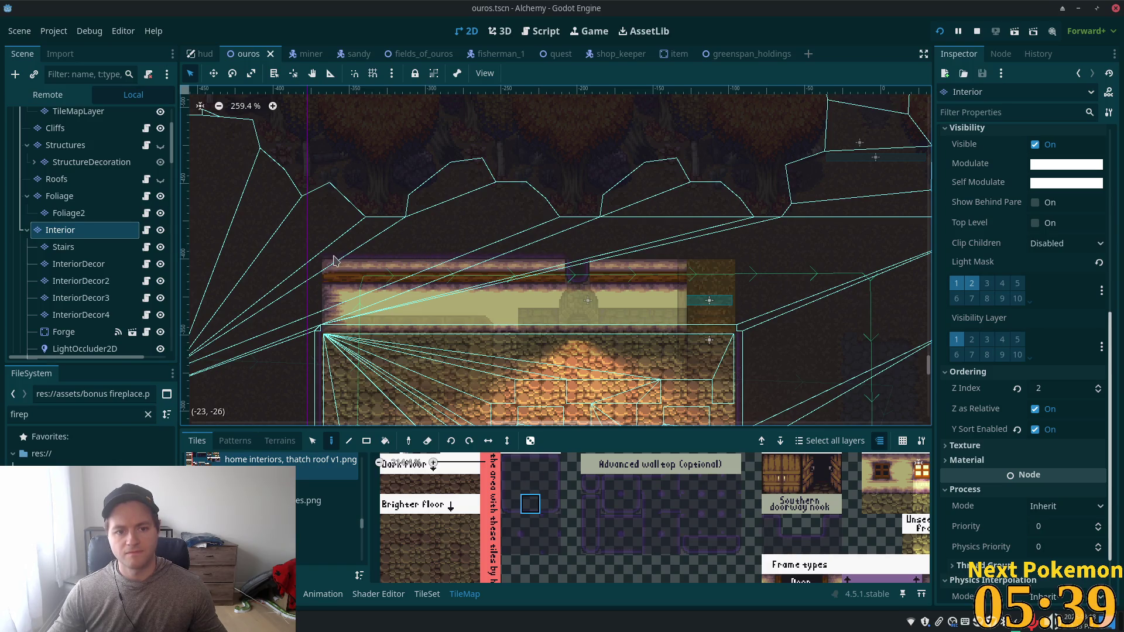
Step: Fill the gap in the upper wall row with tiles, then browse the tileset for another cell
left_click(481, 265)
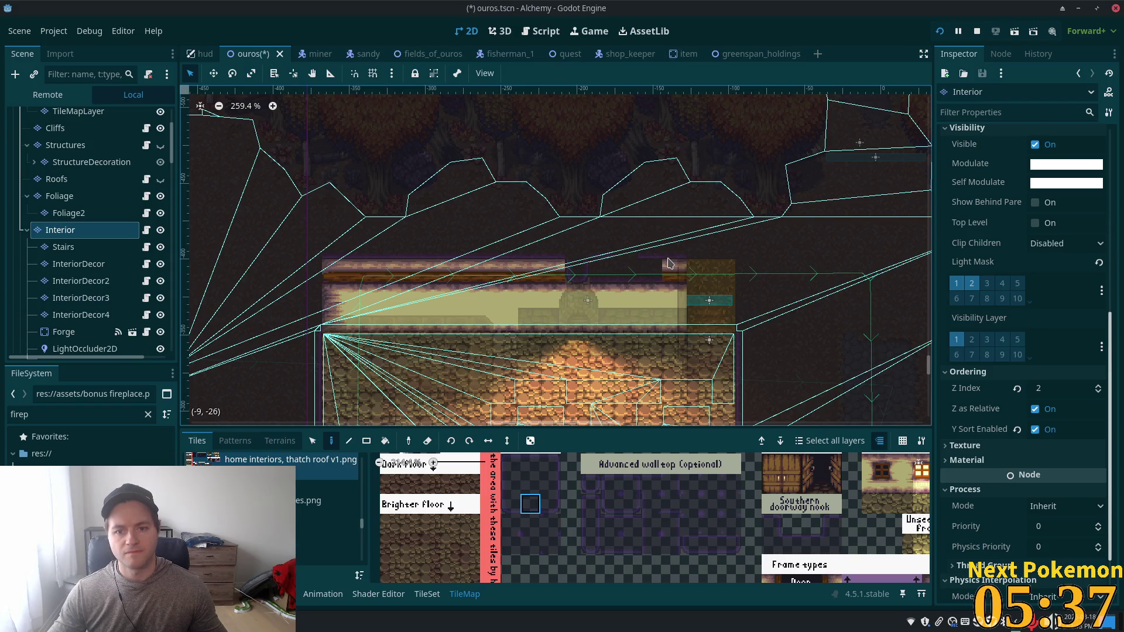
left_click_drag(639, 258, 601, 260)
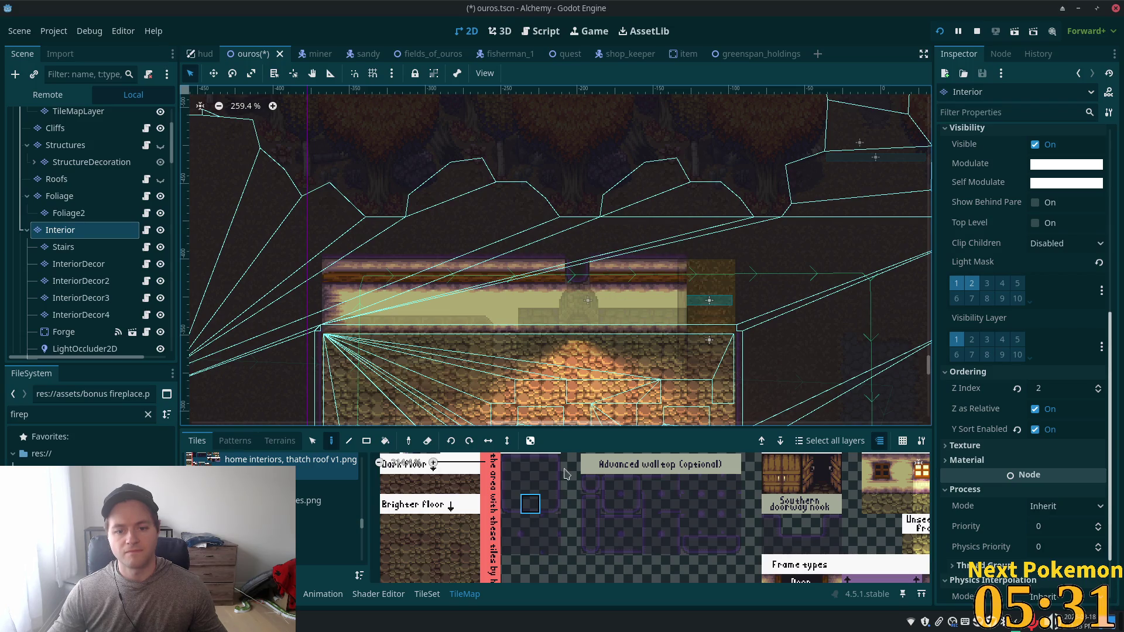
left_click(510, 524)
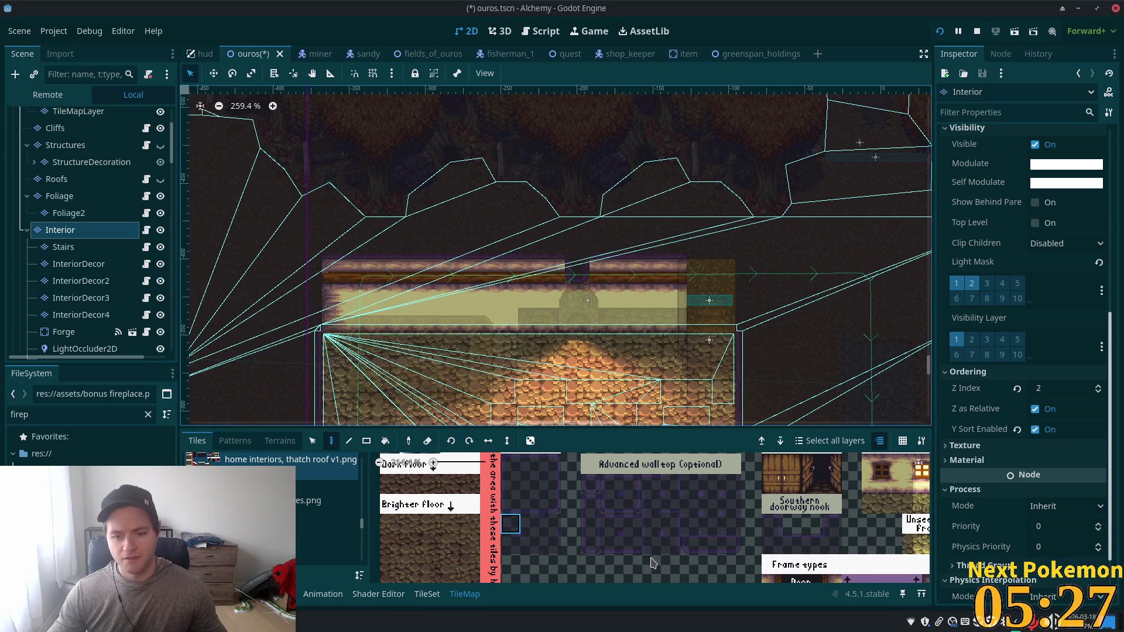
scroll(654, 562, "up", 1)
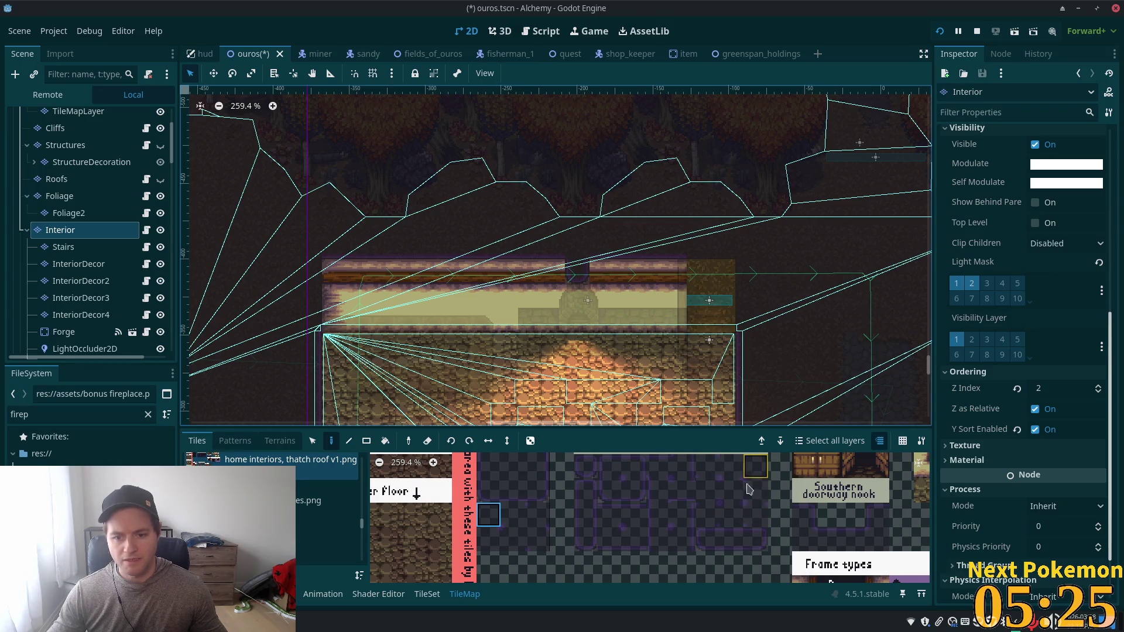
scroll(750, 504, "down", 1)
scroll(710, 527, "up", 3)
scroll(720, 532, "up", 1)
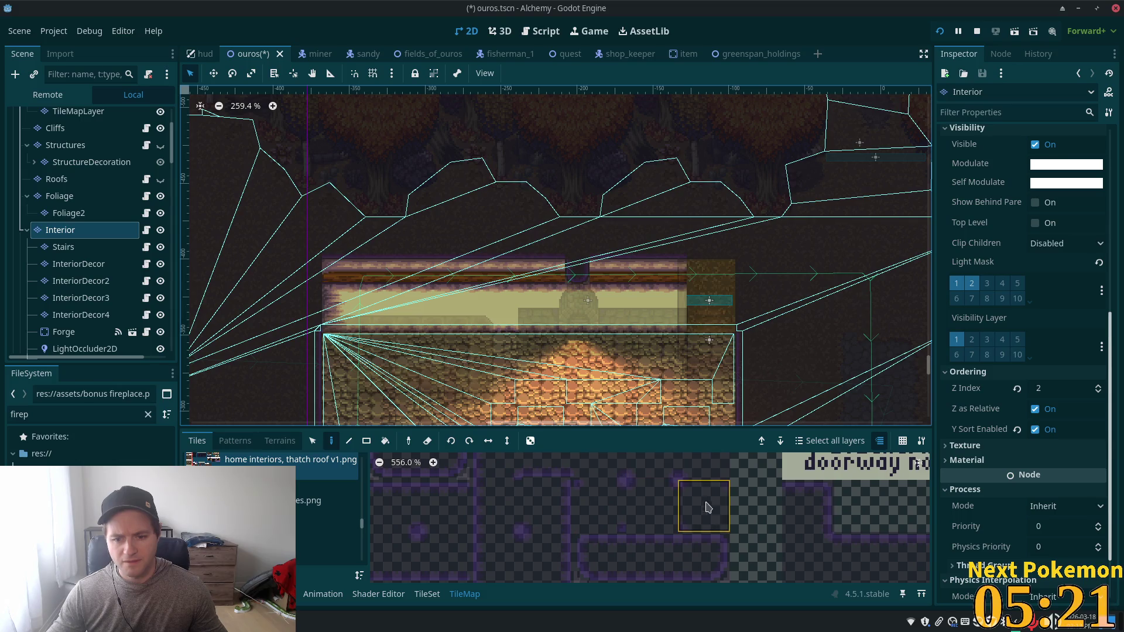
scroll(703, 497, "up", 4)
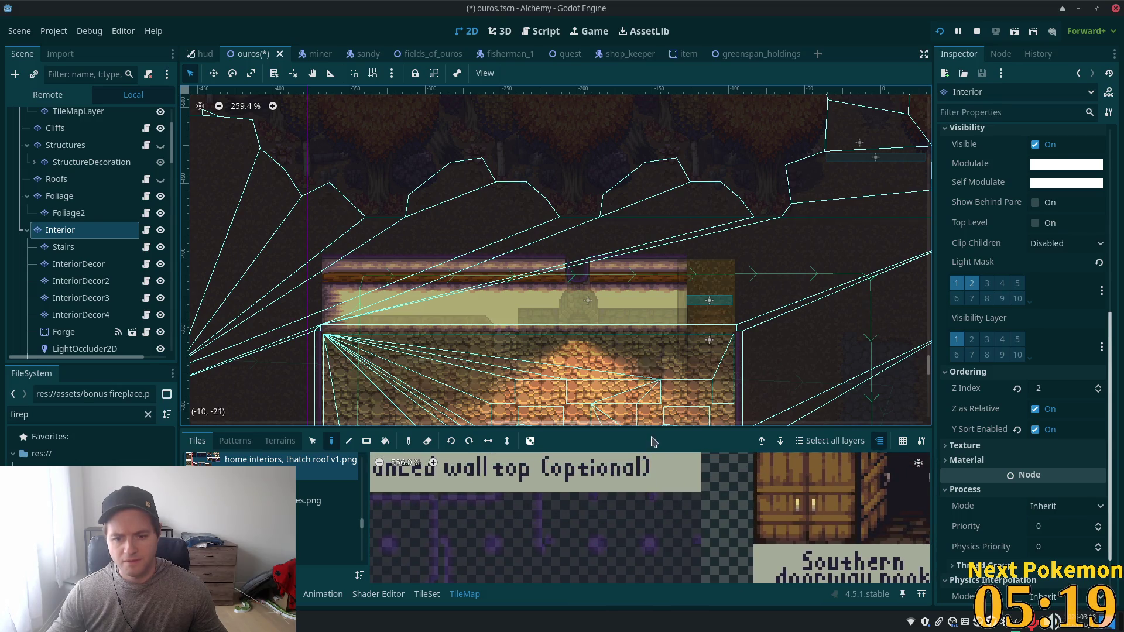
scroll(673, 504, "left", 3)
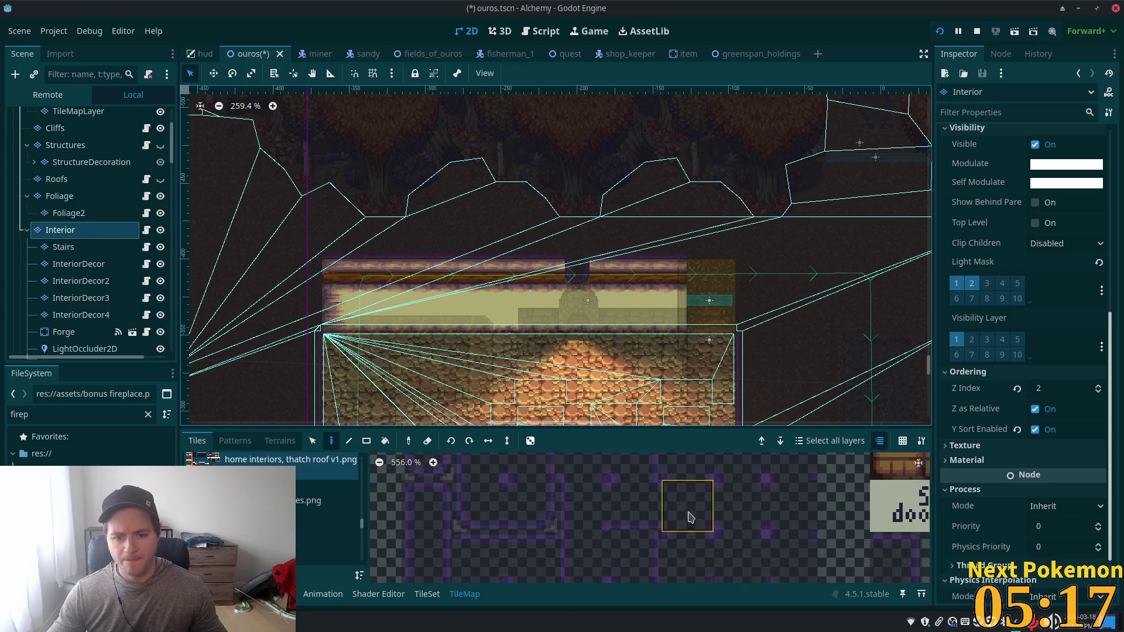
scroll(736, 558, "down", 2)
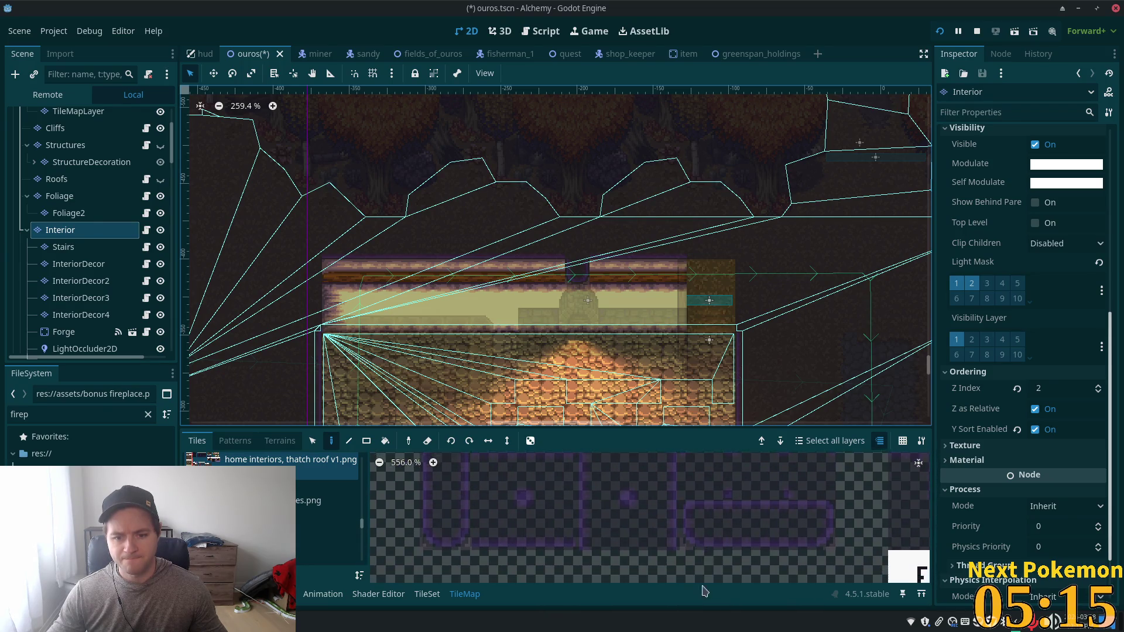
scroll(644, 516, "right", 2)
scroll(623, 473, "up", 2)
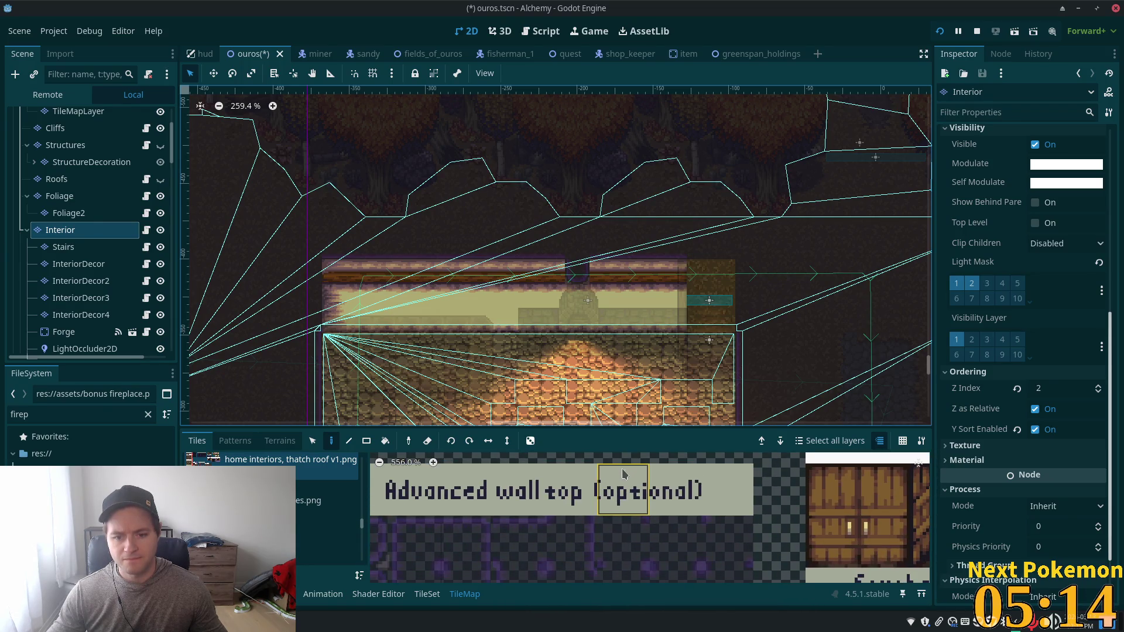
Step: Pick Advanced wall top tiles from the atlas, then save and run the game
left_click(632, 539)
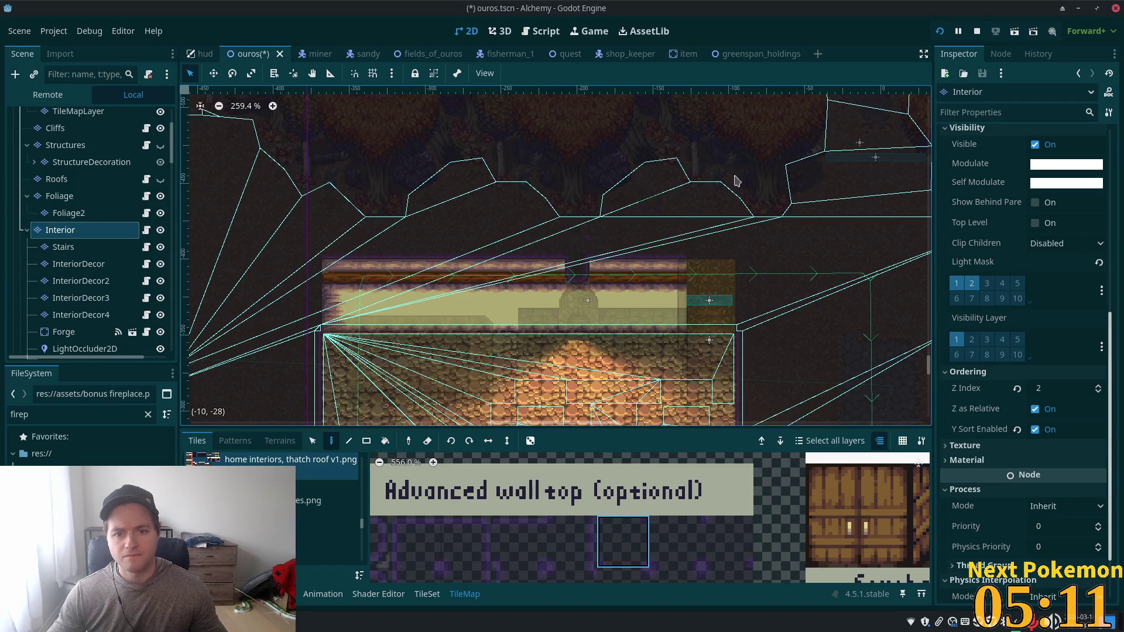
scroll(585, 249, "up", 6)
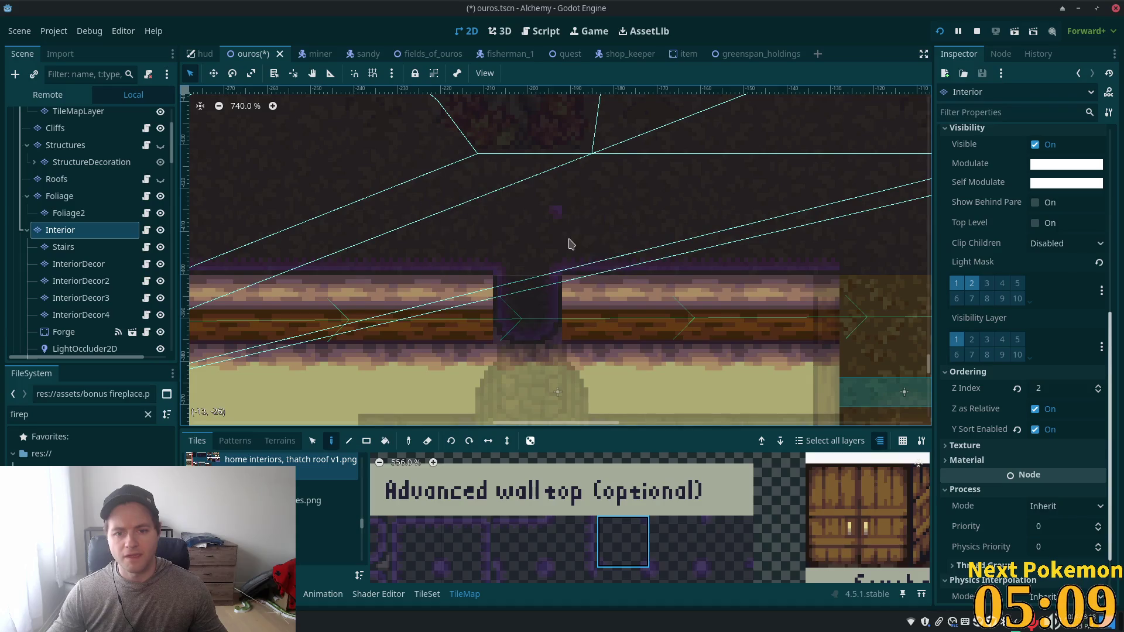
scroll(783, 527, "down", 1)
scroll(783, 527, "down", 1)
left_click(690, 498)
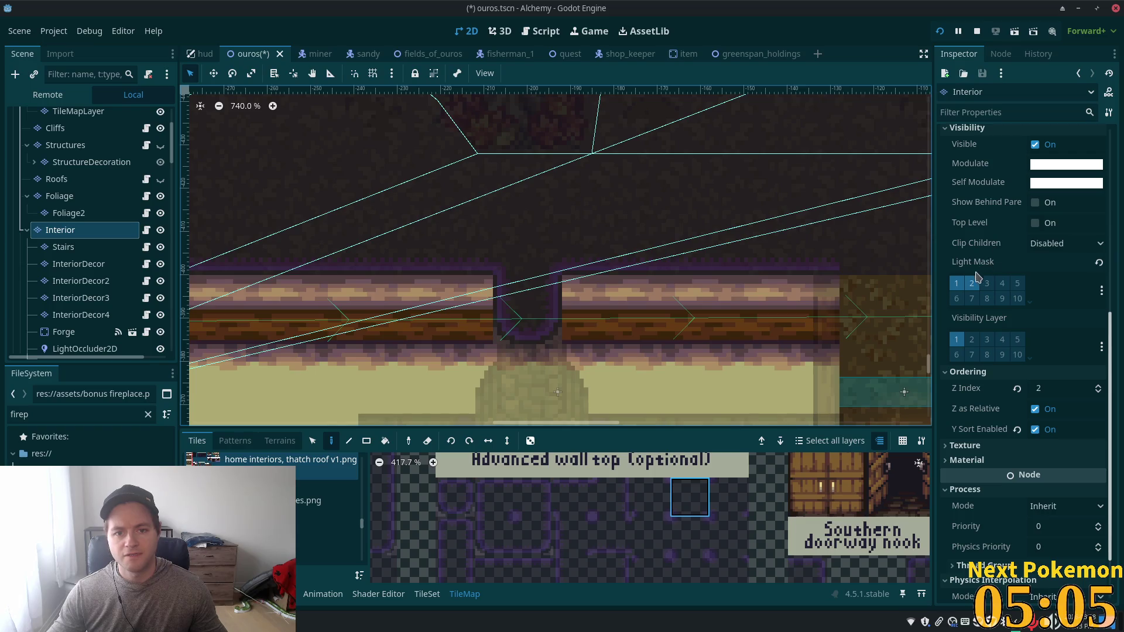
key("F5")
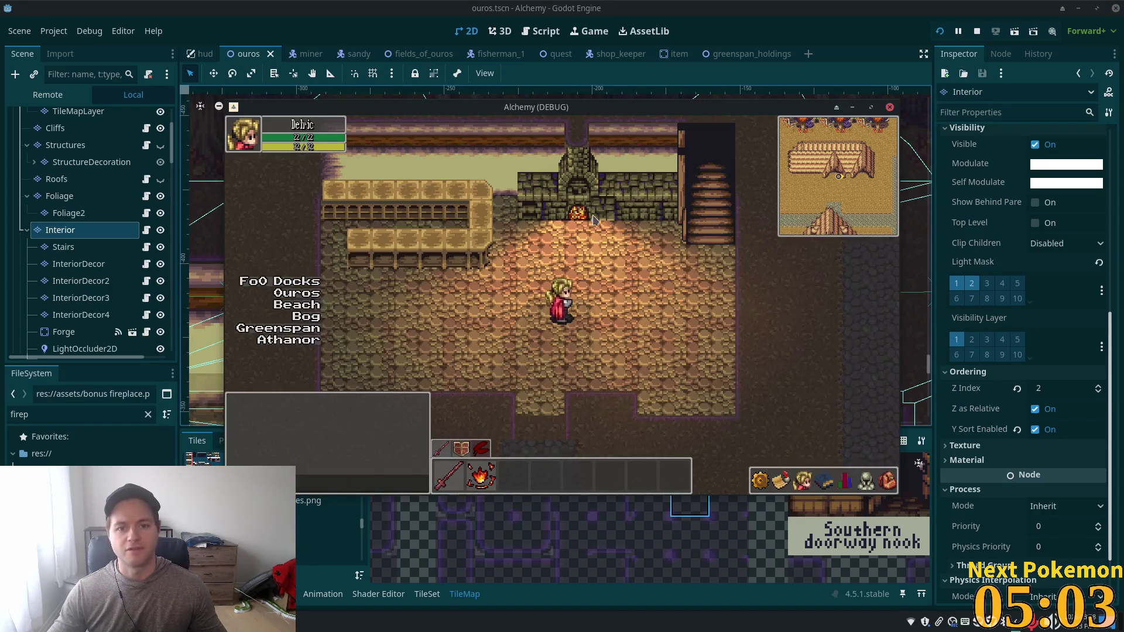
Step: Walk the player up and right toward the fireplace, then reselect the Interior layer in the editor
key("Up")
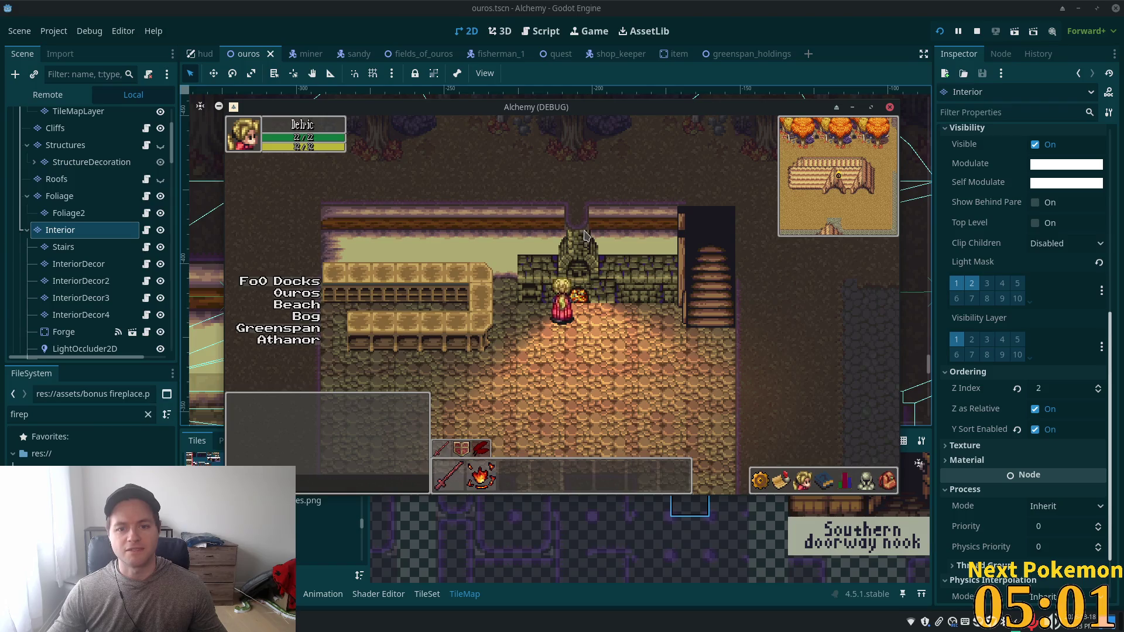
key("Right")
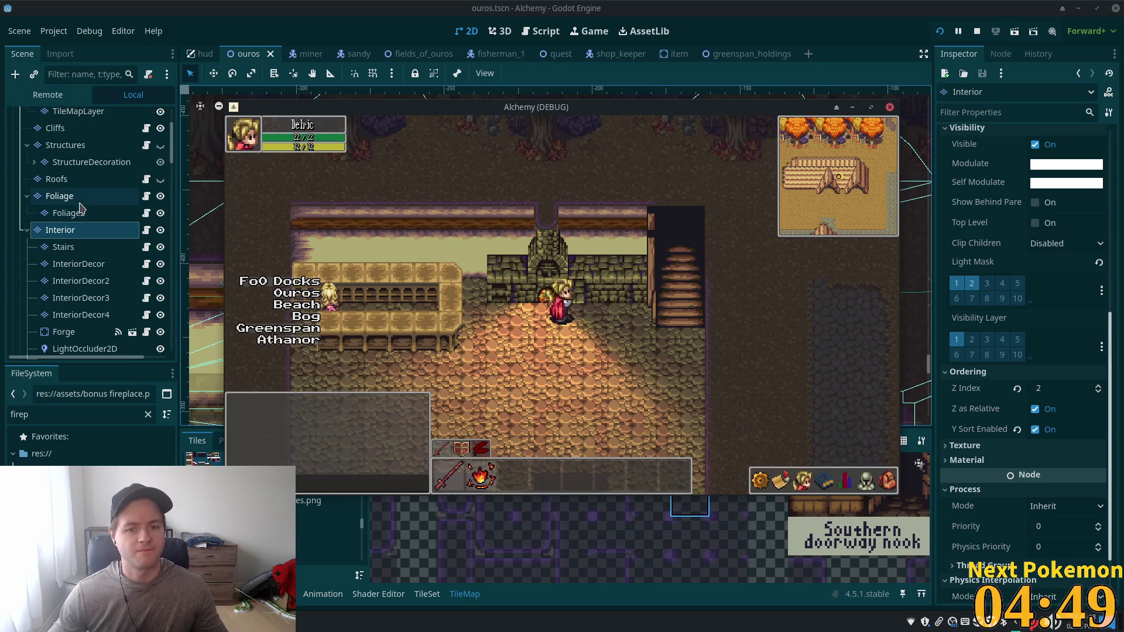
left_click(74, 230)
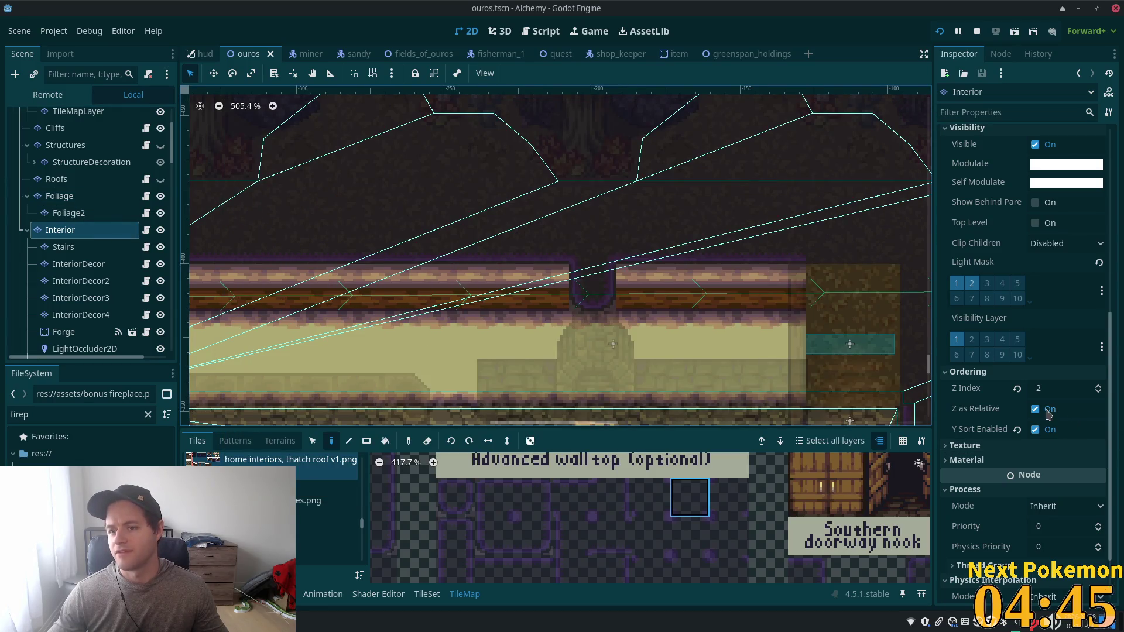
Step: Set InteriorDecor's Transform Position x to 0
scroll(1048, 413, "up", 5)
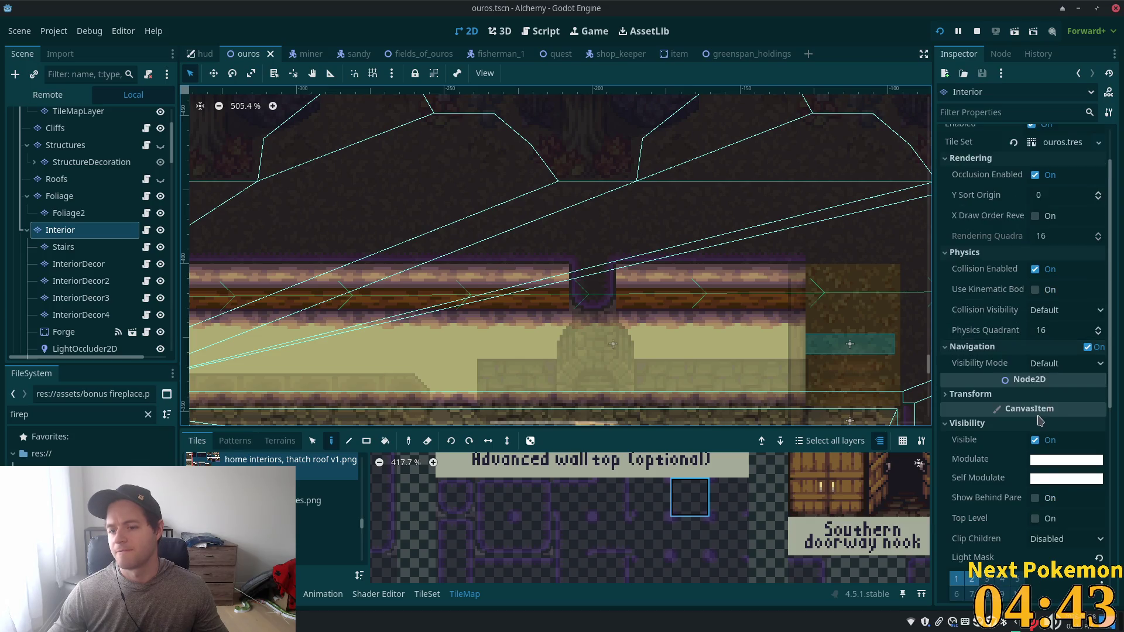
left_click(995, 394)
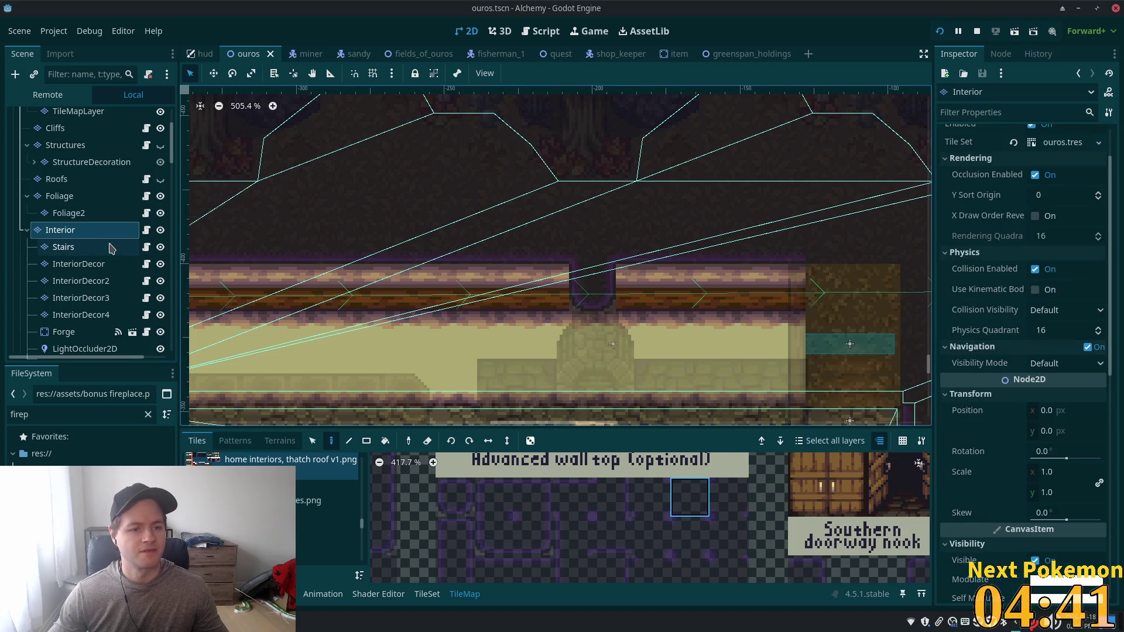
left_click(105, 267)
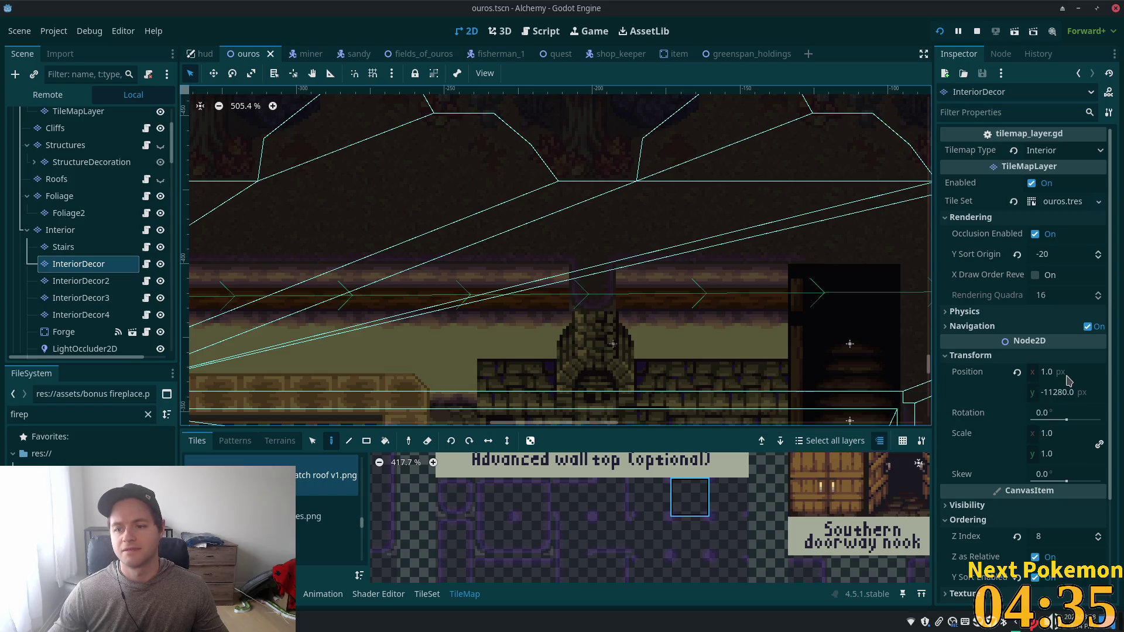
left_click(1081, 378)
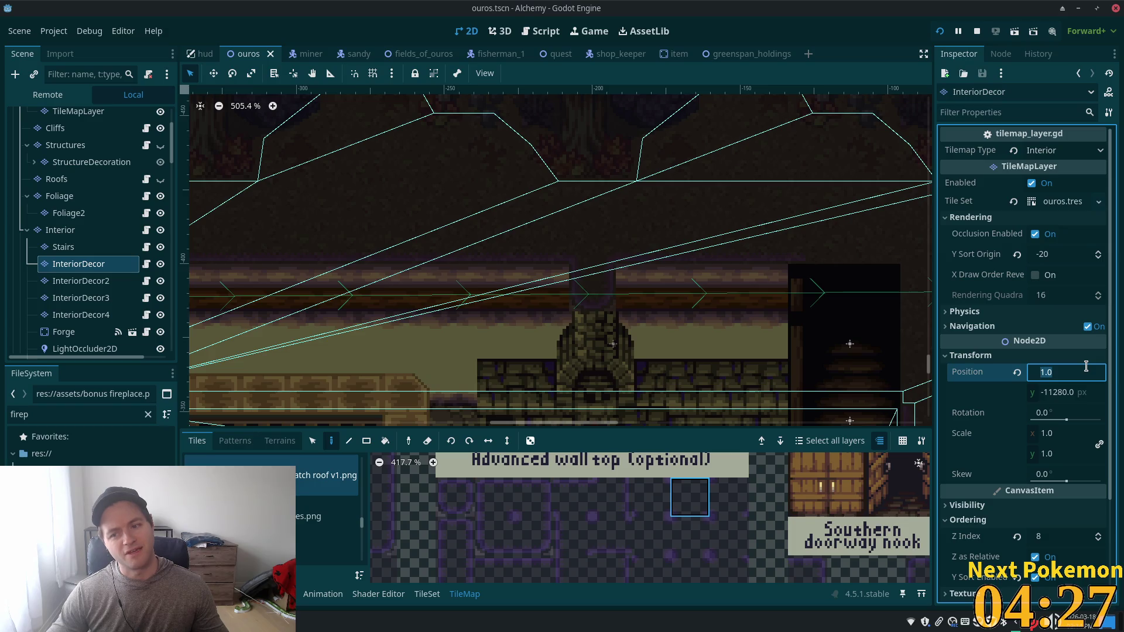
type("0")
key("Tab")
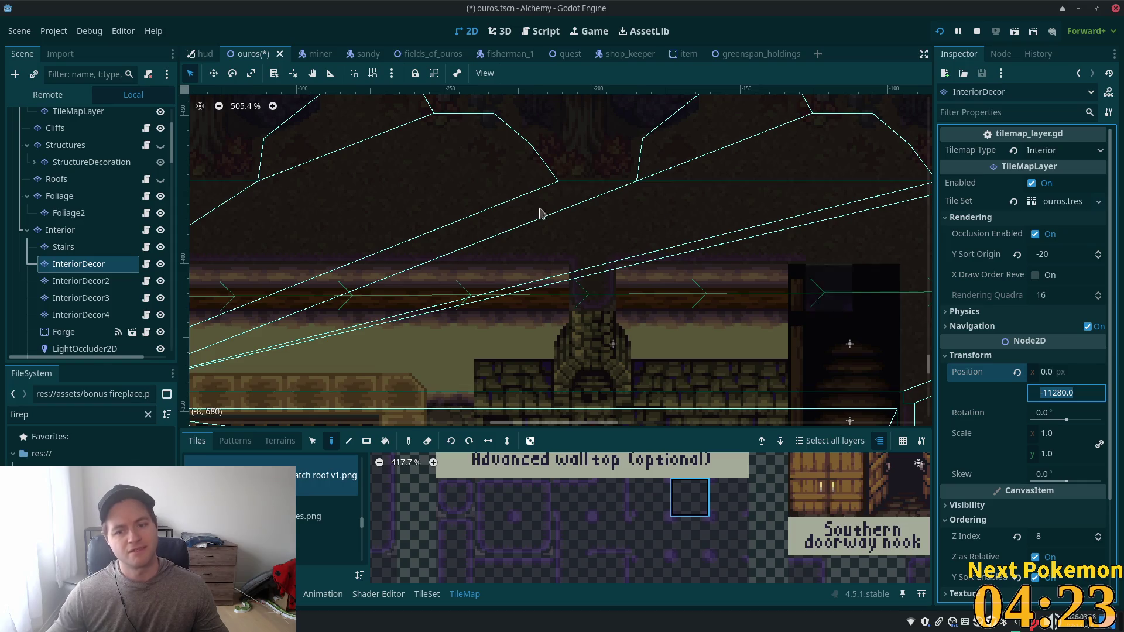
scroll(532, 231, "down", 5)
left_click_drag(501, 287, 527, 145)
Step: Set InteriorDecor2's Transform Position x to 0
left_click(111, 282)
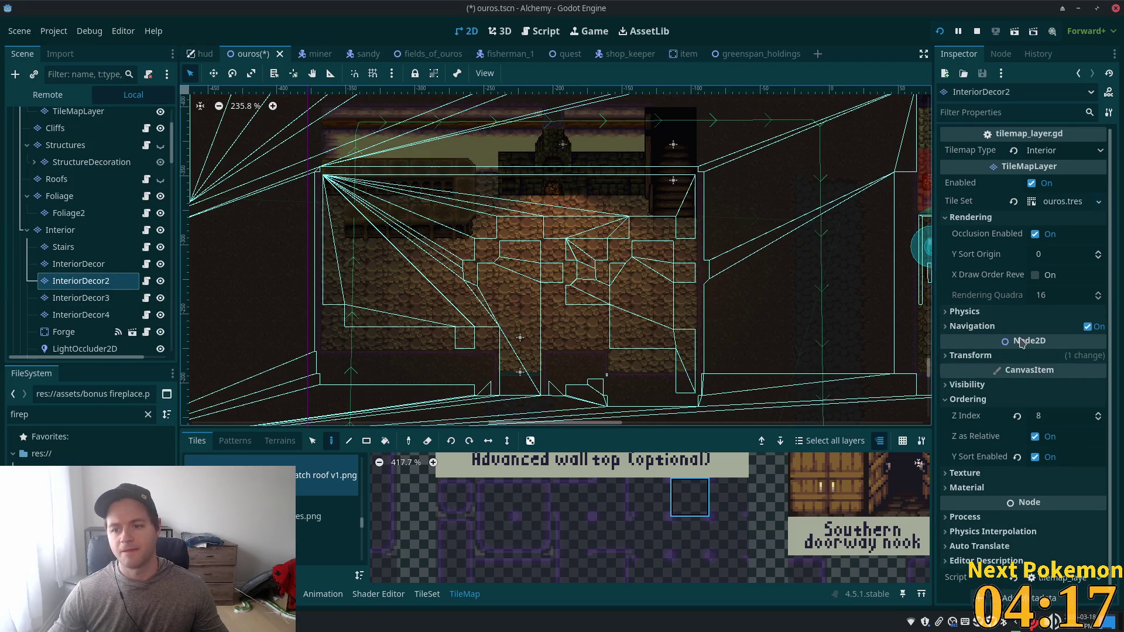
left_click(1022, 356)
left_click(1045, 371)
type("0")
key("Tab")
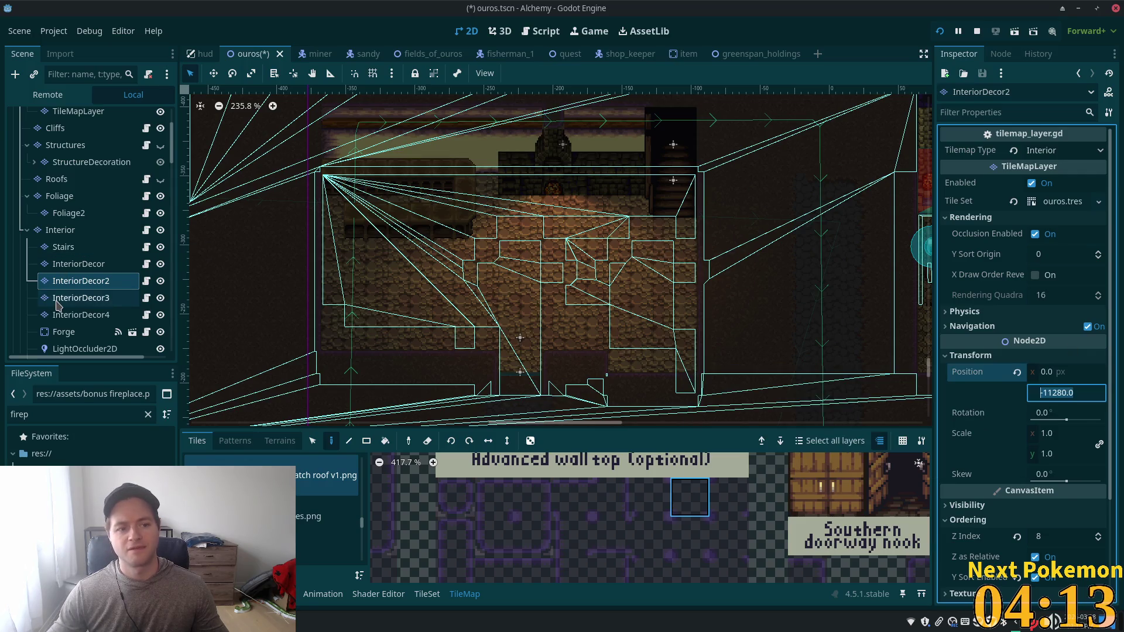
Step: Set InteriorDecor3 and InteriorDecor4 Position x to 0, then save the scene
left_click(65, 298)
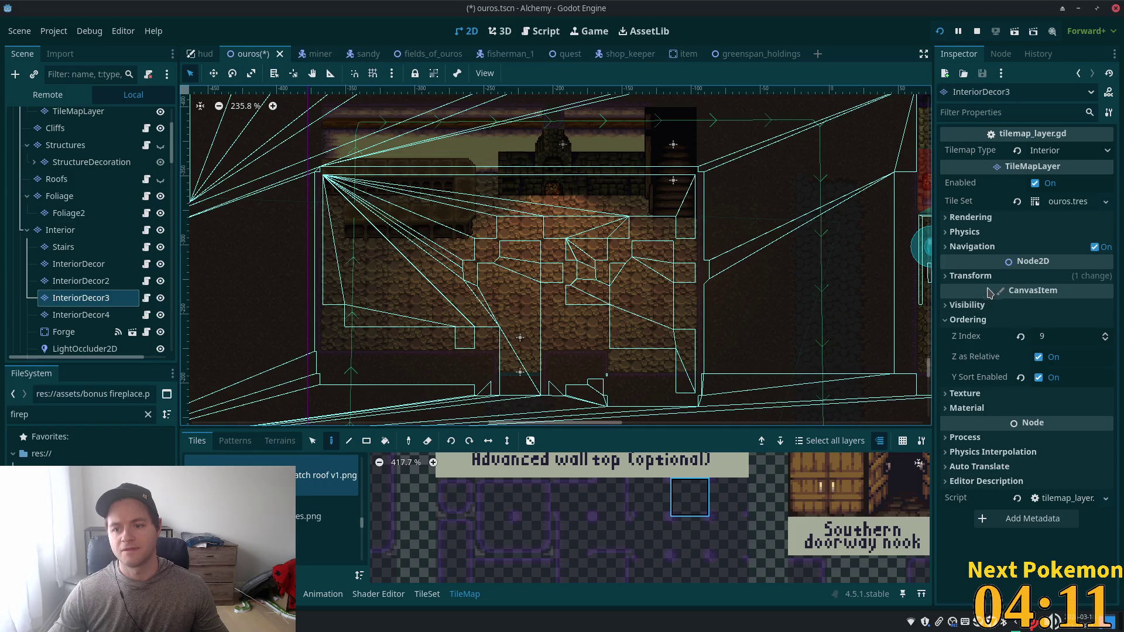
left_click(1007, 276)
left_click(1060, 292)
type("0")
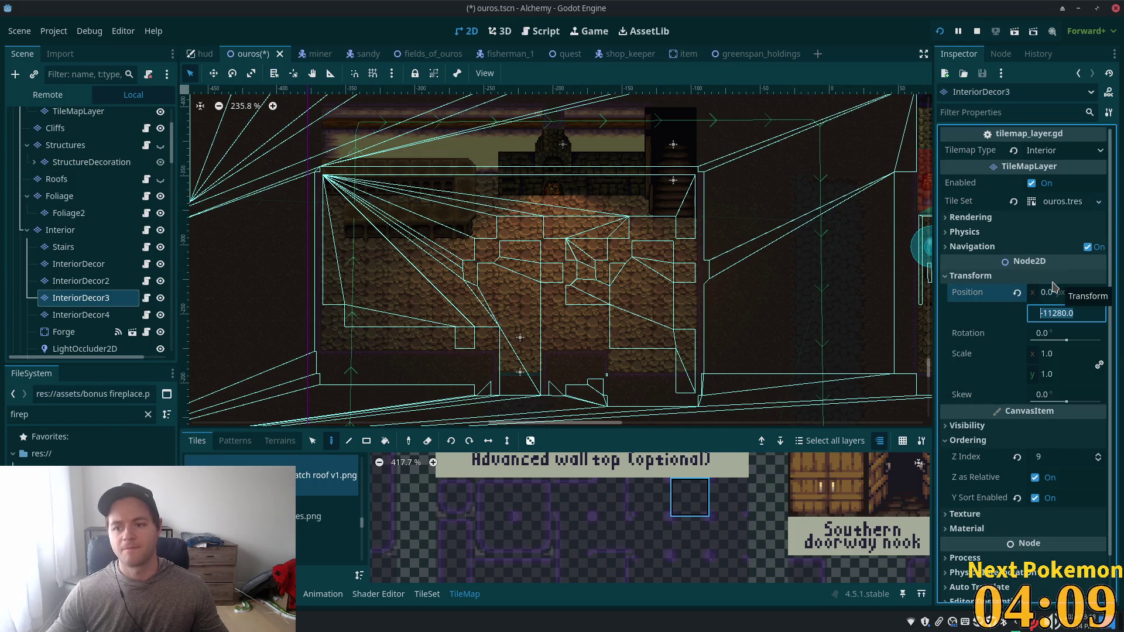
left_click(81, 315)
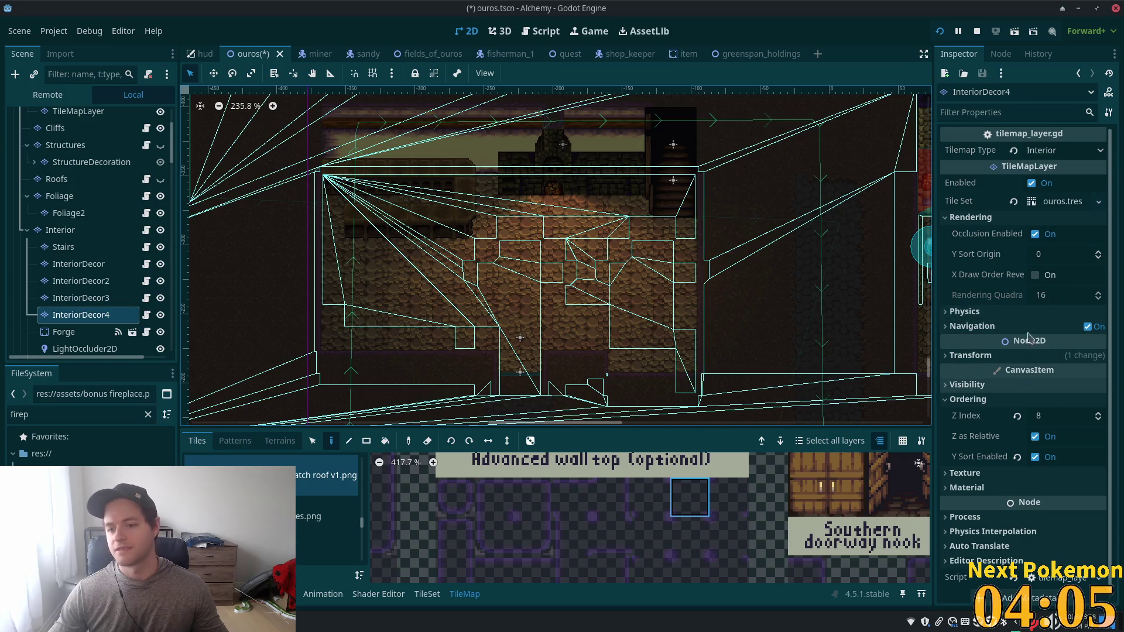
left_click(1042, 355)
left_click(1071, 373)
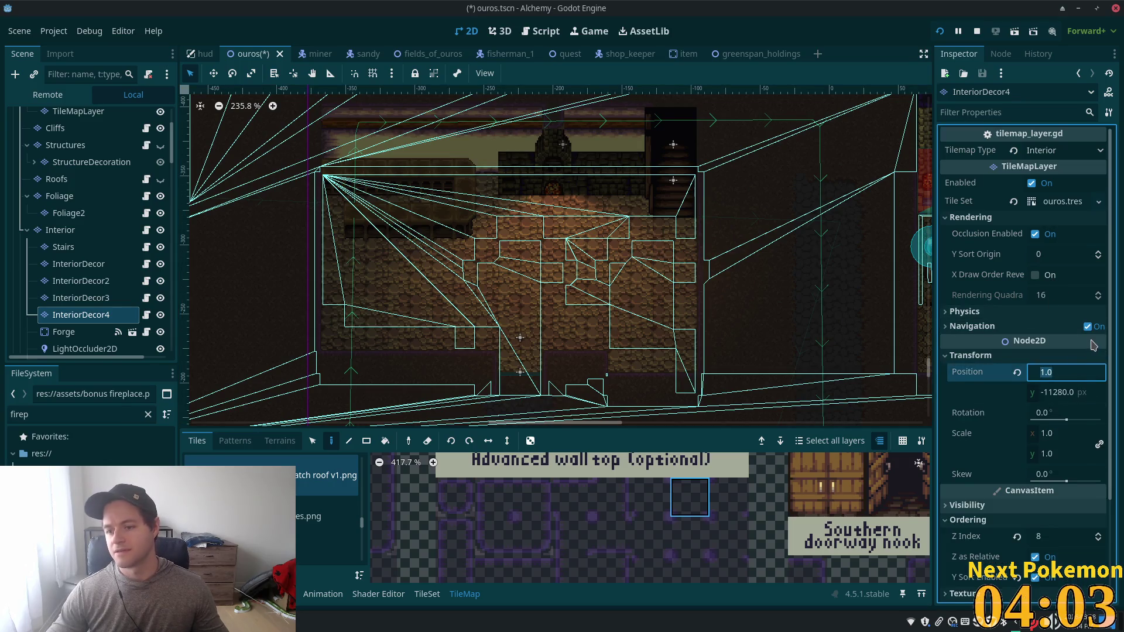
type("0")
key("Tab")
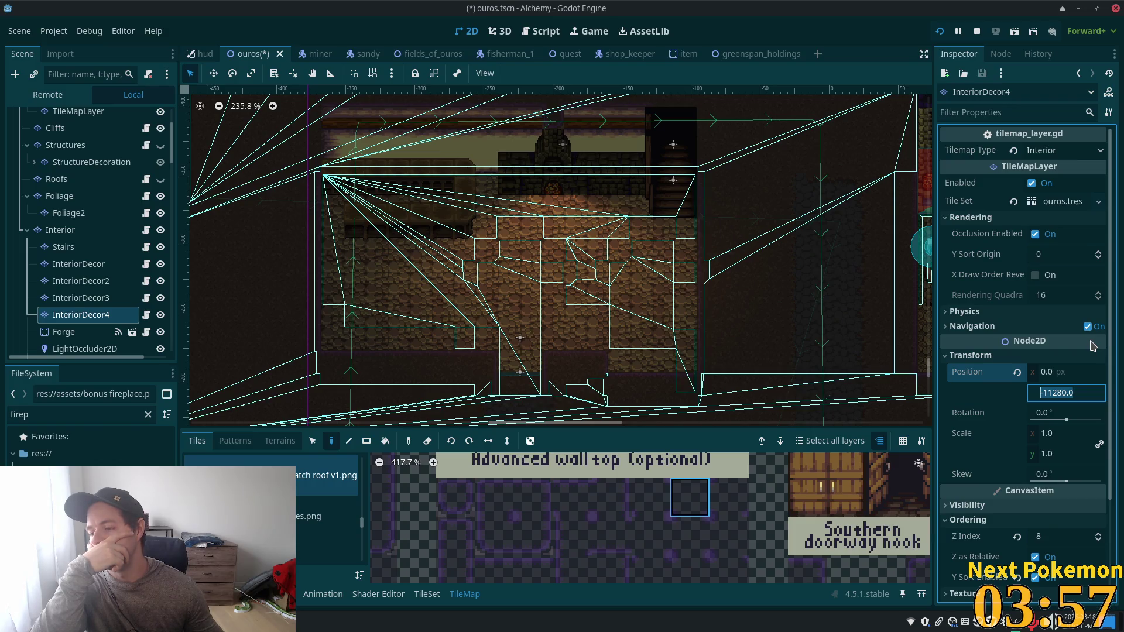
key("ctrl+s")
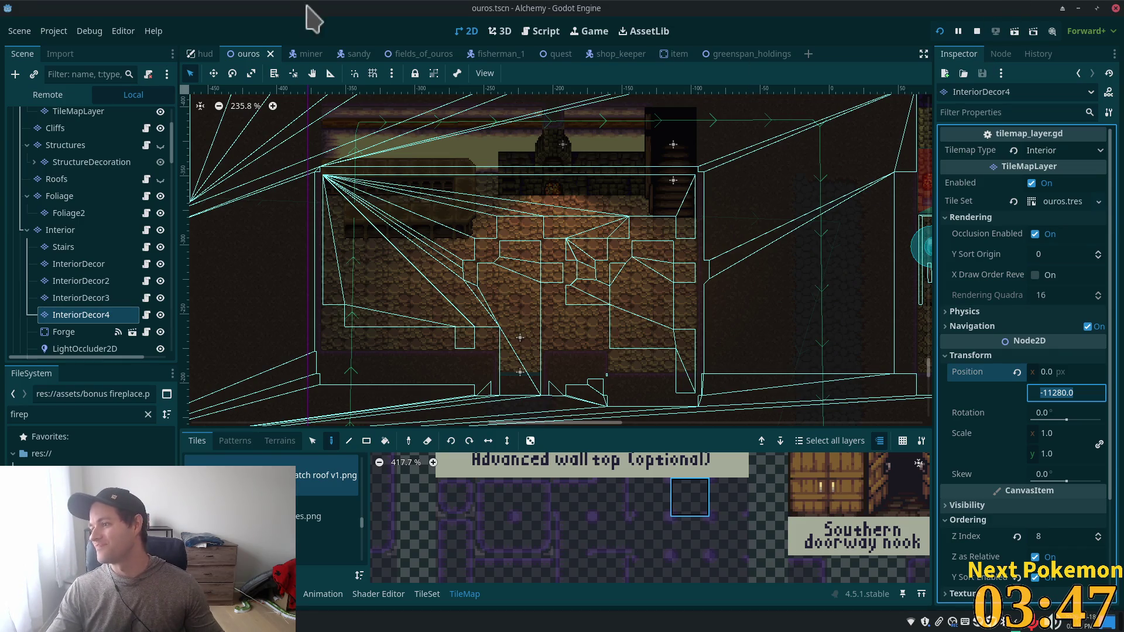
key("alt+Tab")
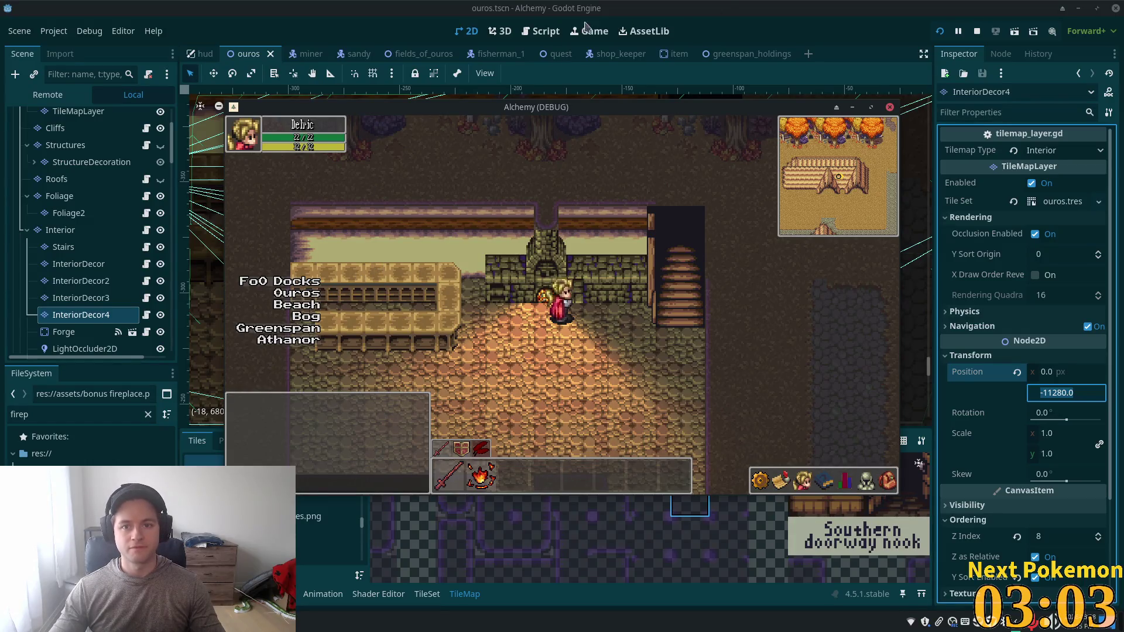
Step: Check the realigned fireplace room in the running game, then go back to the editor
left_click(315, 35)
Step: Paint a two-cell column of dark tiles at the back wall's left end, then save
scroll(678, 316, "down", 3)
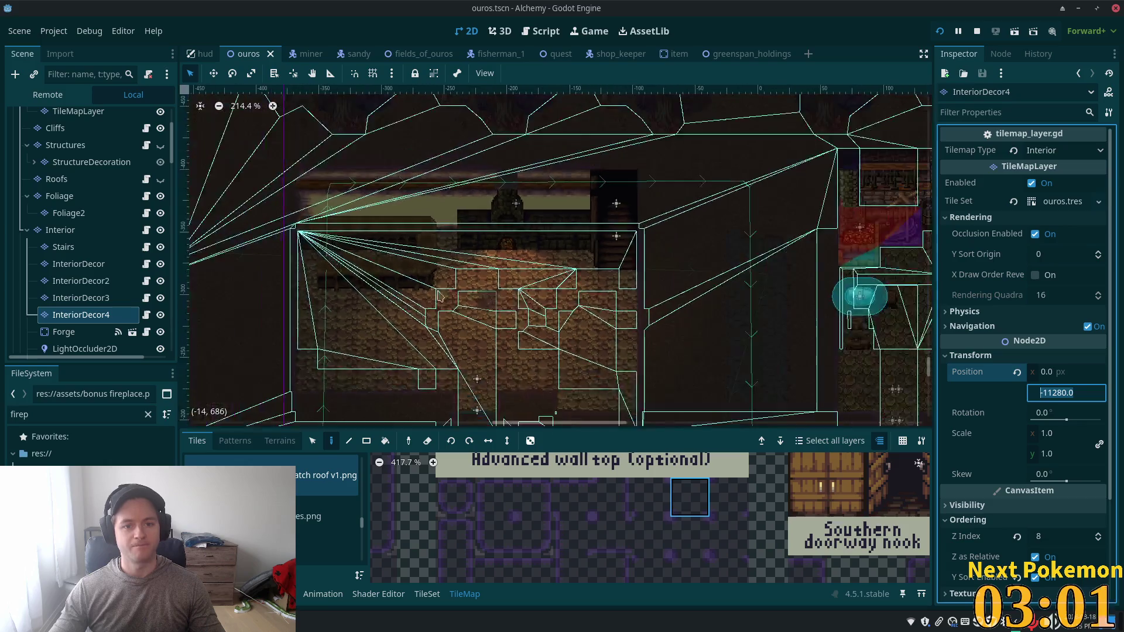
scroll(667, 304, "up", 5)
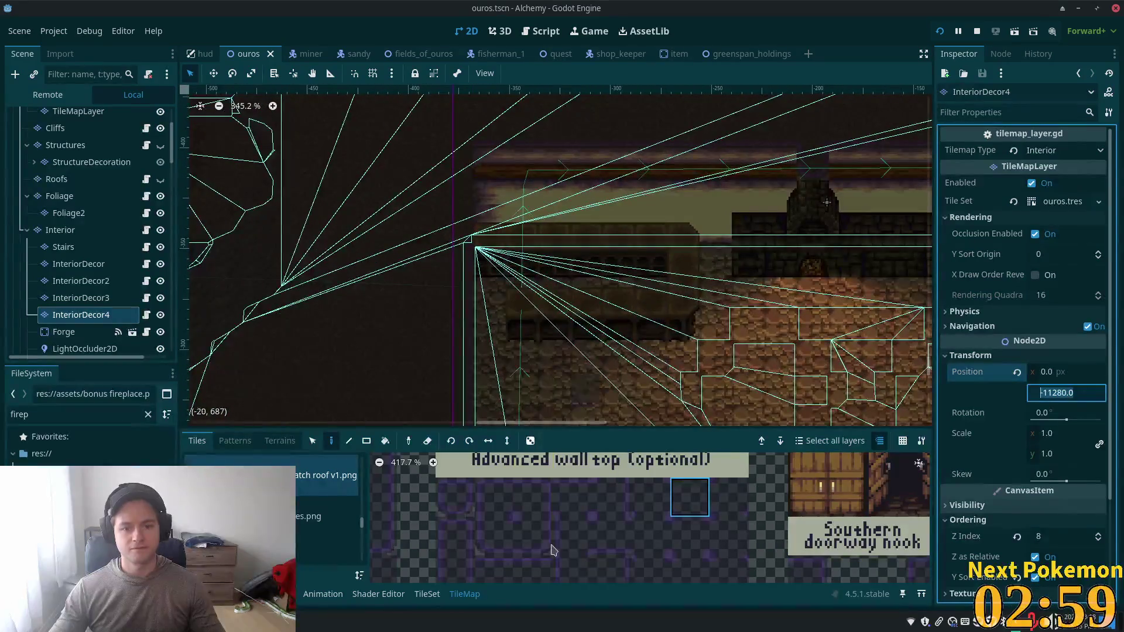
scroll(521, 542, "left", 3)
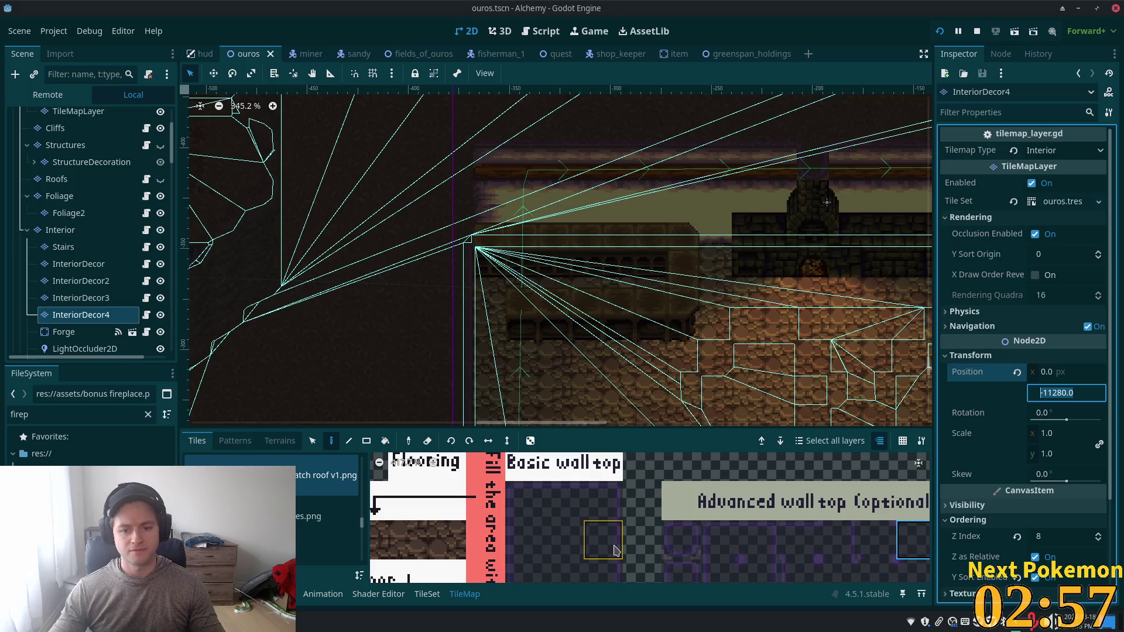
left_click(456, 174)
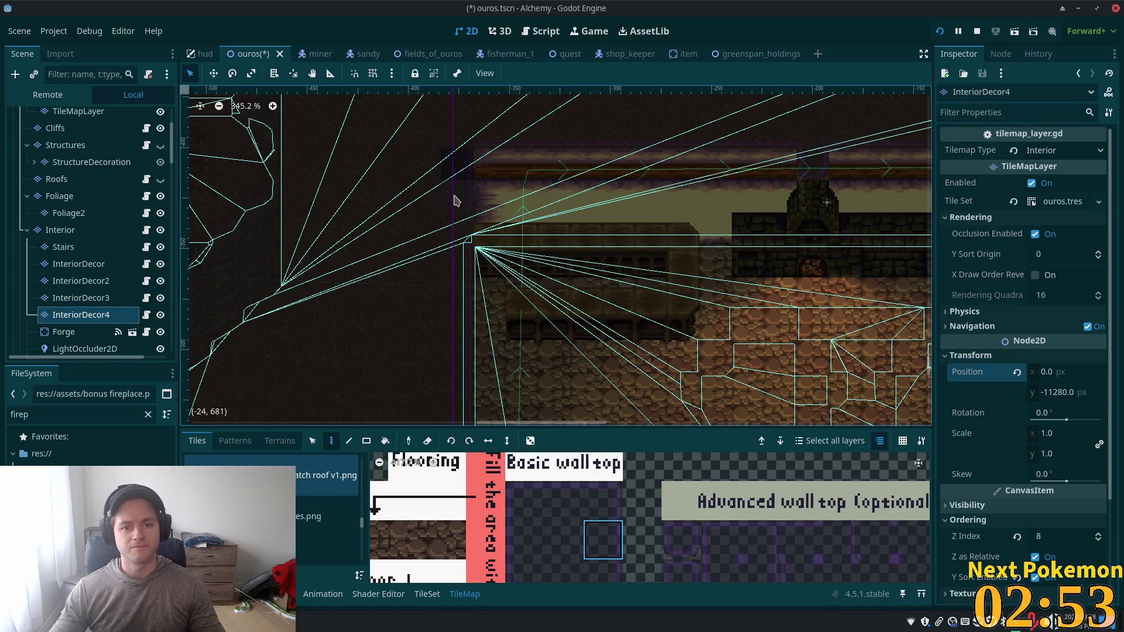
left_click_drag(459, 233, 457, 240)
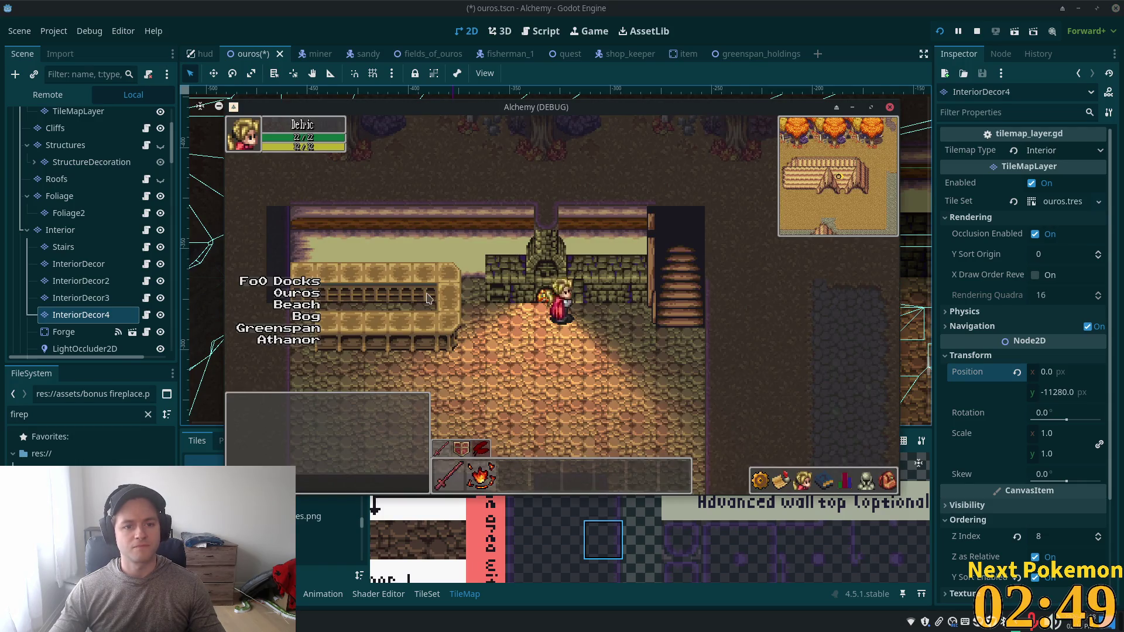
key("alt+Tab")
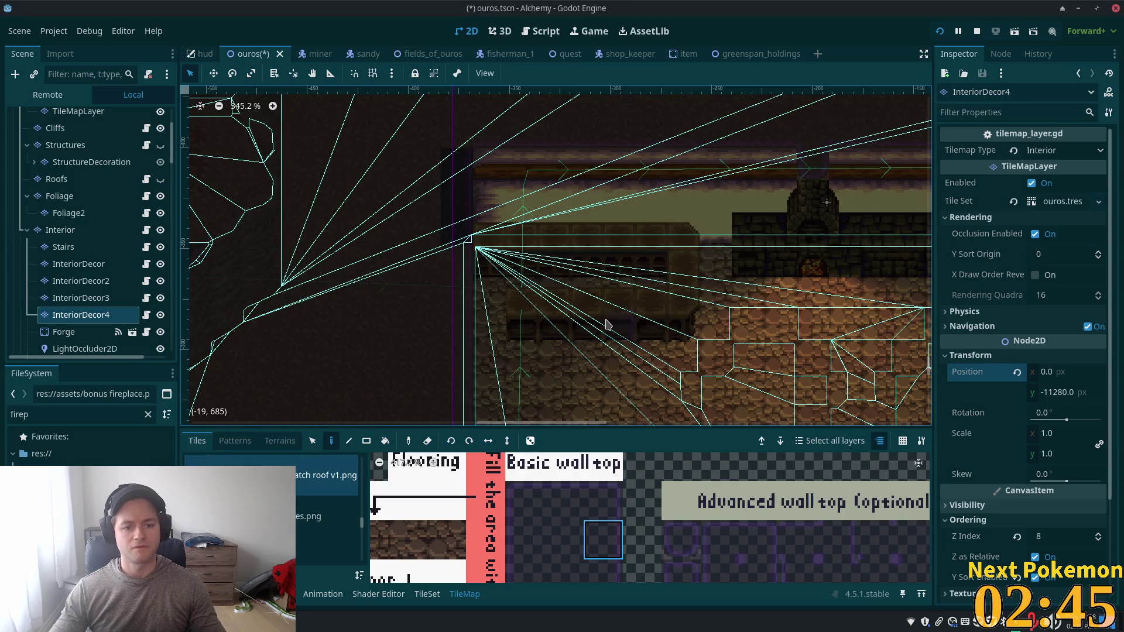
key("alt+Tab")
key("alt+Tab")
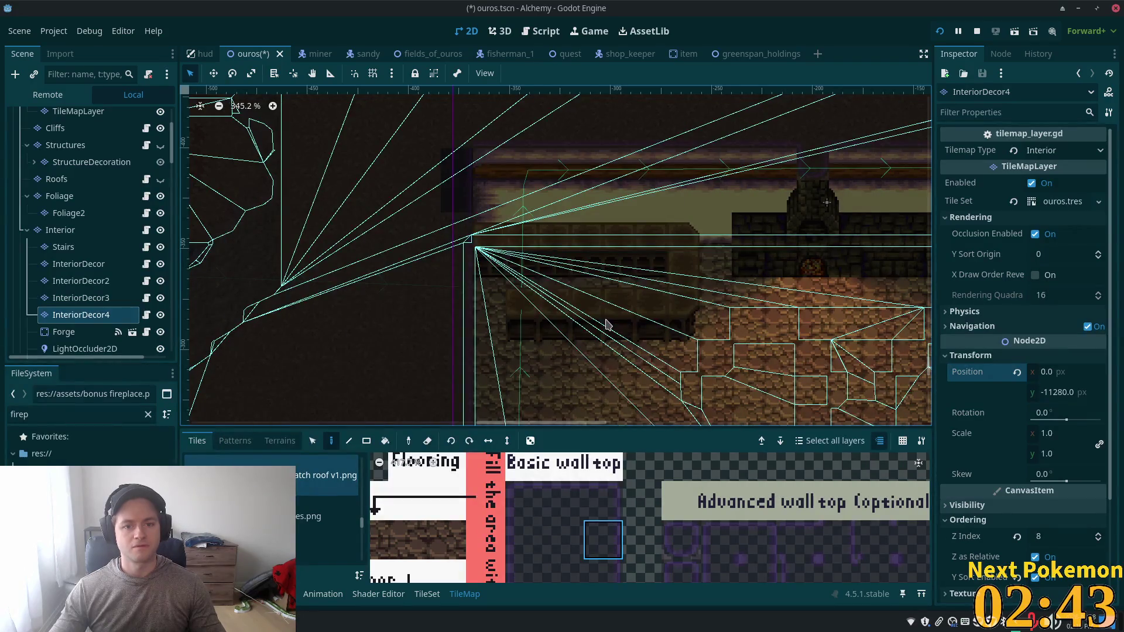
key("alt+Tab")
key("alt+Tab")
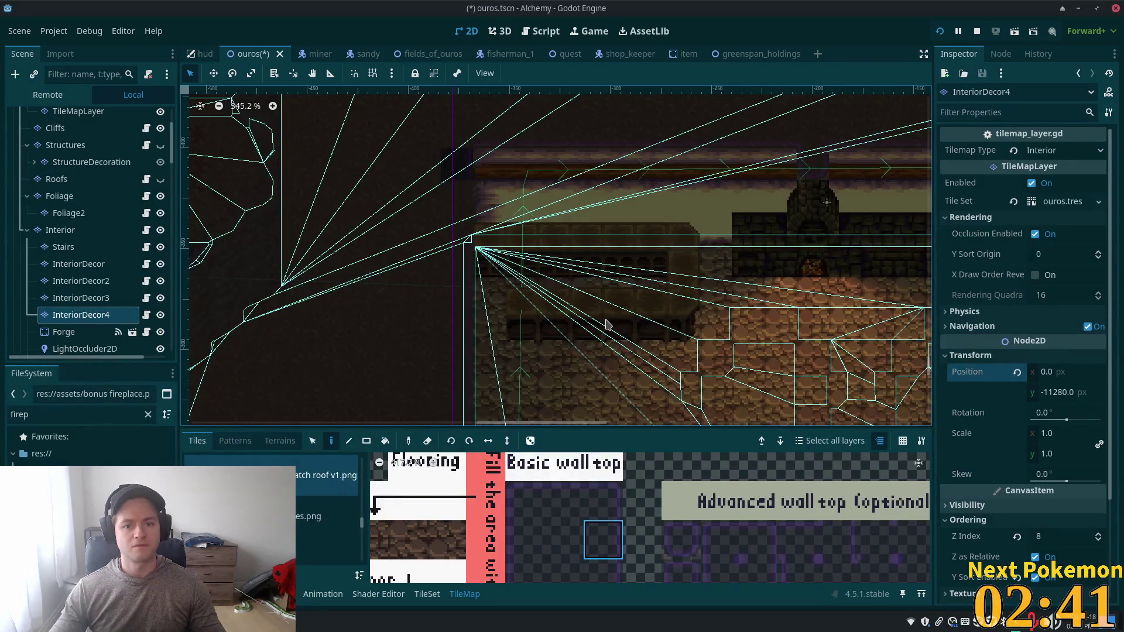
key("alt+Tab")
key("alt+Tab")
key("ctrl+s")
Step: On the Interior layer, paint a tile at the back wall's left edge
scroll(648, 501, "down", 2)
scroll(648, 501, "down", 2)
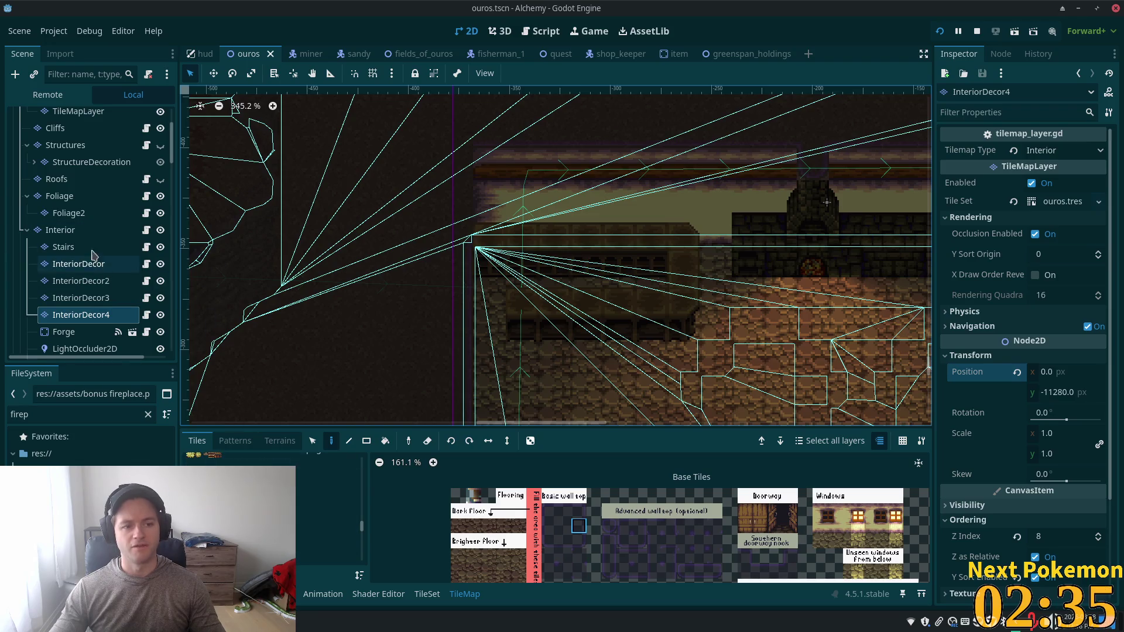
left_click(65, 230)
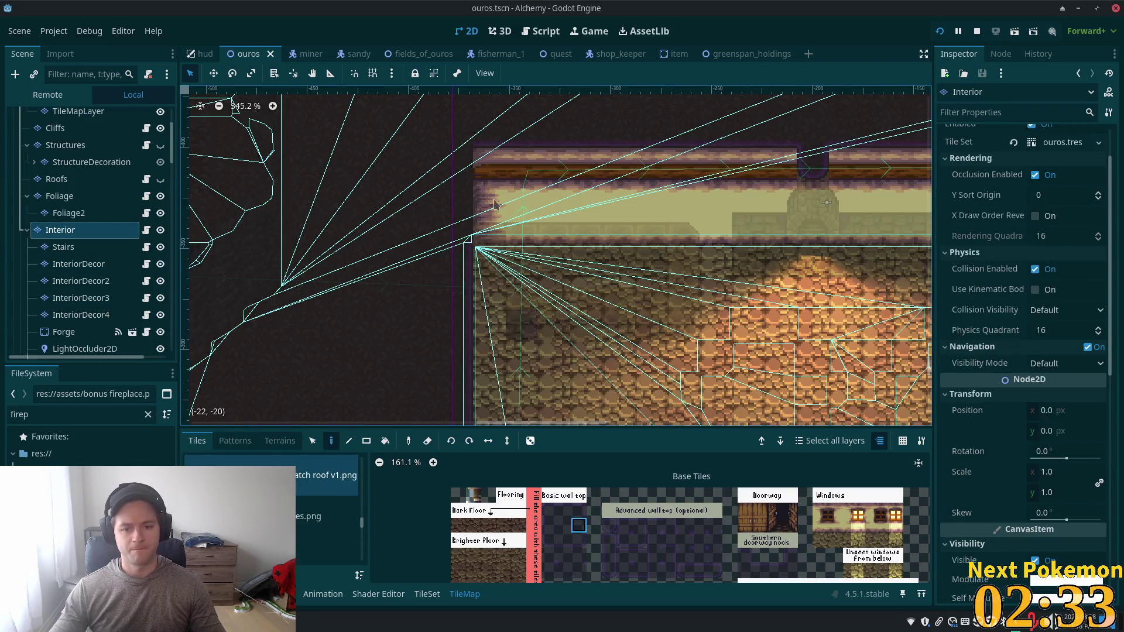
left_click(457, 167)
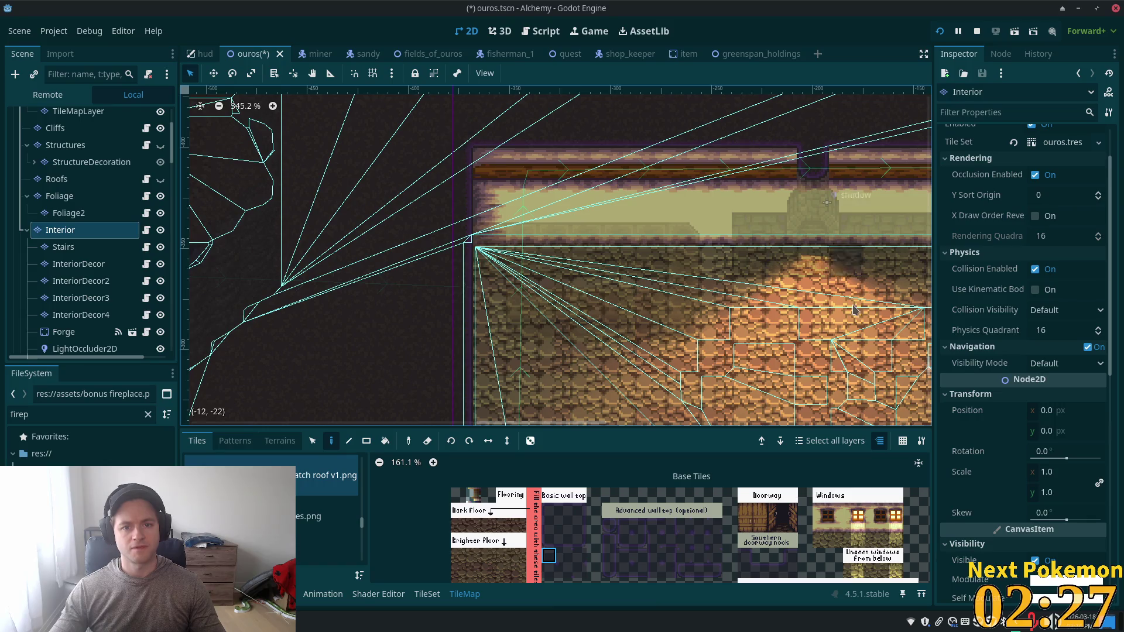
scroll(699, 327, "down", 3)
left_click_drag(791, 397, 620, 279)
scroll(586, 246, "down", 3)
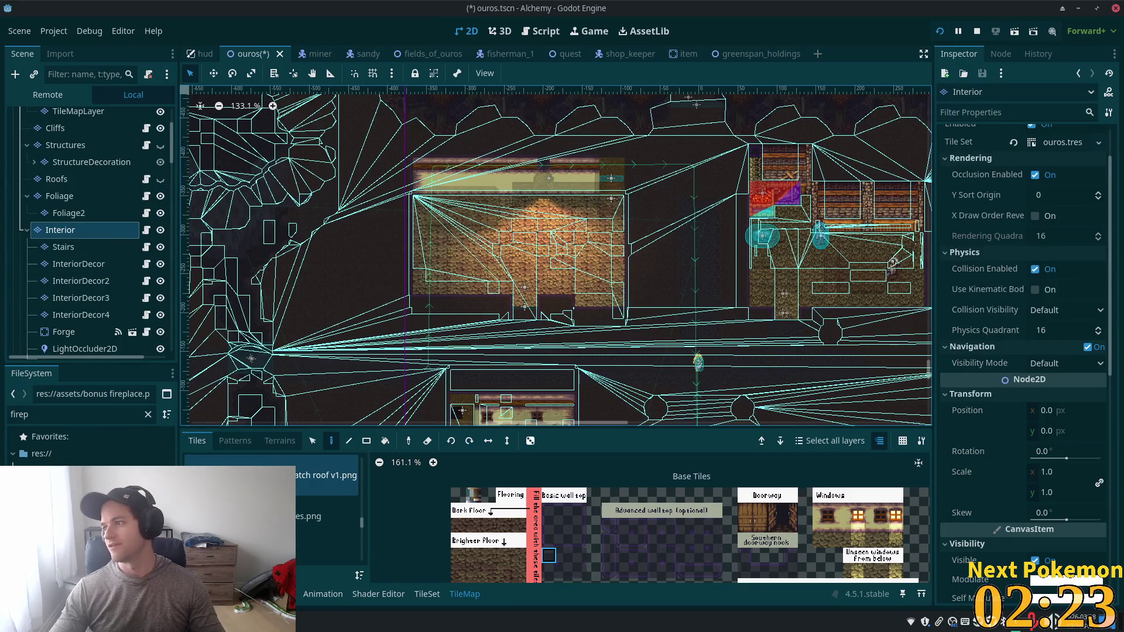
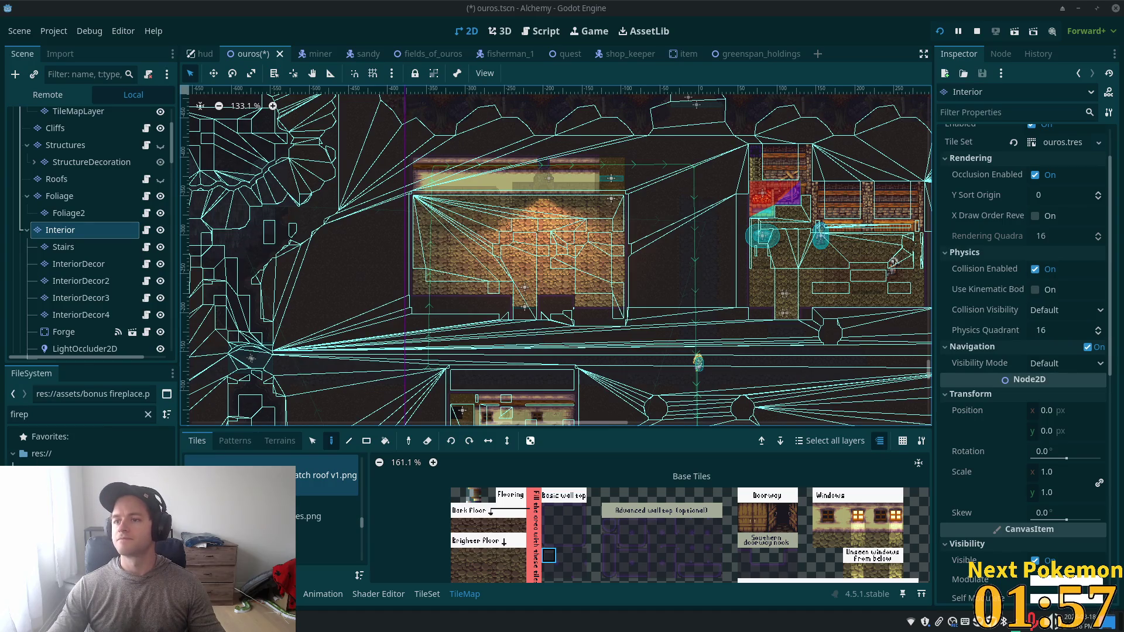
Step: Save the ouros scene and walk the player down from the fireplace
scroll(477, 249, "up", 5)
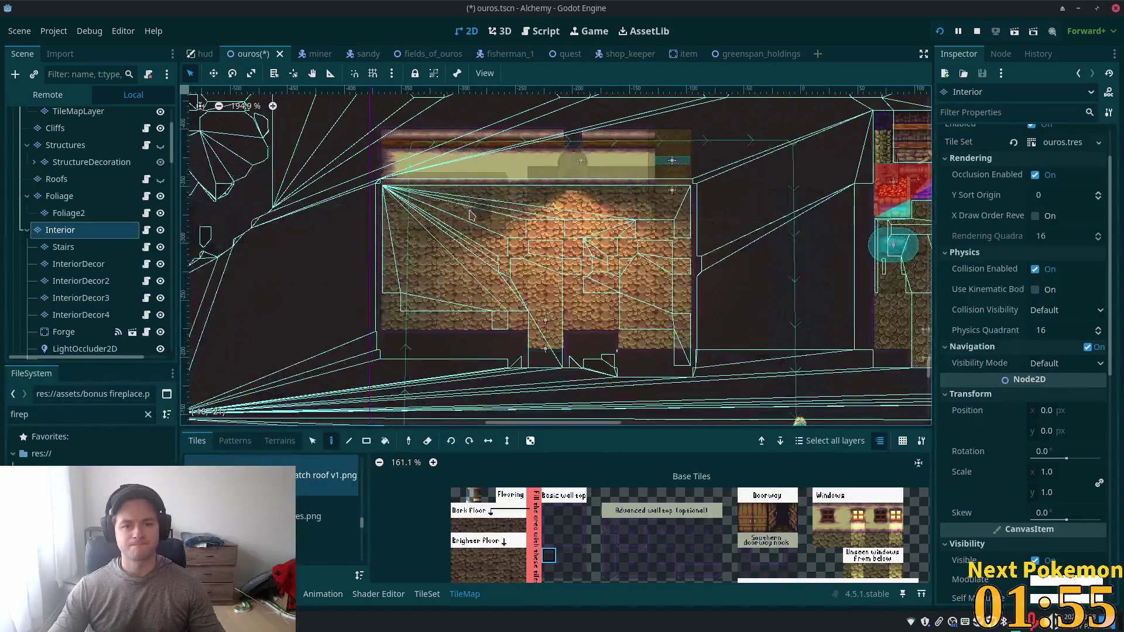
key("ctrl+s")
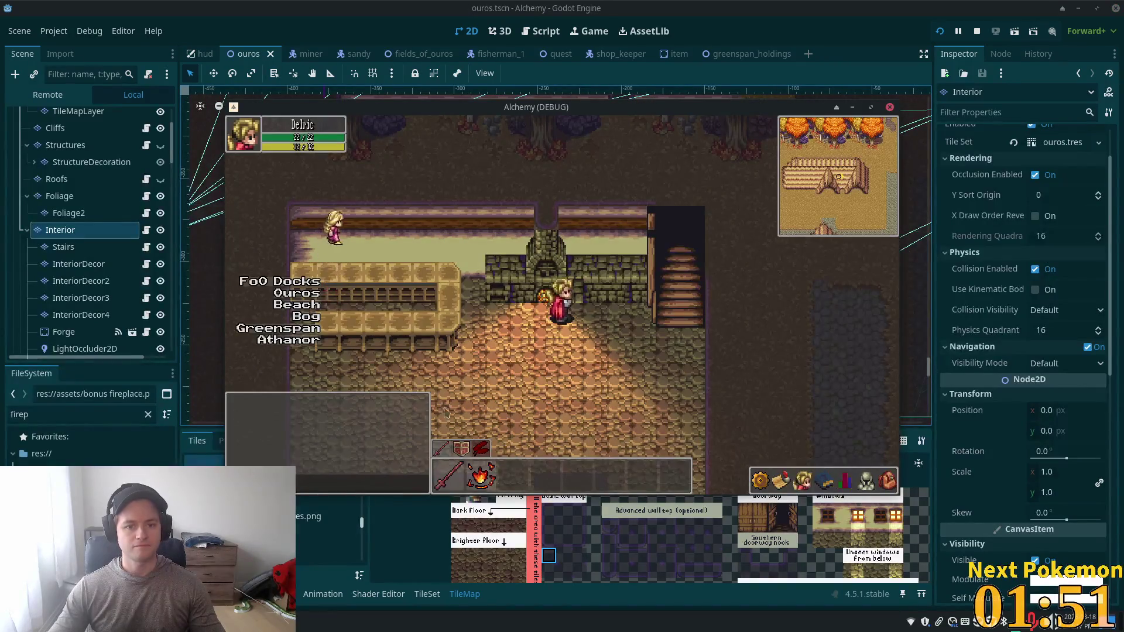
key("Down")
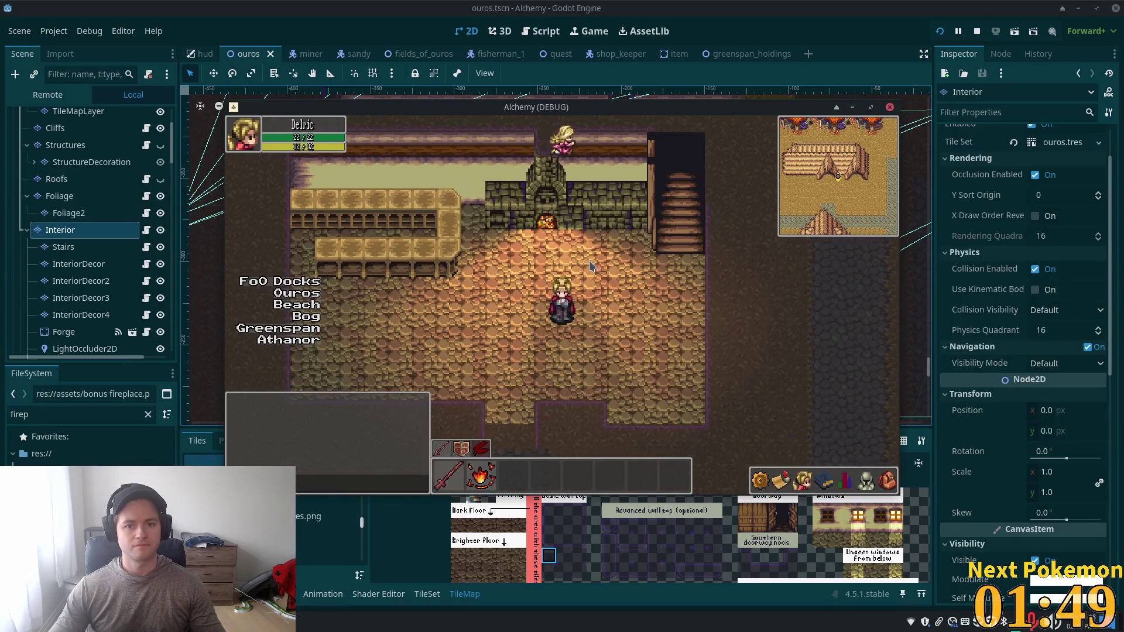
key("Down")
key("Down")
key("Down")
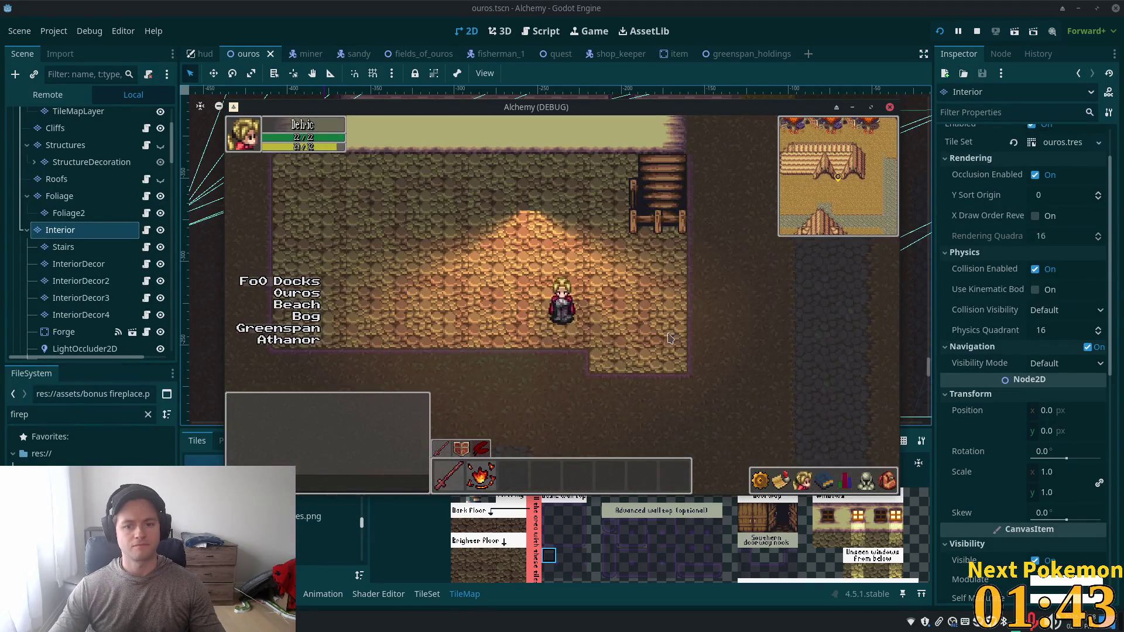
Step: Walk the player left into another room and back across it, then select InteriorLevel2
key("Left")
key("Right")
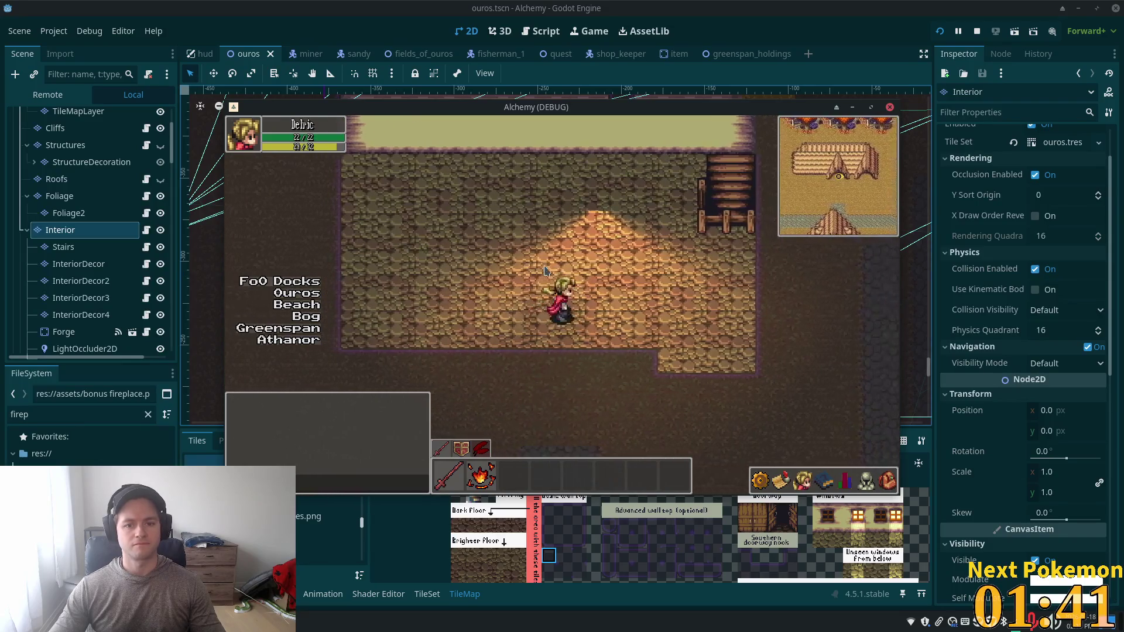
key("Left")
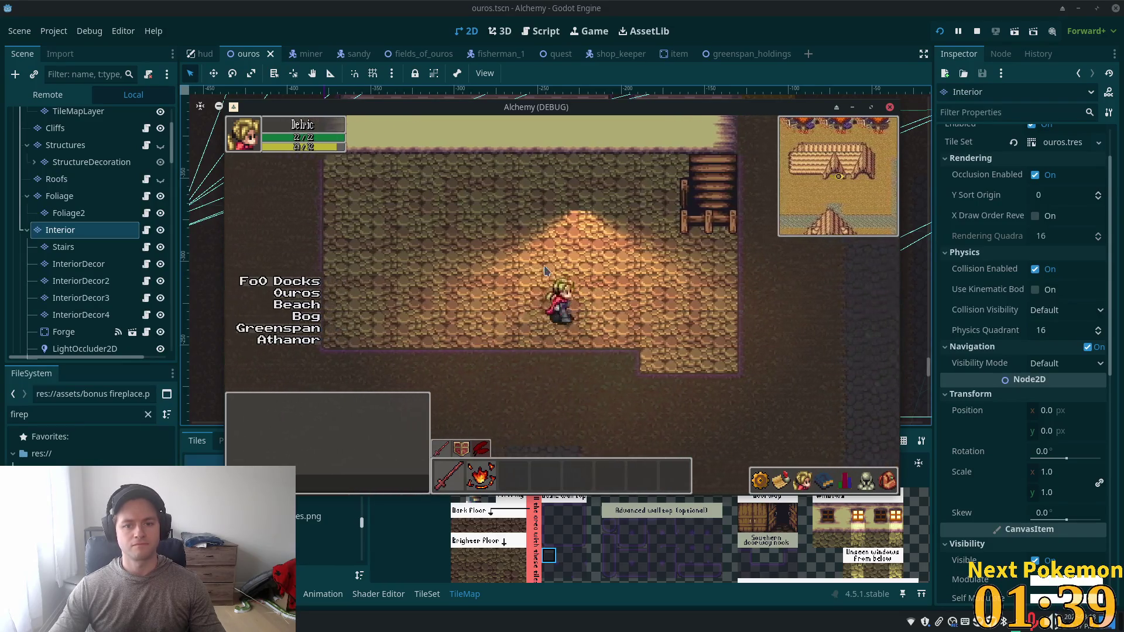
key("Right")
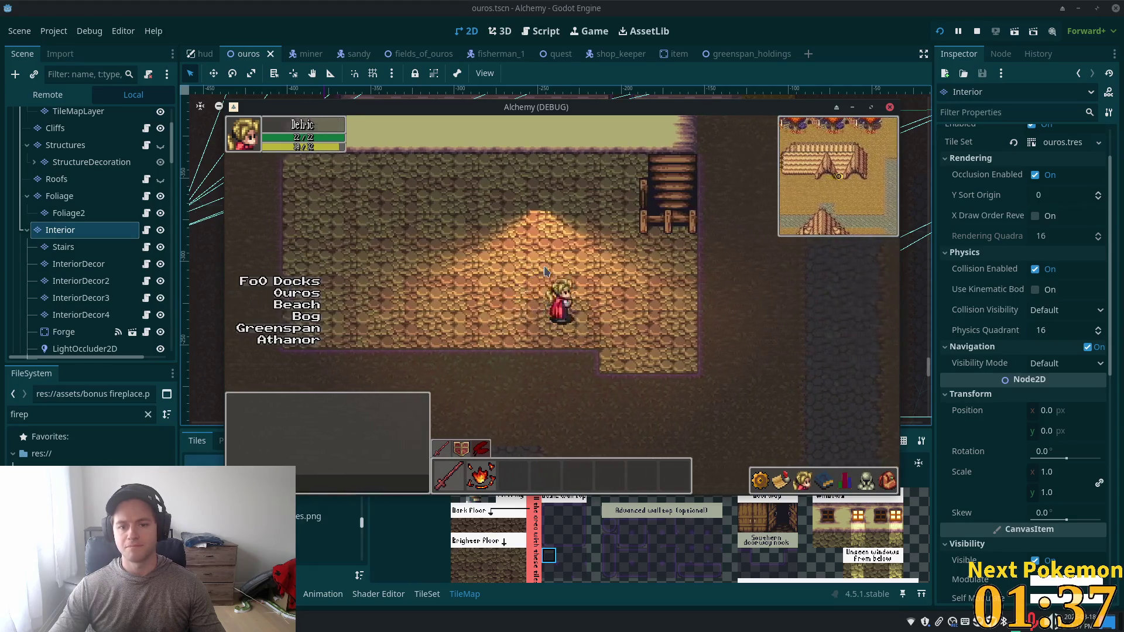
scroll(82, 292, "down", 3)
left_click(72, 248)
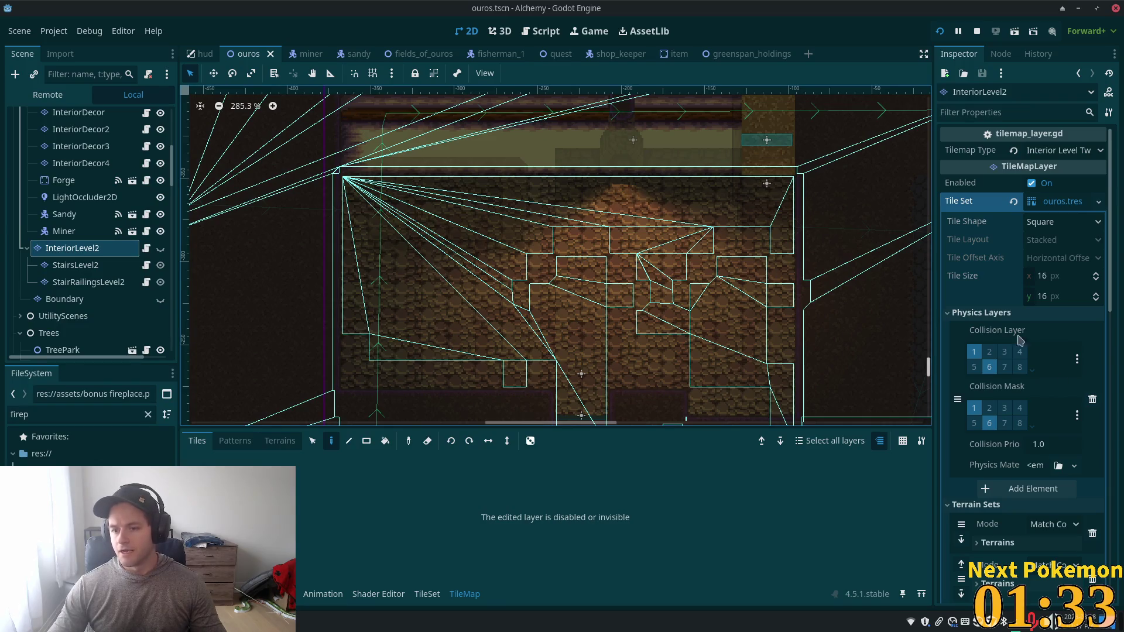
Step: Review InteriorLevel2 and Interior layer settings, showing Interior at Z Index 2 with Y Sort on
scroll(1019, 310, "down", 10)
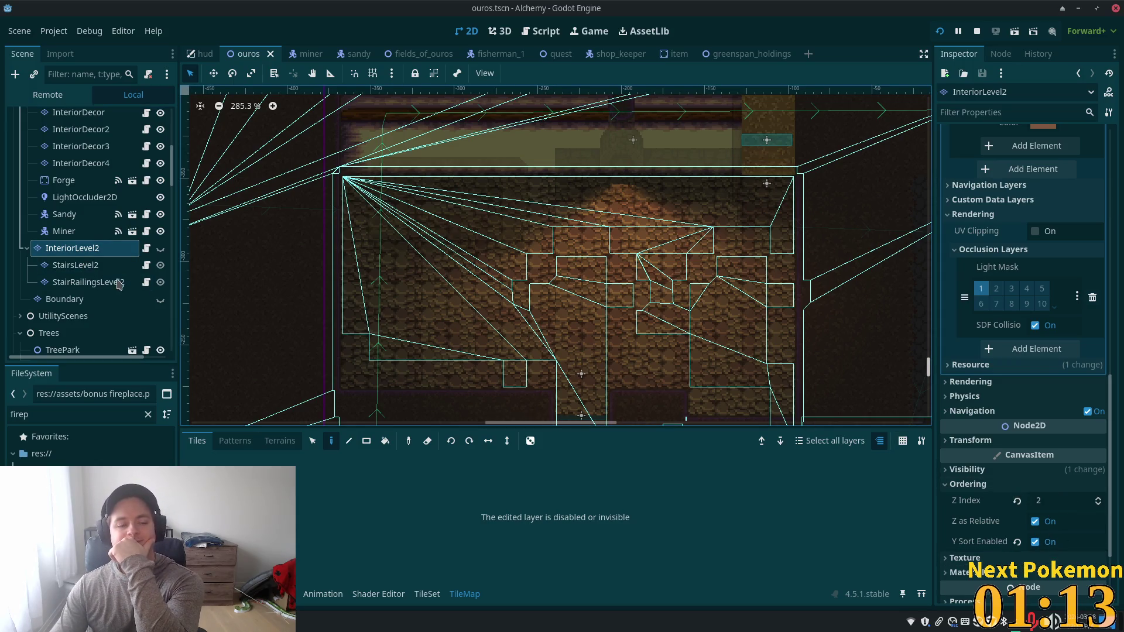
scroll(65, 176, "up", 2)
left_click(61, 140)
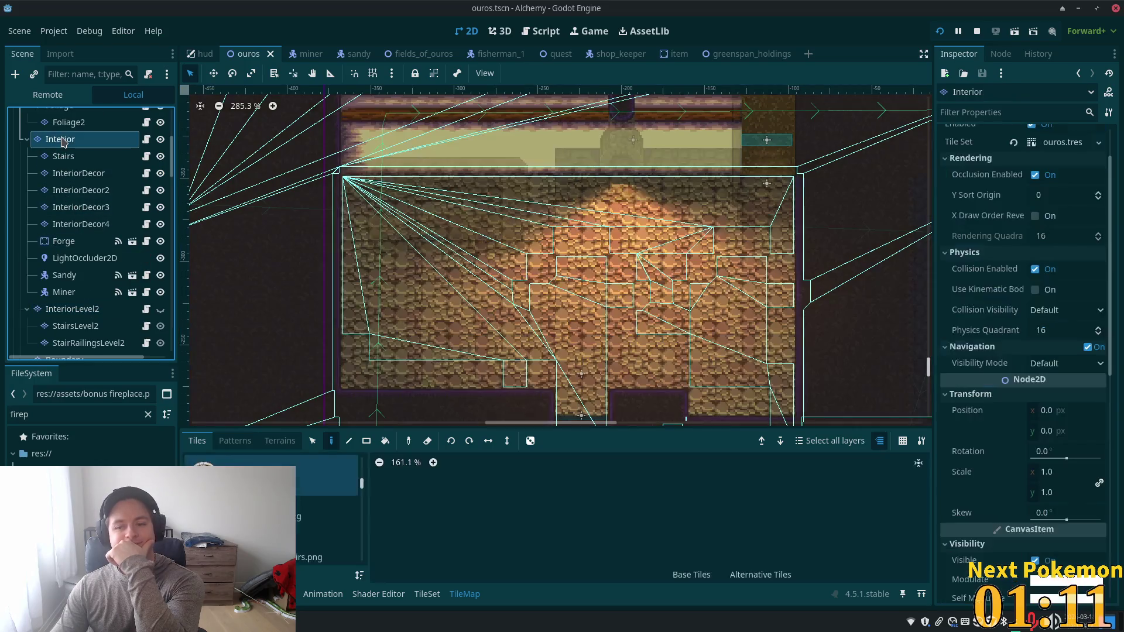
scroll(1054, 410, "down", 5)
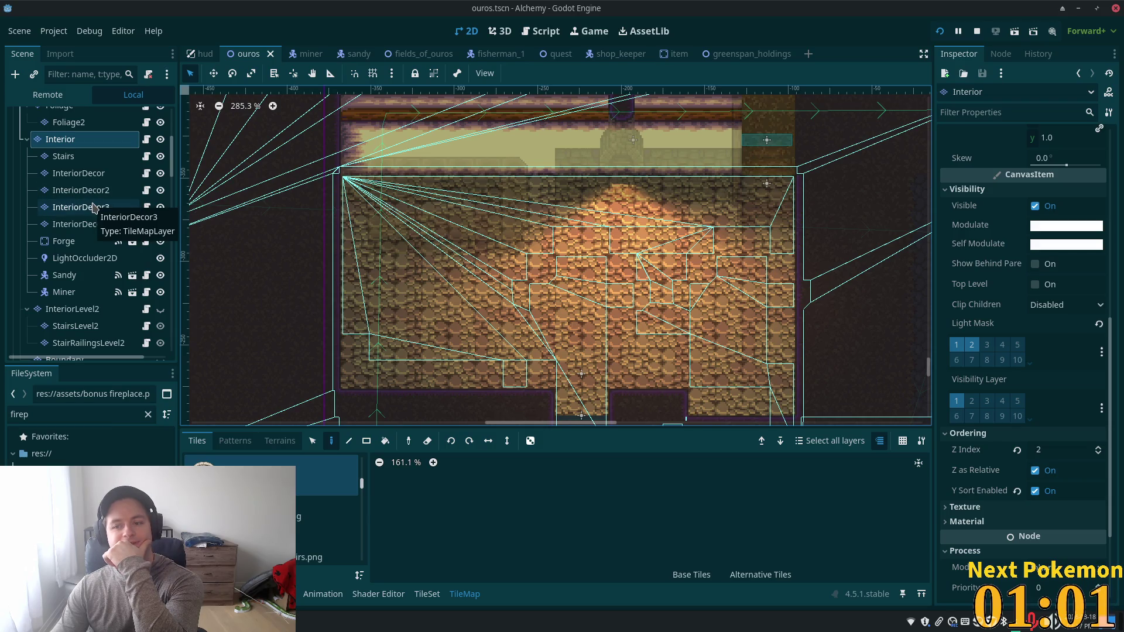
scroll(99, 214, "up", 3)
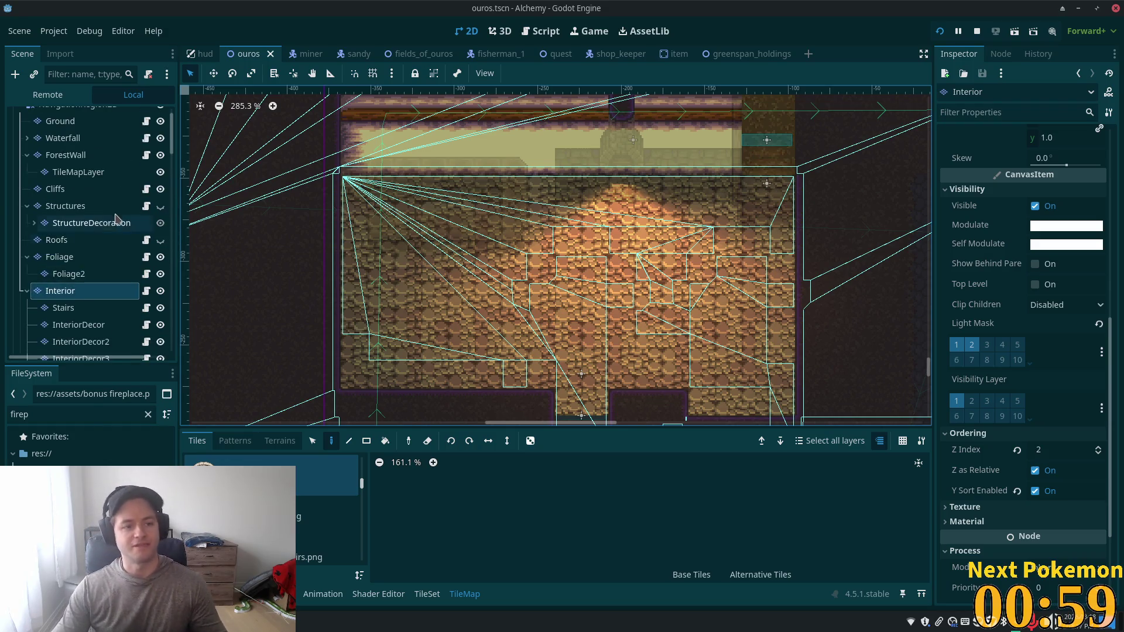
Step: Set the Z Index of the Structures and Interior layers to 1 and save
left_click(88, 206)
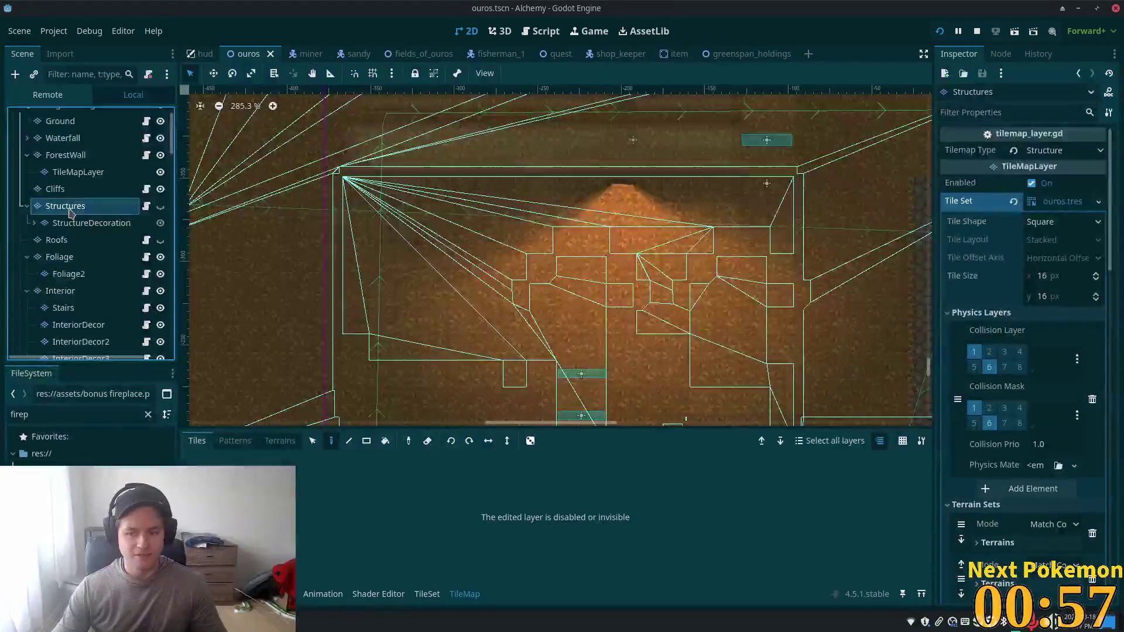
scroll(1049, 414, "down", 5)
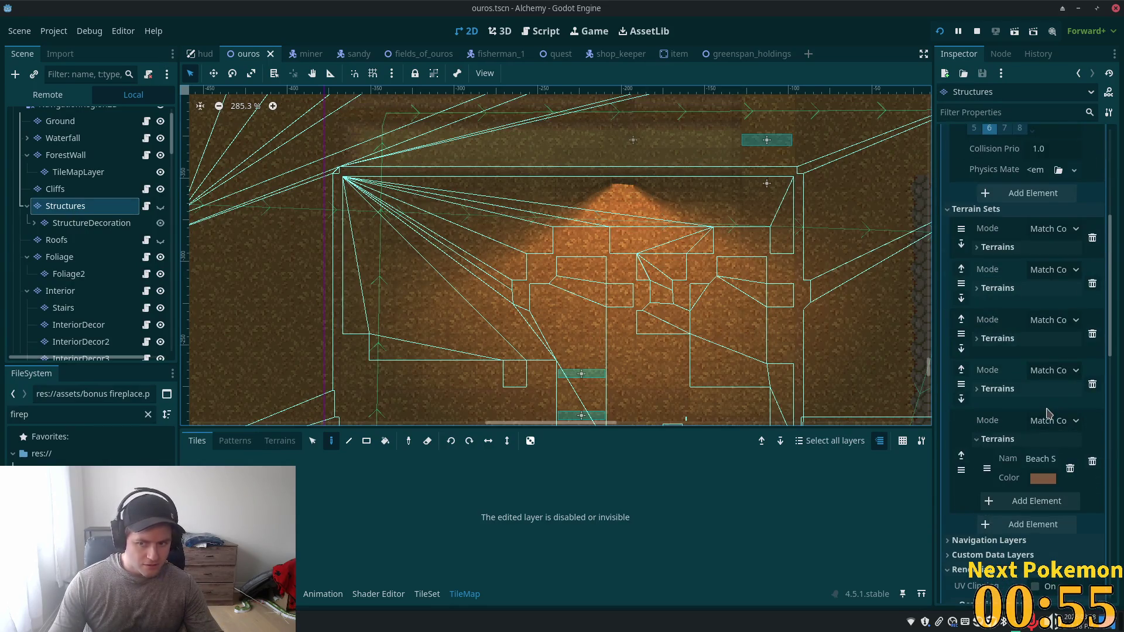
scroll(1050, 414, "down", 3)
scroll(1071, 463, "down", 5)
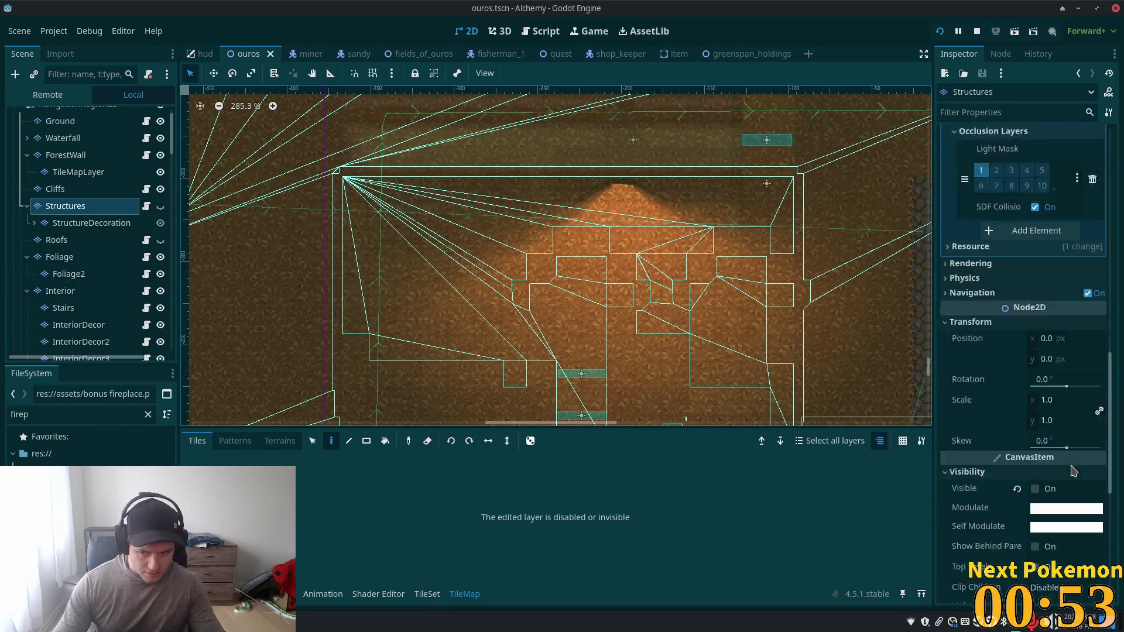
scroll(1071, 469, "down", 5)
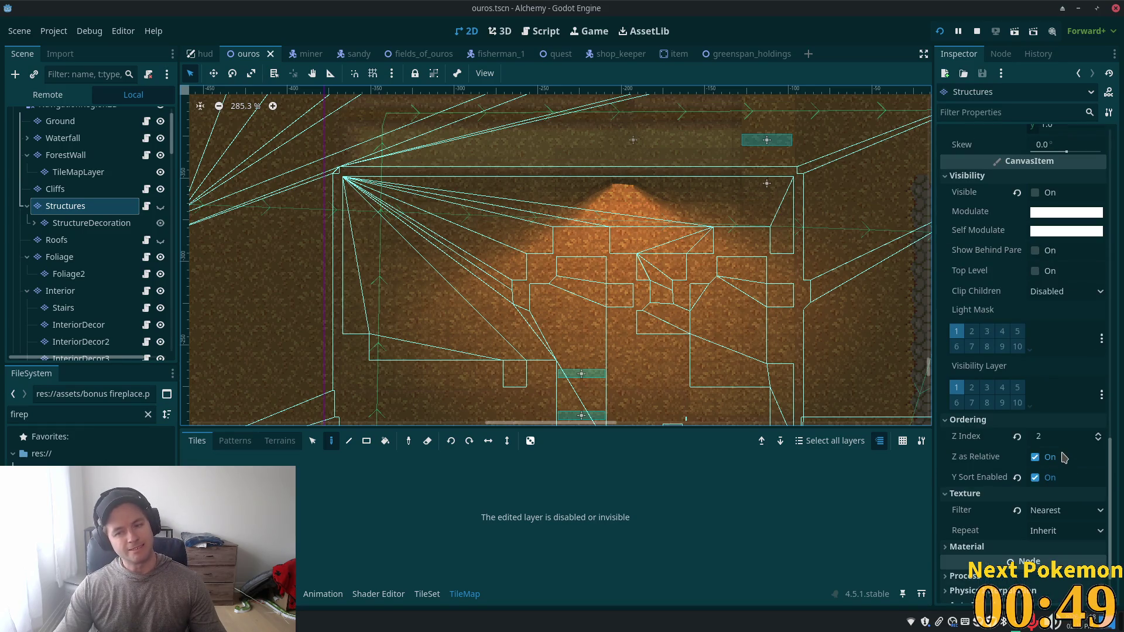
left_click(1054, 442)
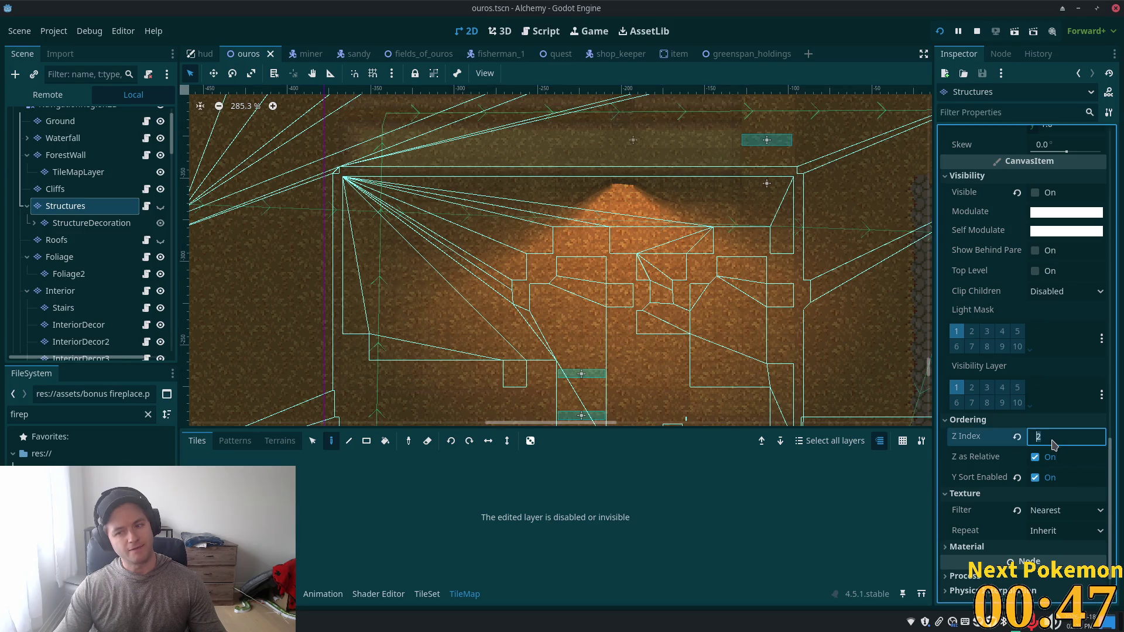
type("1")
left_click(88, 291)
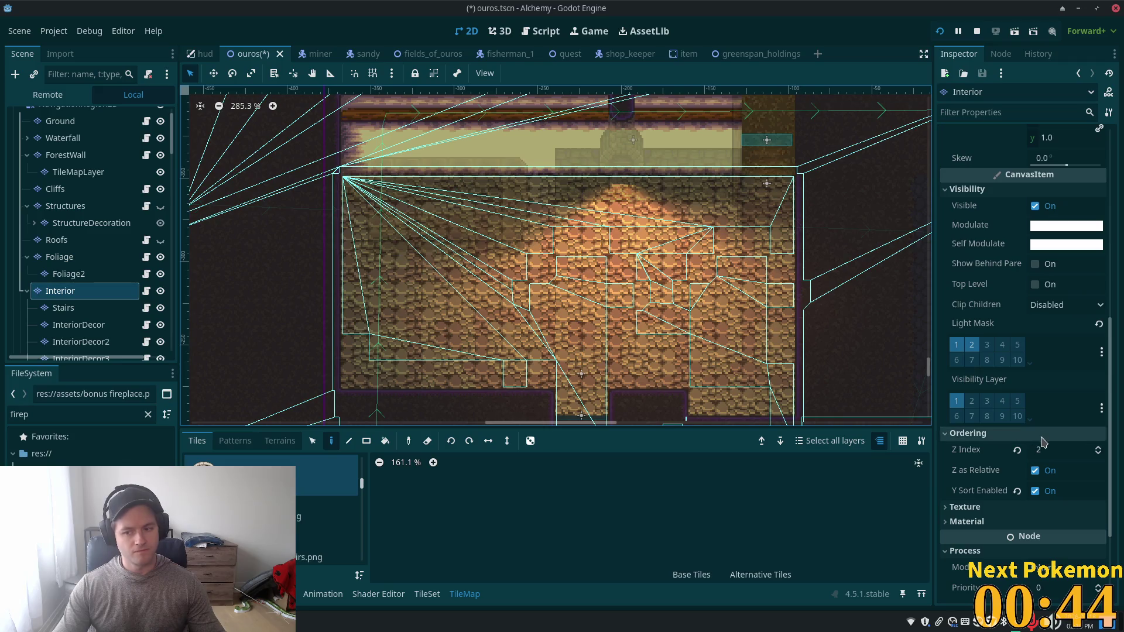
left_click(1044, 449)
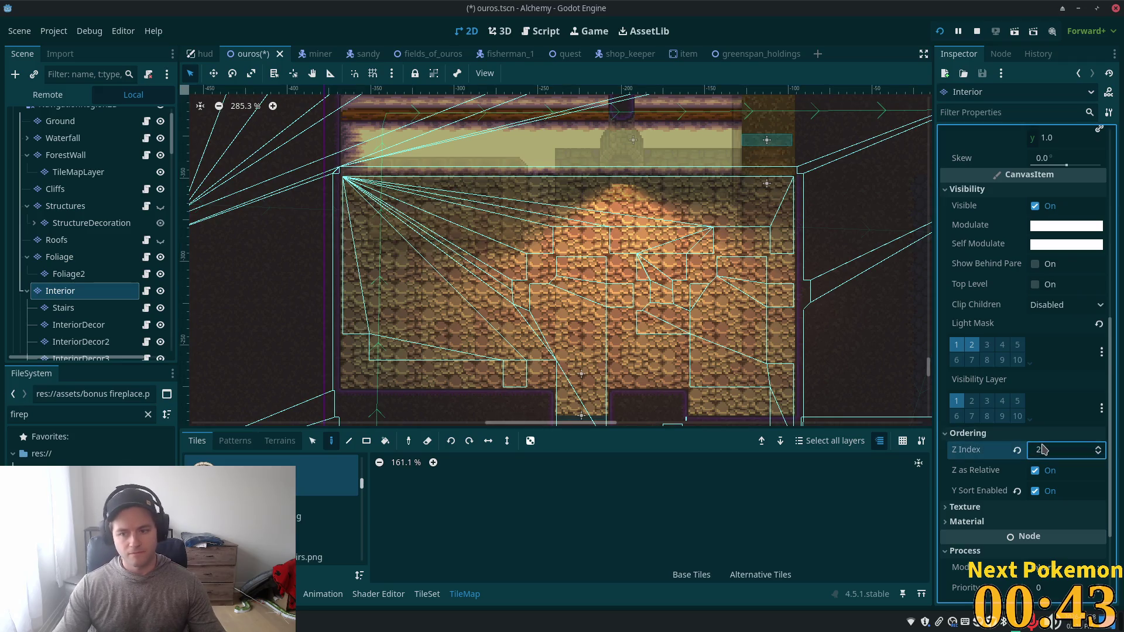
type("1")
key("ctrl+s")
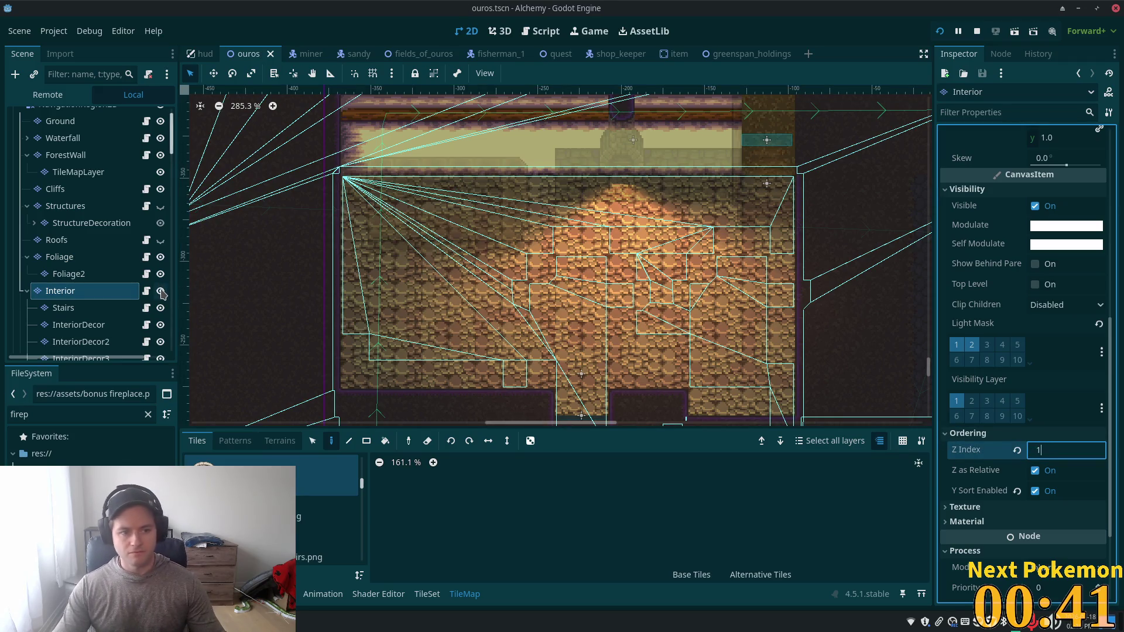
Step: Hide the Interior layer, show Structures and Roofs, and save the scene
left_click(161, 291)
left_click(161, 206)
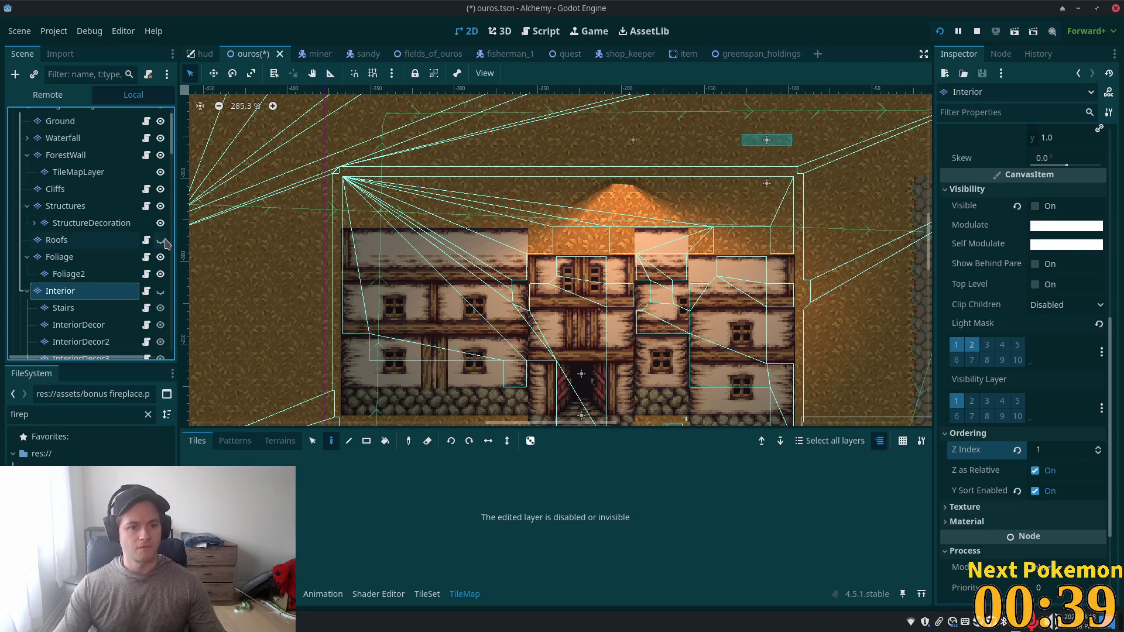
left_click(161, 240)
key("ctrl+s")
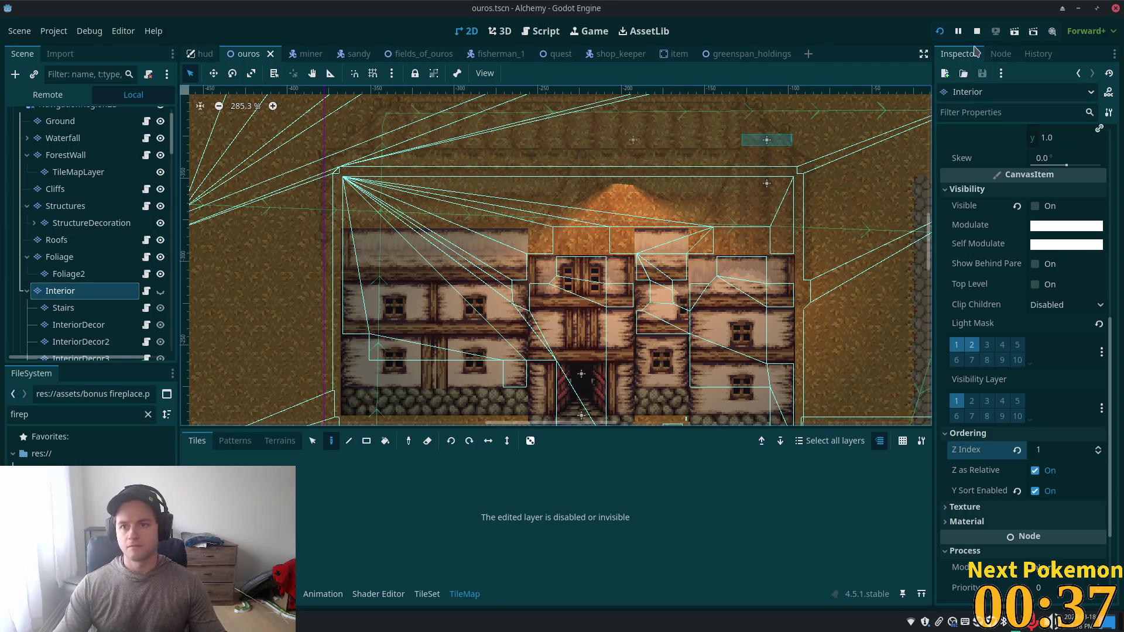
Step: Run the game and walk the player up through the house door onto the interior stairs
left_click(939, 32)
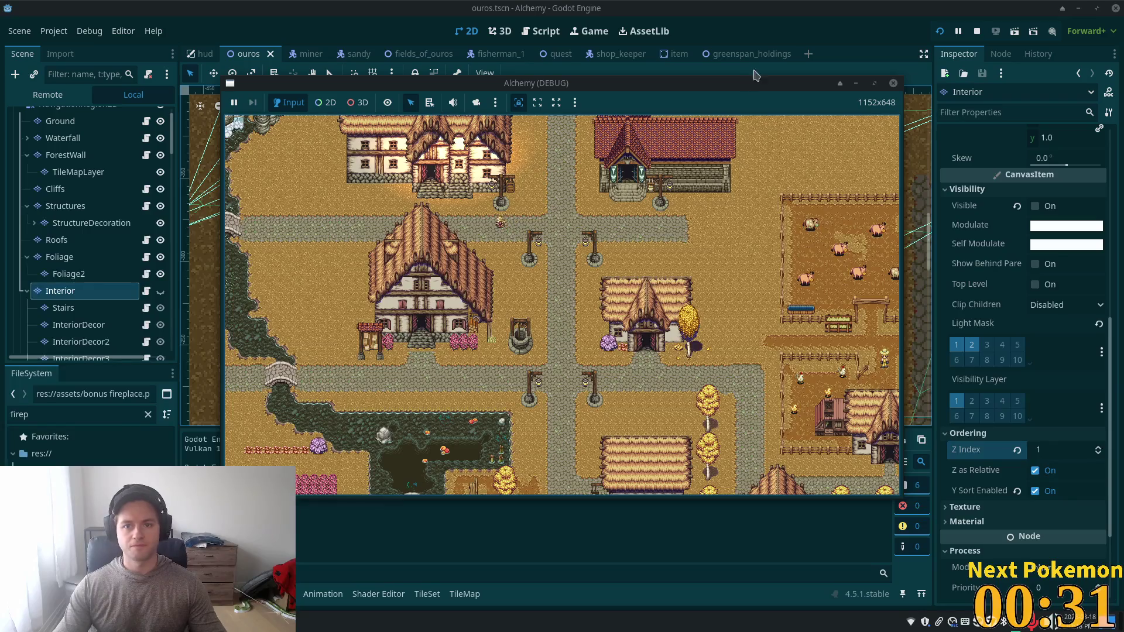
left_click(840, 27)
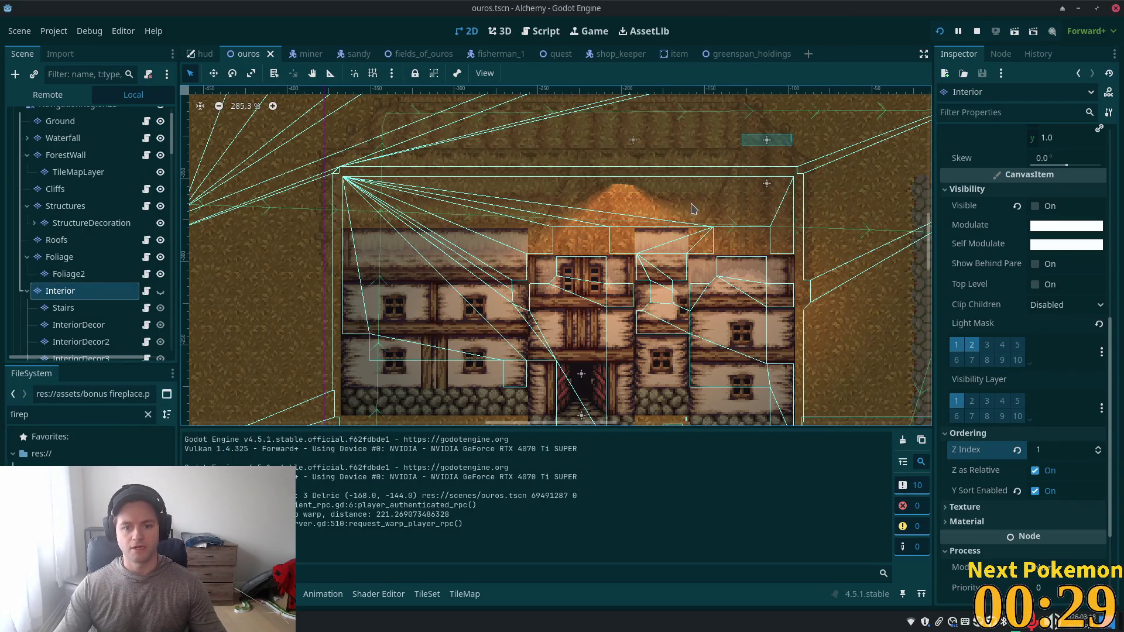
key("alt+Tab")
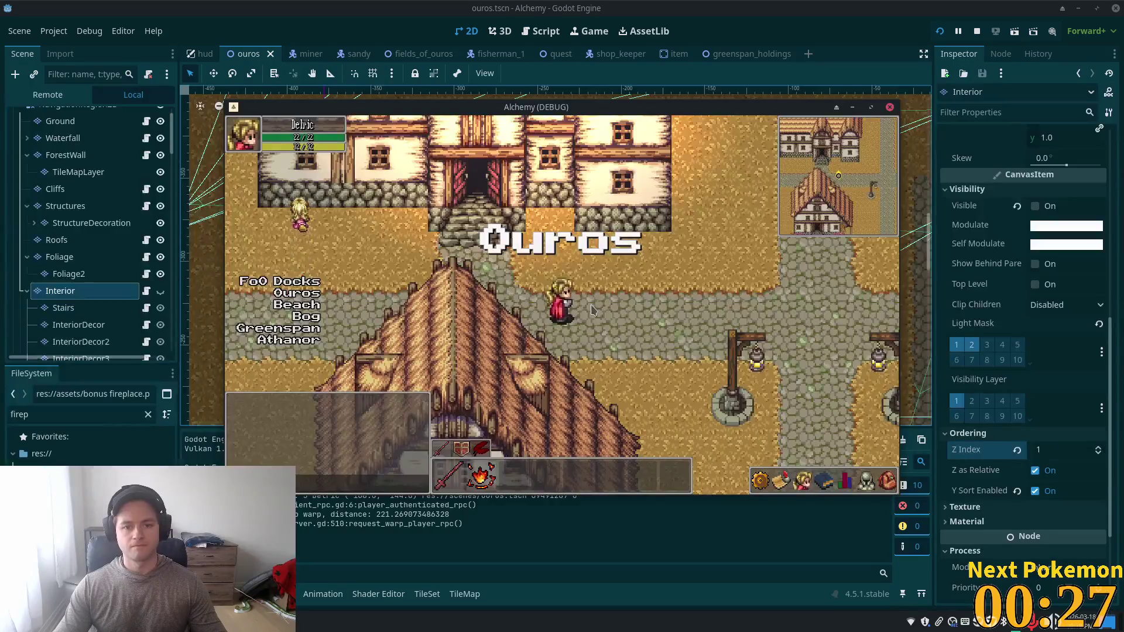
key("Up")
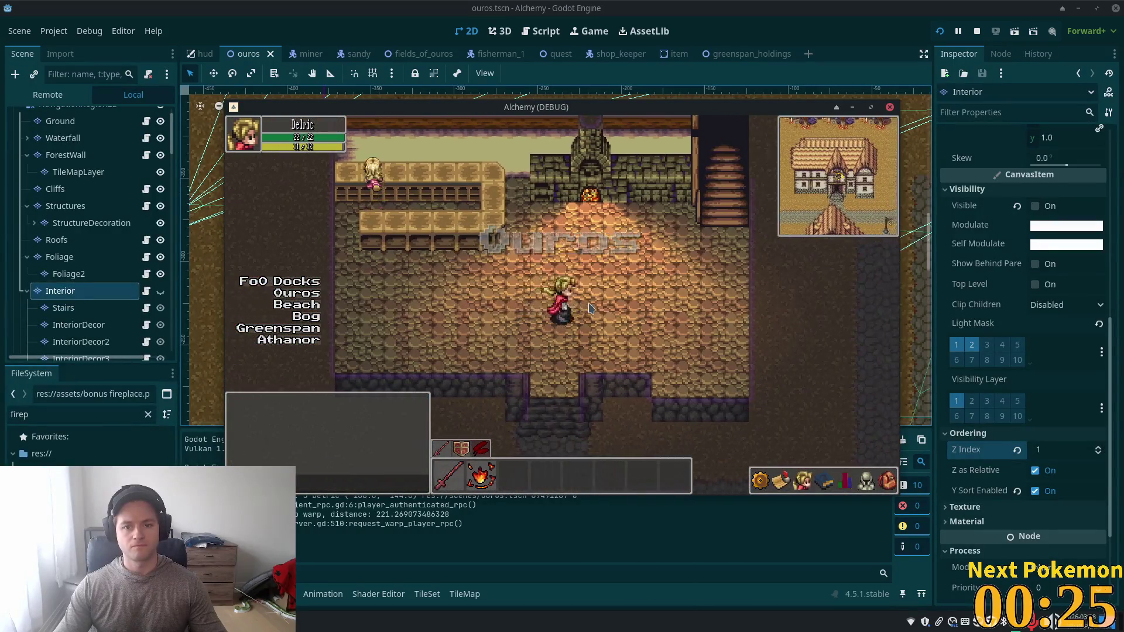
key("Up")
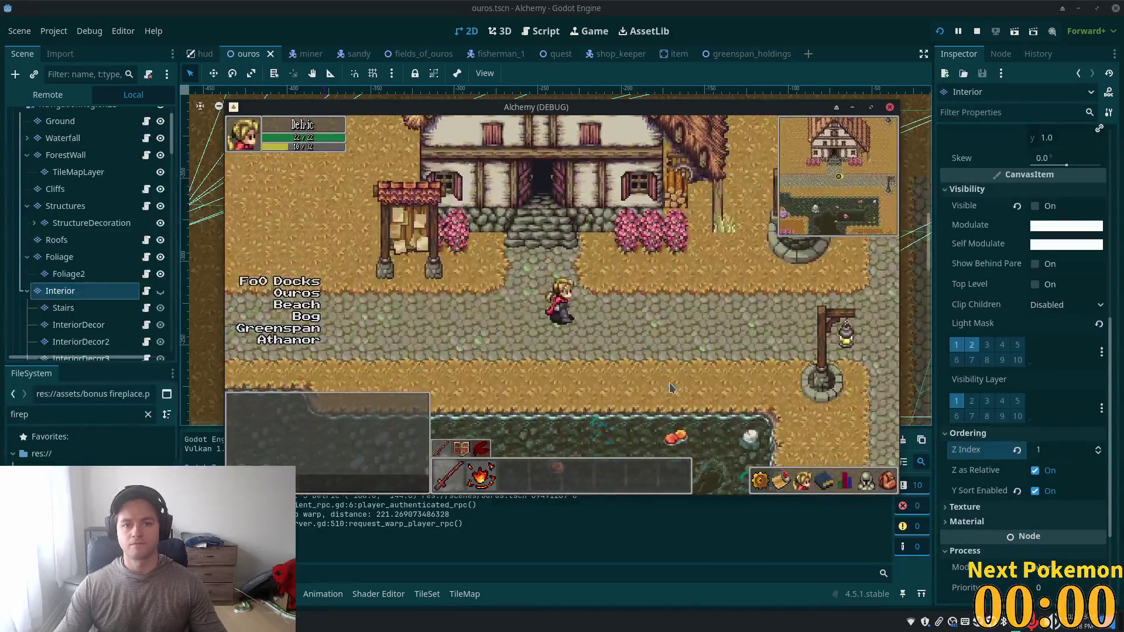
Step: Walk the player around the house beside the blonde girl, then back out
key("Up")
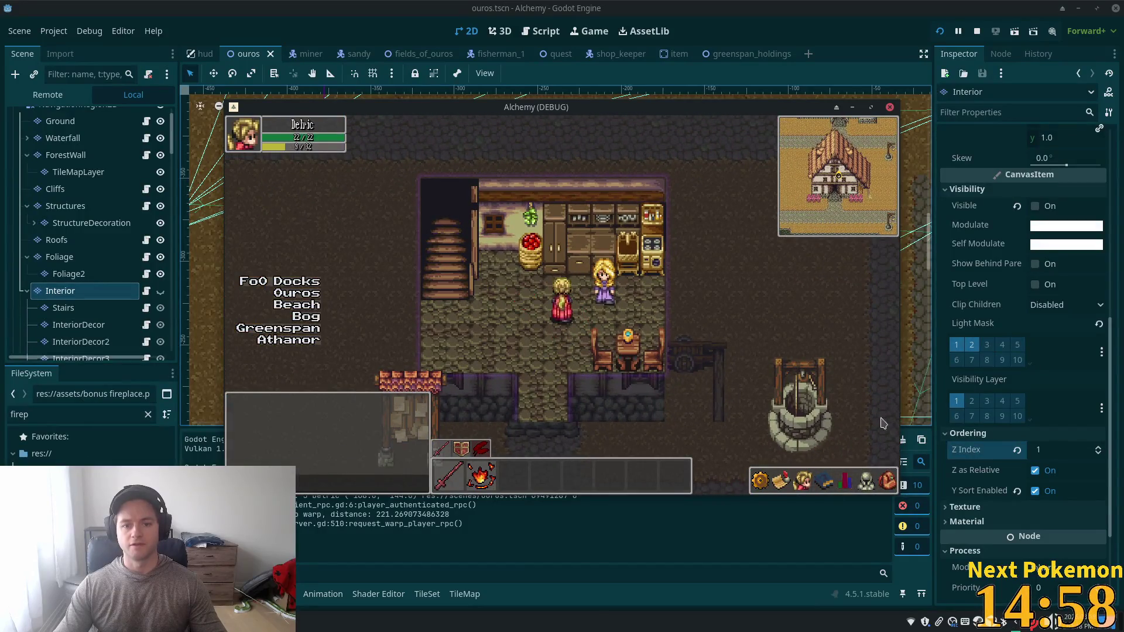
key("Right")
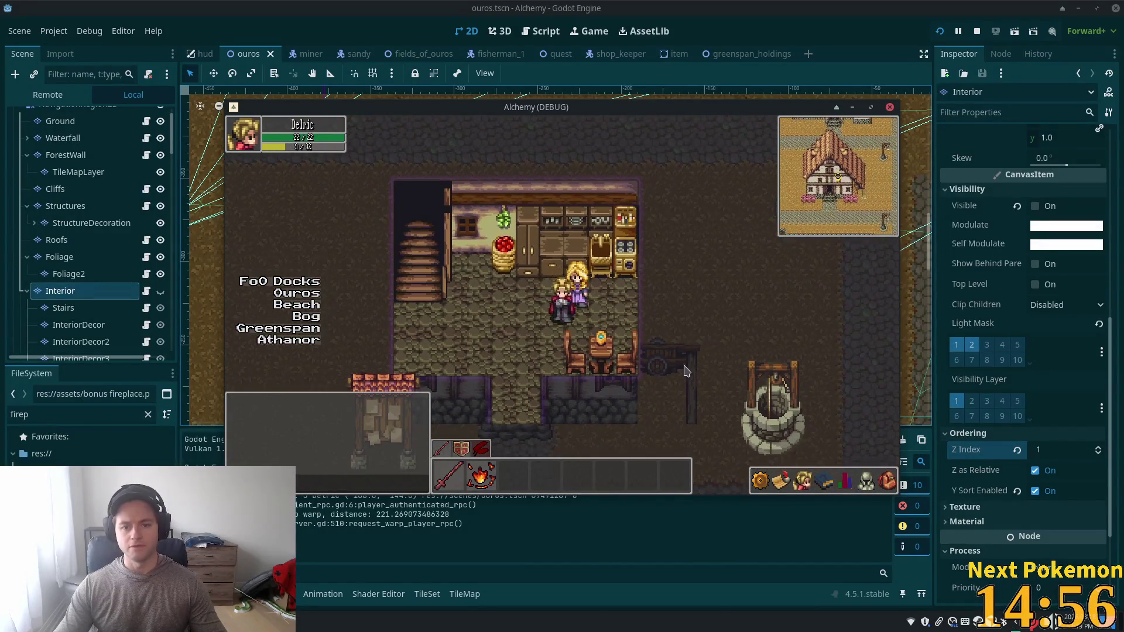
key("Down")
key("Right")
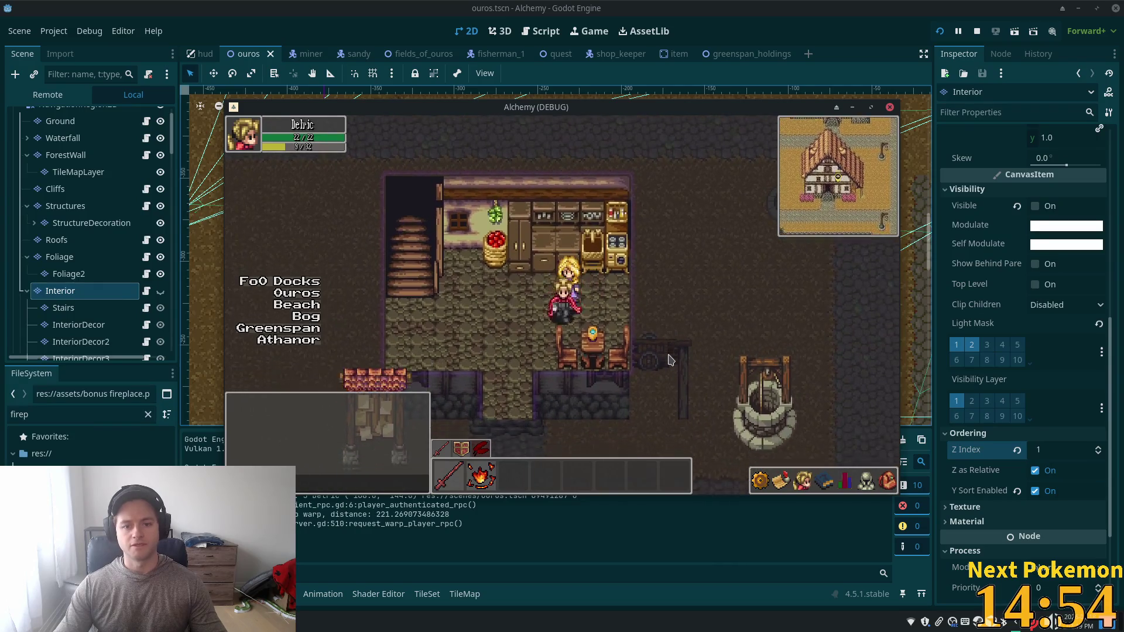
key("Up")
key("Left")
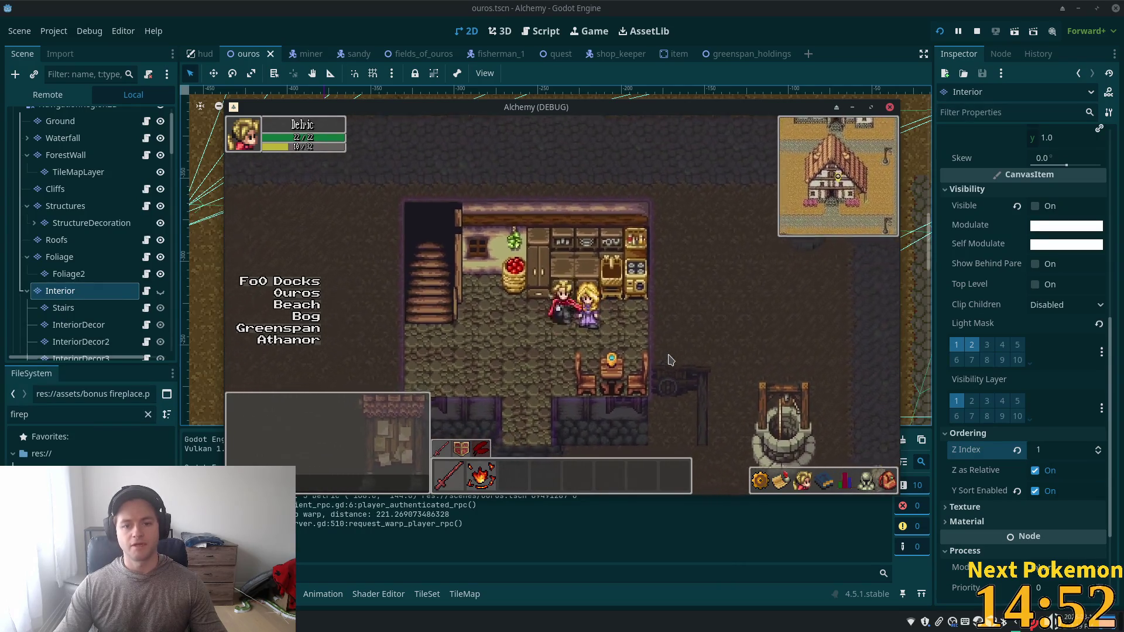
key("Right")
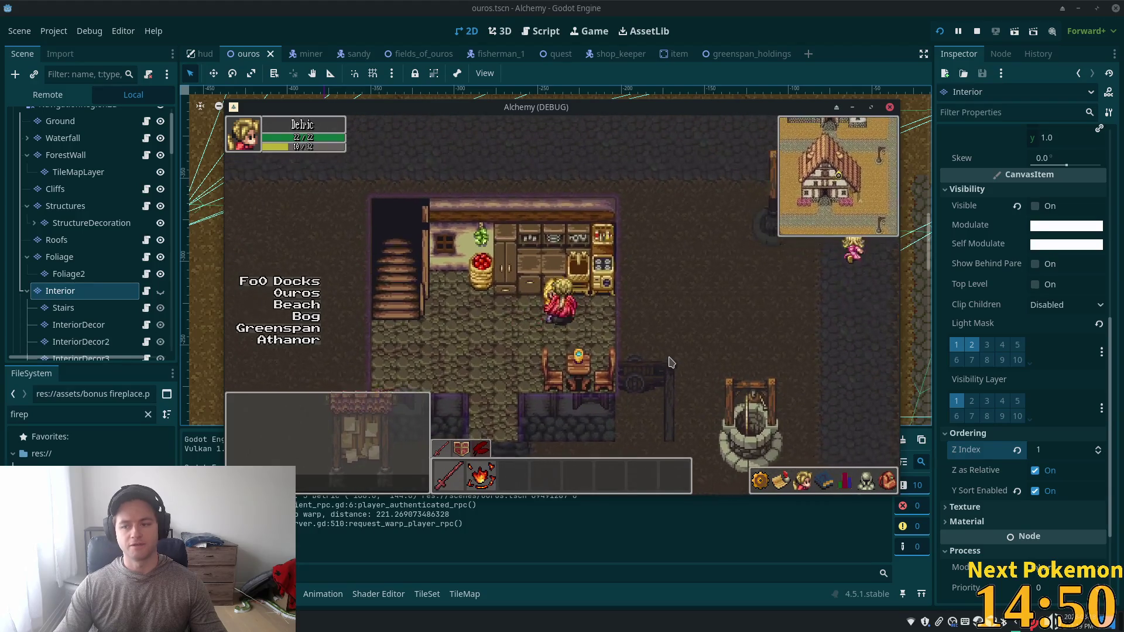
key("Up")
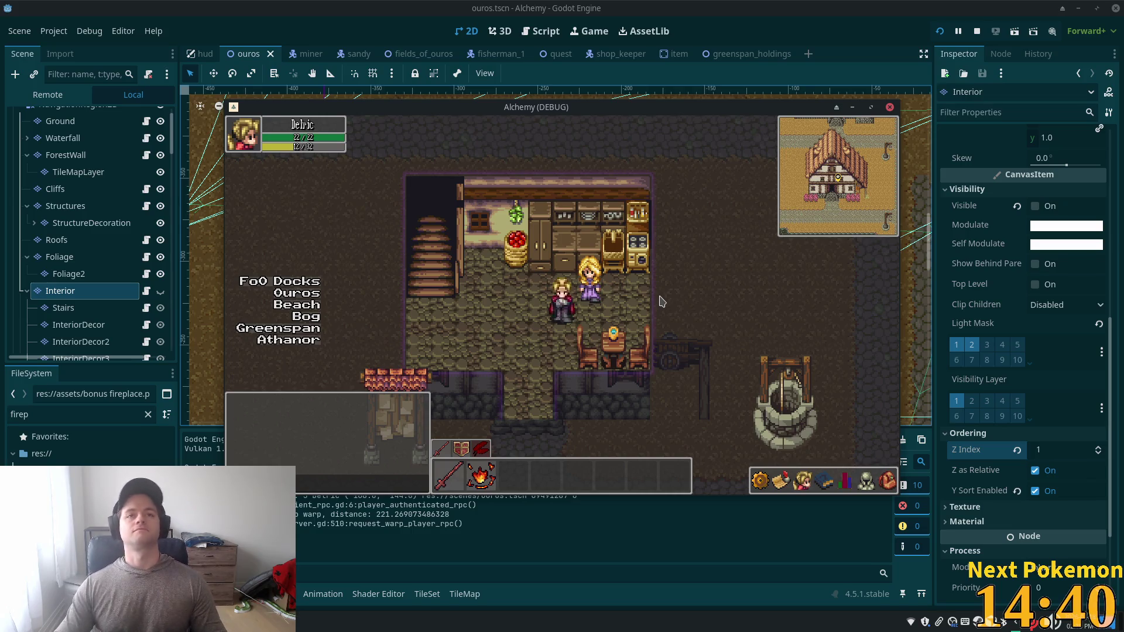
key("Down")
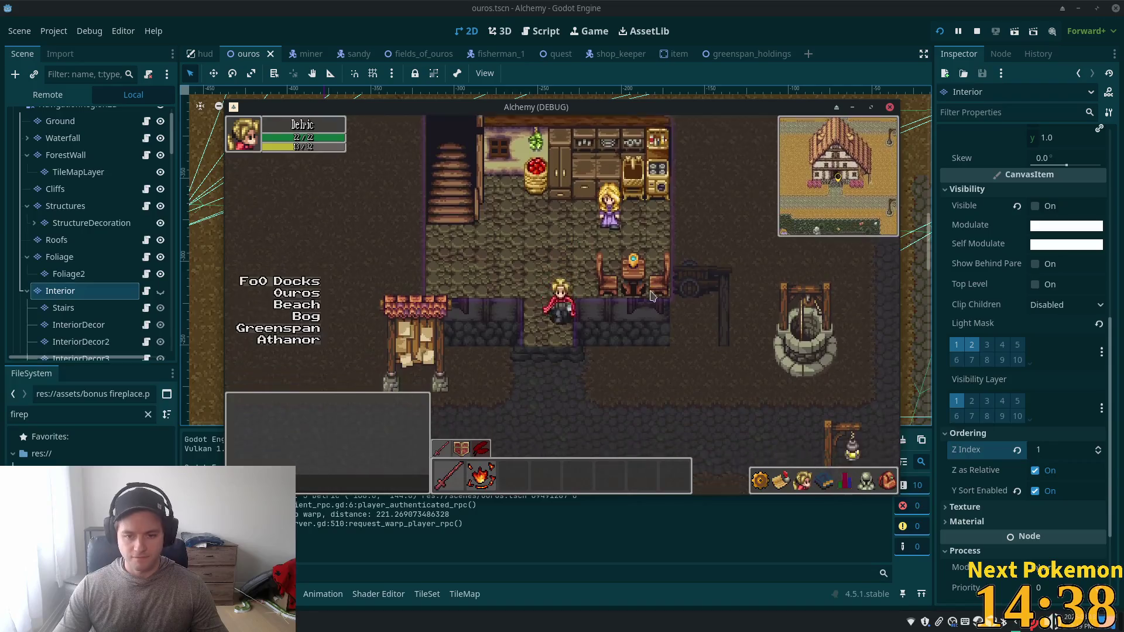
Step: Walk along the street into the neighbouring house and across toward the bed
key("Right")
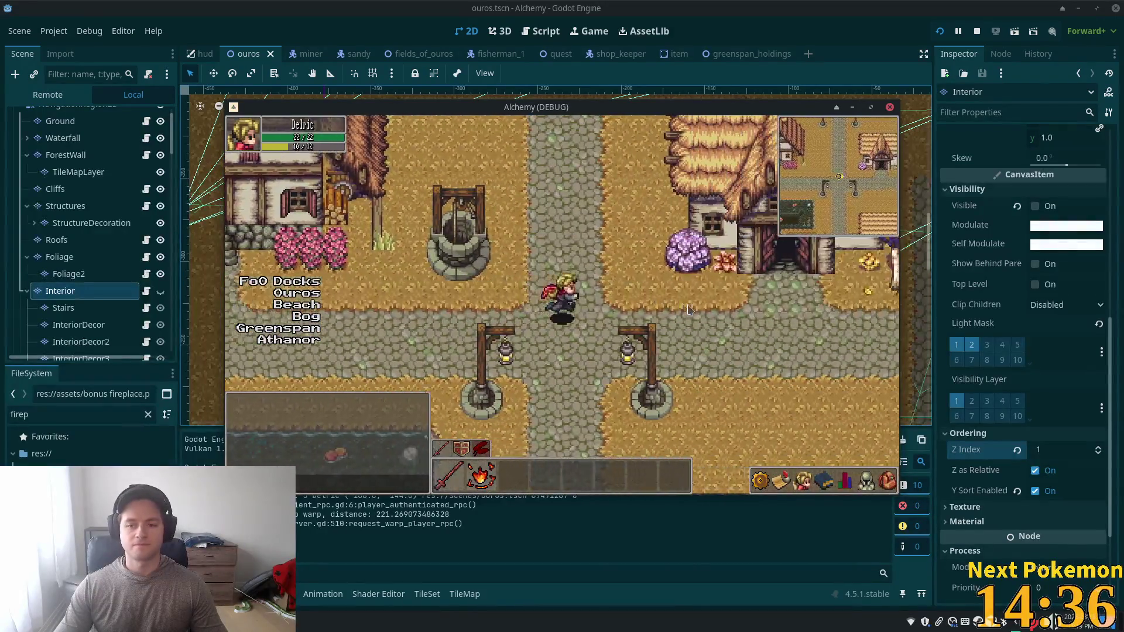
key("Up")
key("Right")
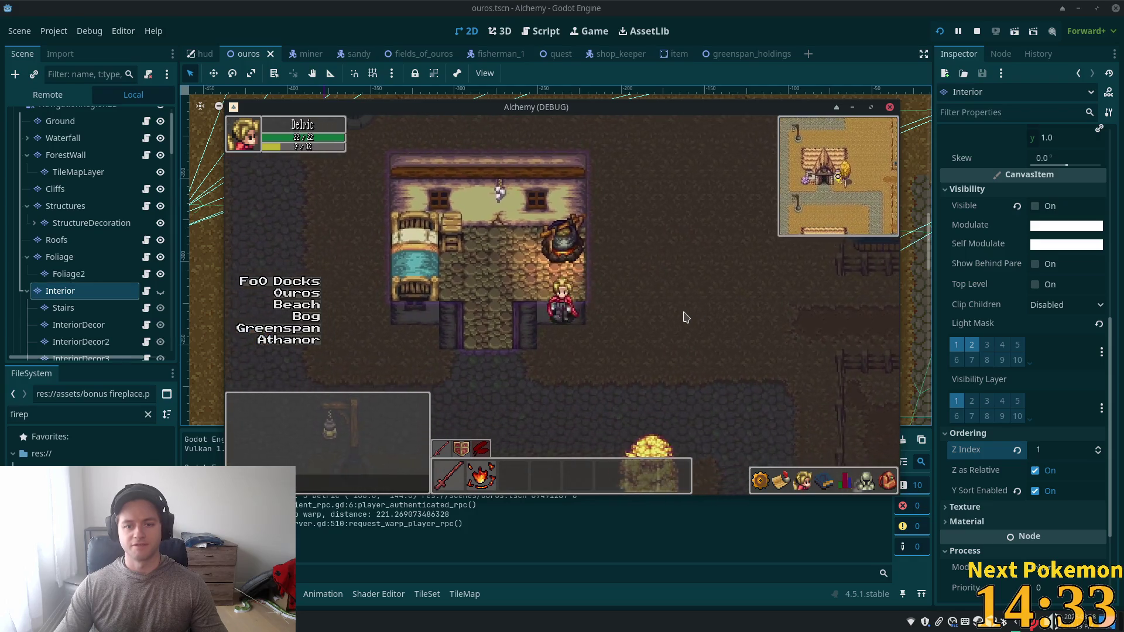
key("Left")
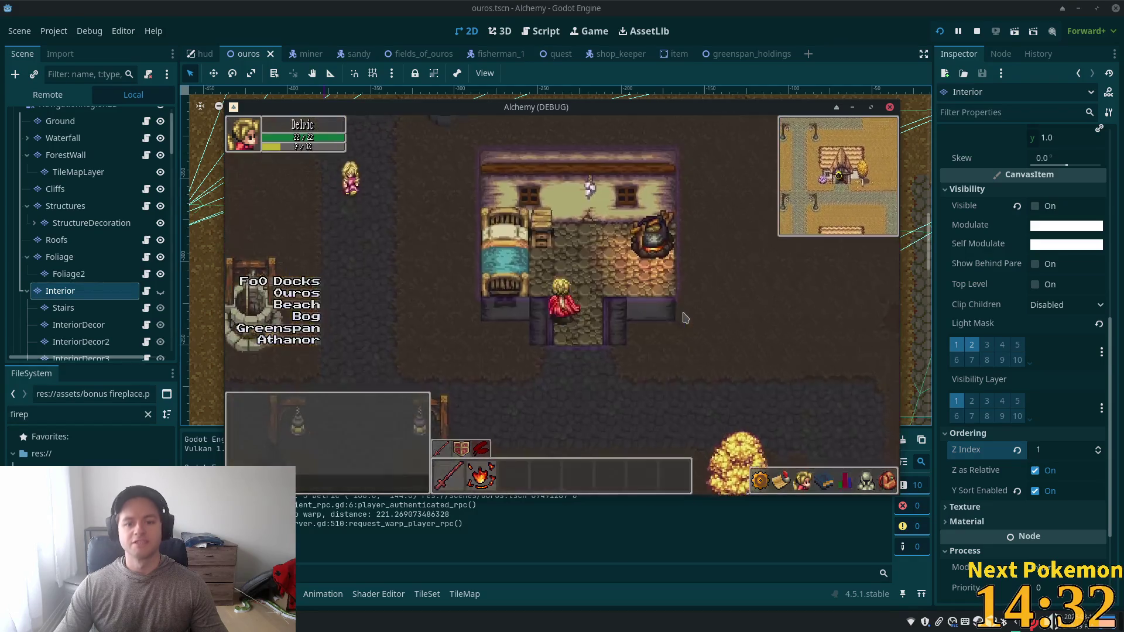
key("Left")
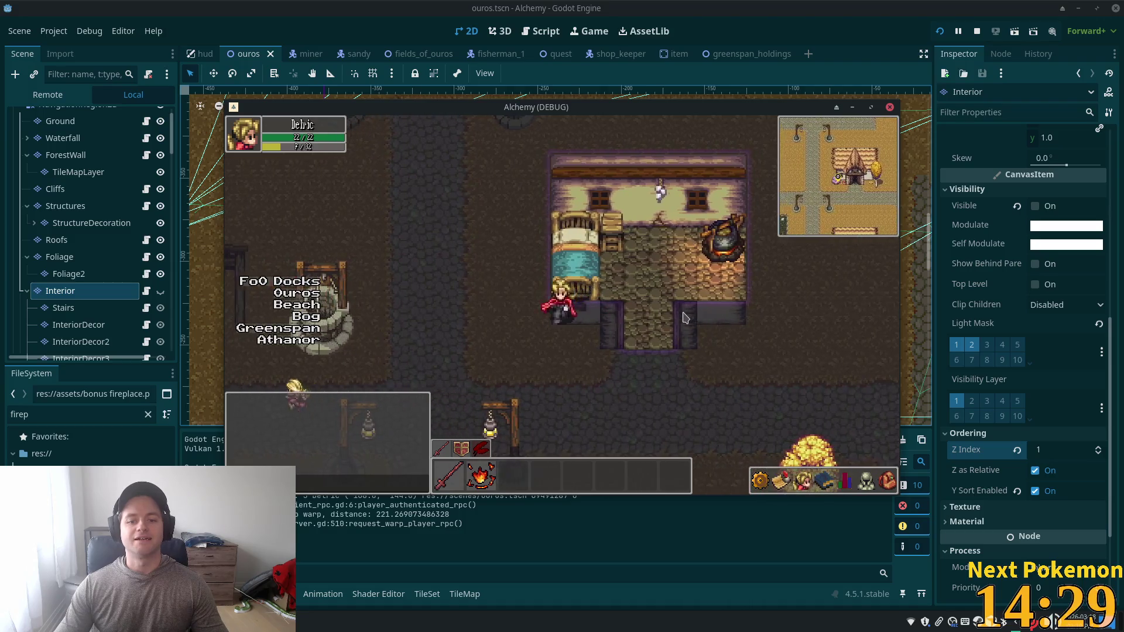
key("Right")
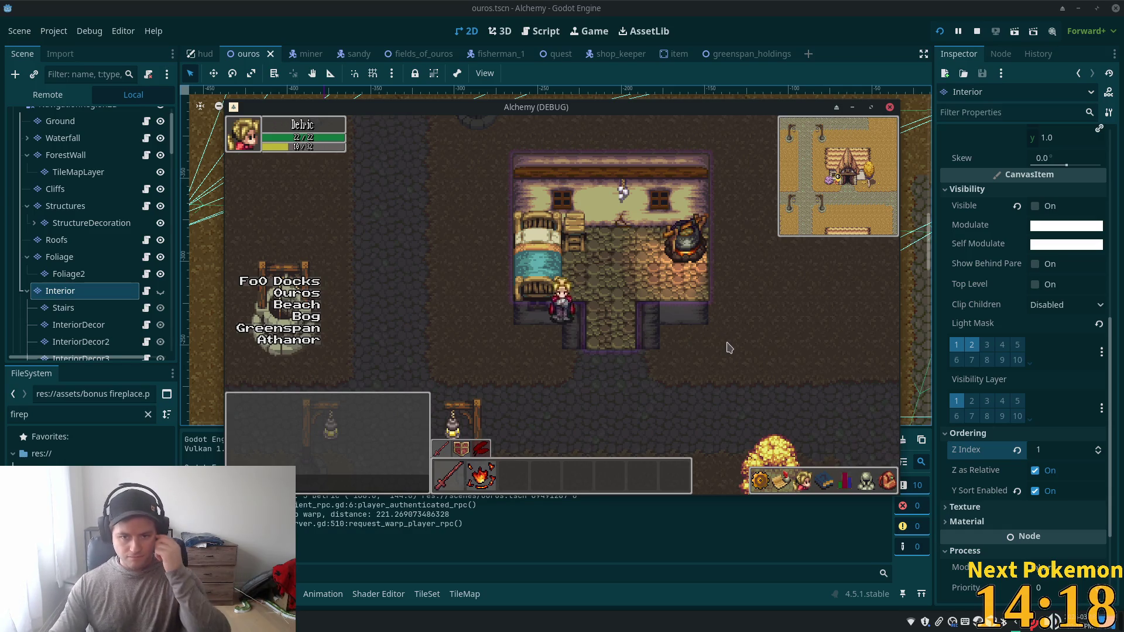
key("Left")
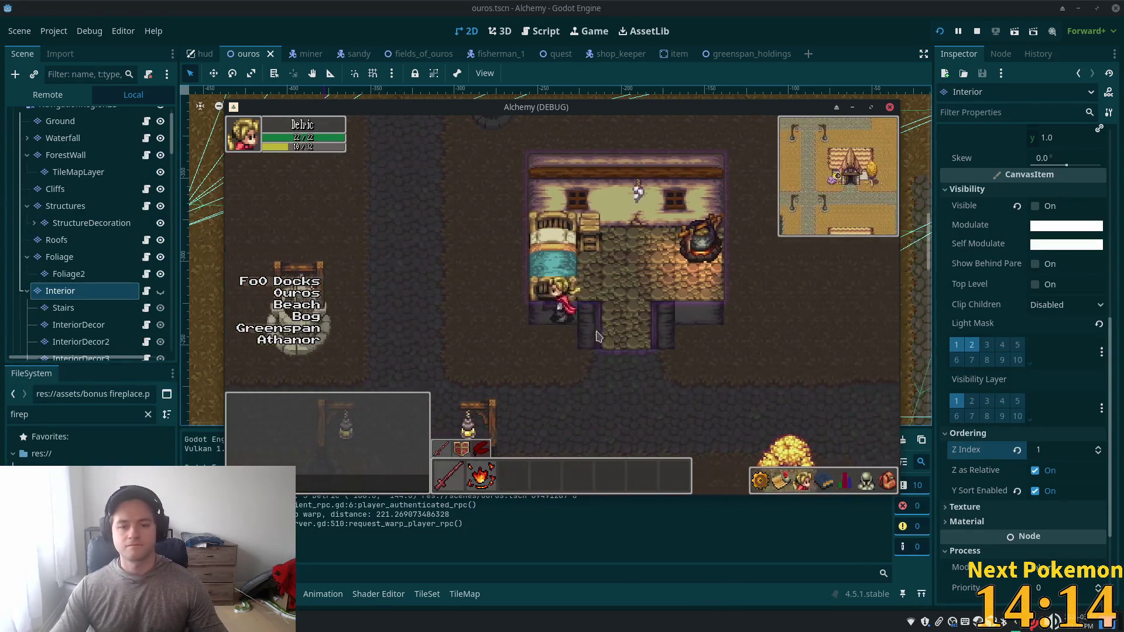
Step: Pace the neighbouring house, step out and back in, then leave heading south
key("Right")
key("Left")
key("Right")
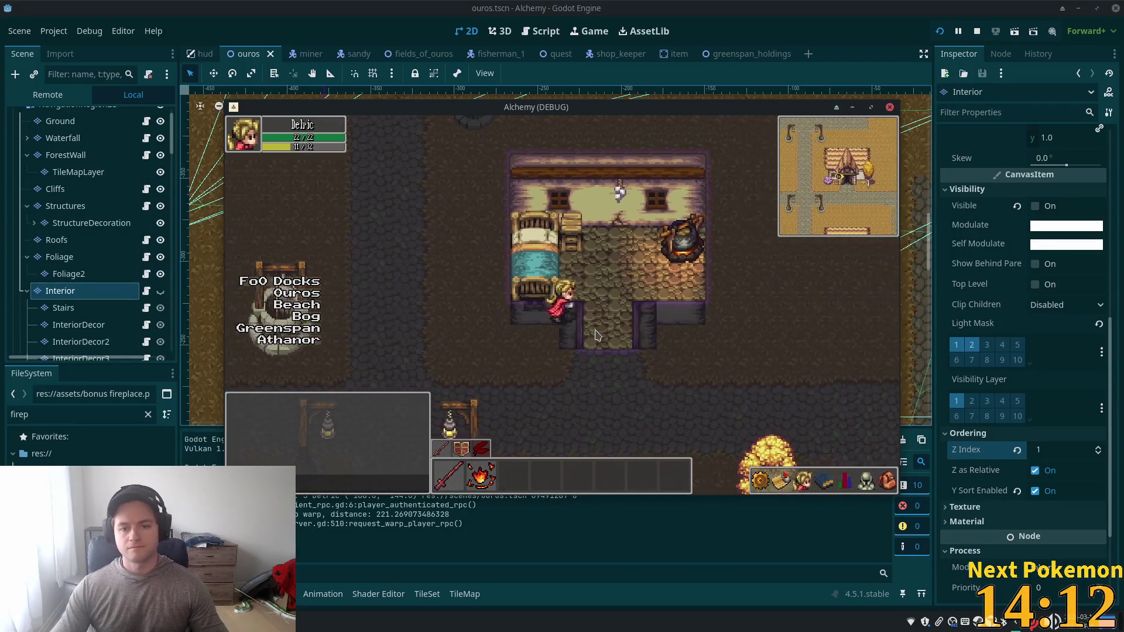
key("Down")
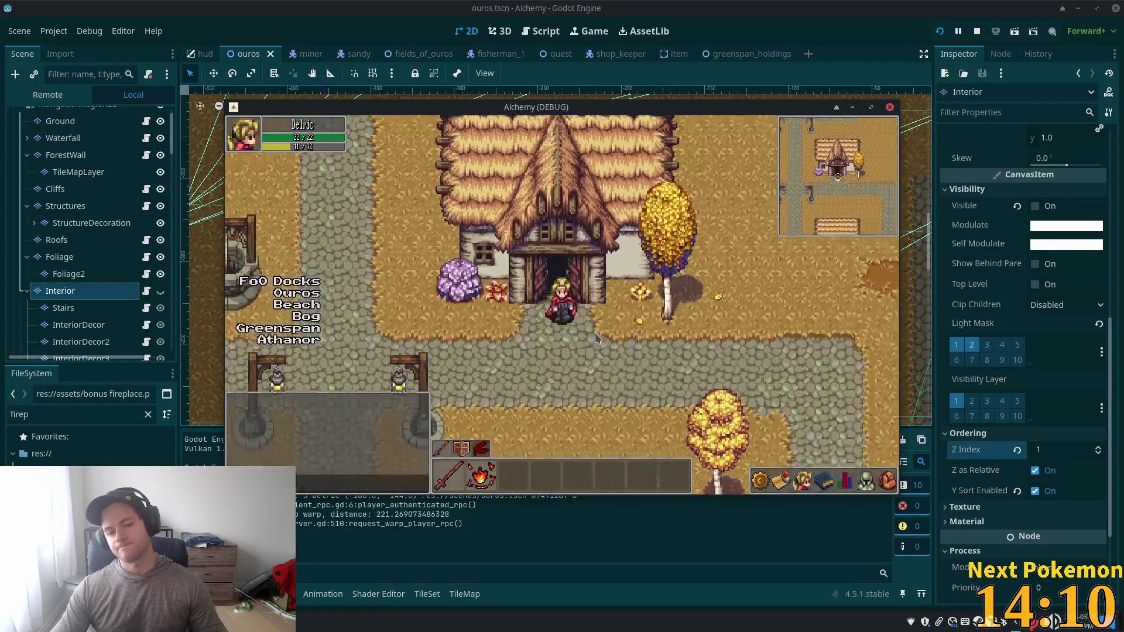
key("Up")
key("Up")
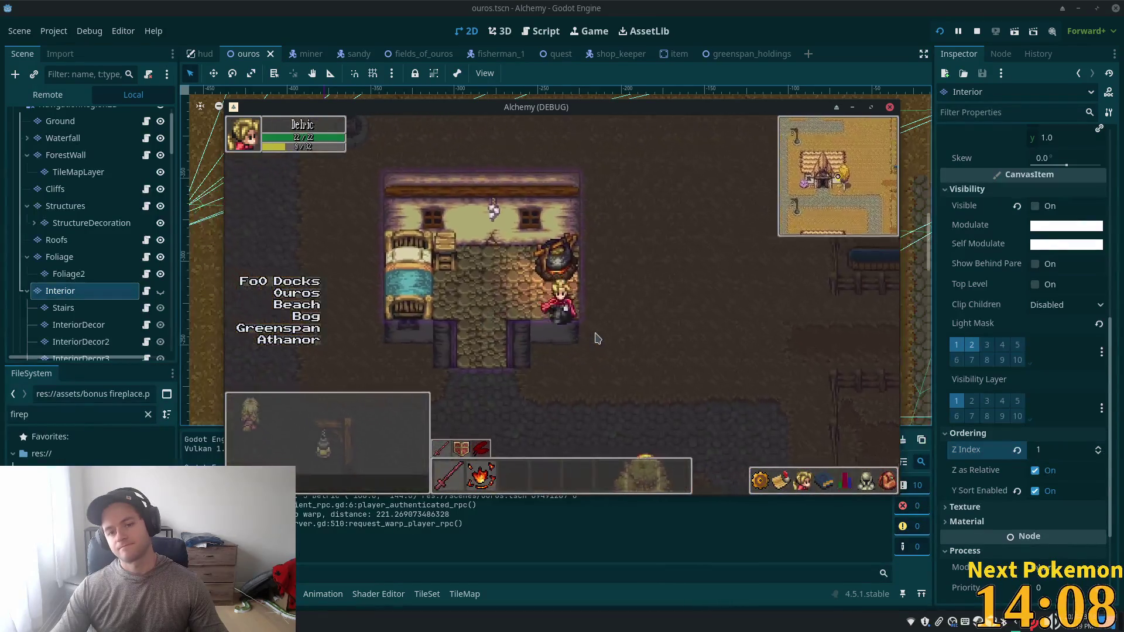
key("Left")
key("Right")
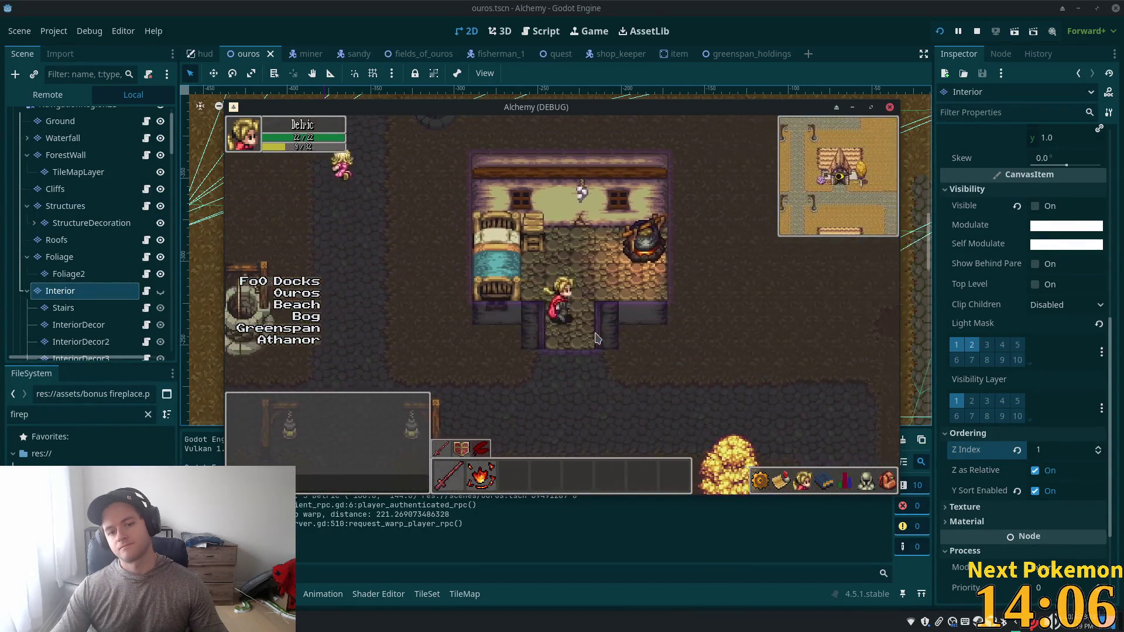
key("Down")
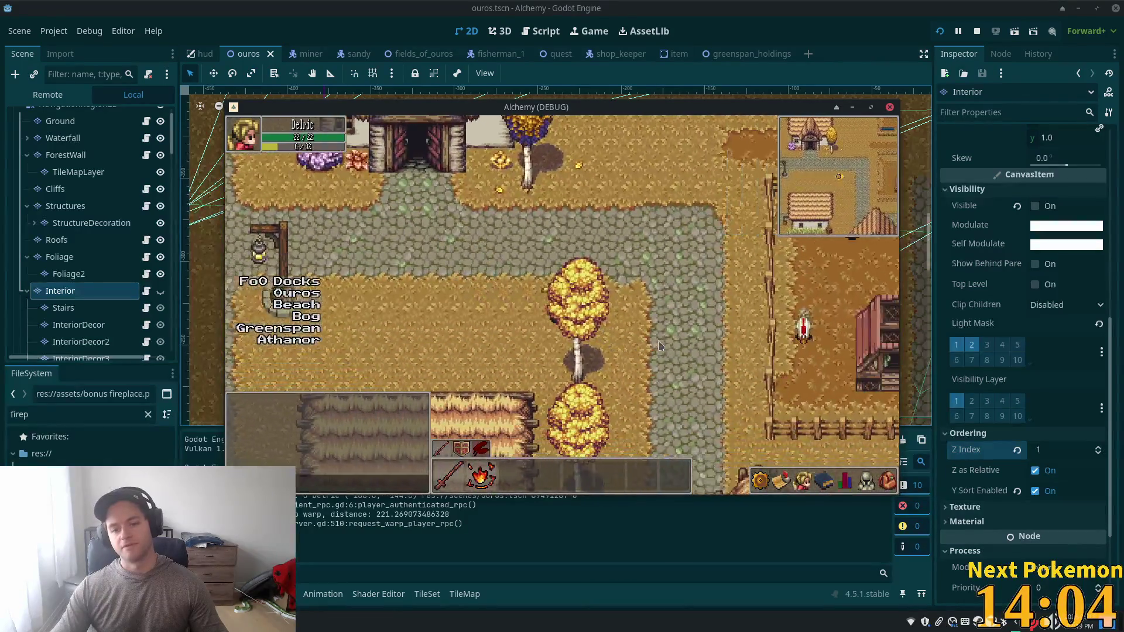
Step: Walk into the shop, behind the counter and toward the shelves, then leave
key("Left")
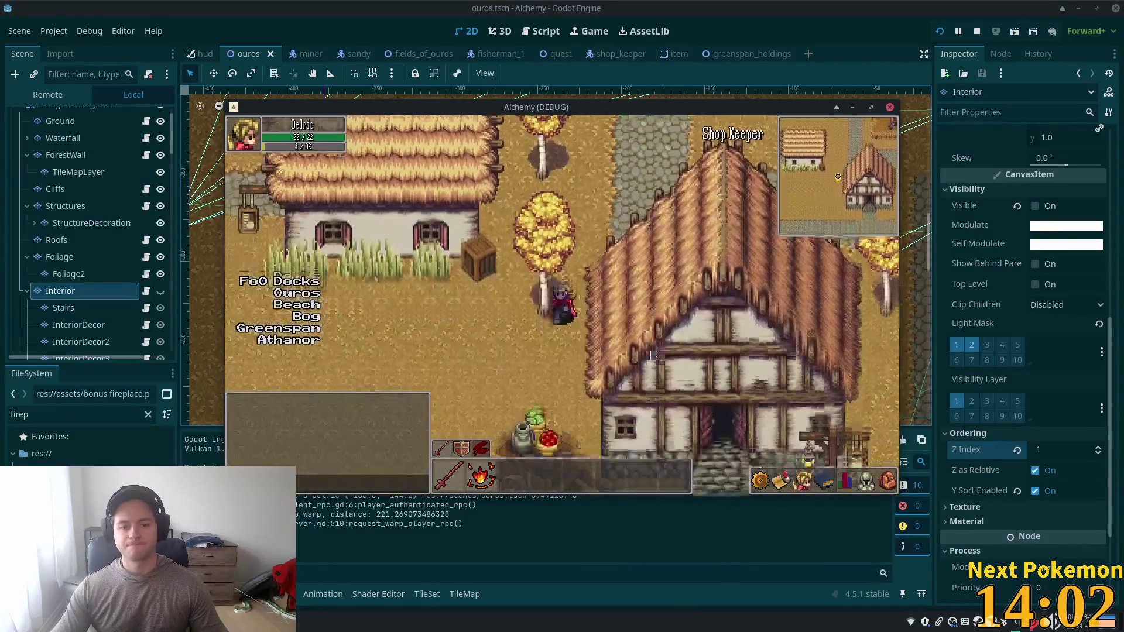
key("Down")
key("Right")
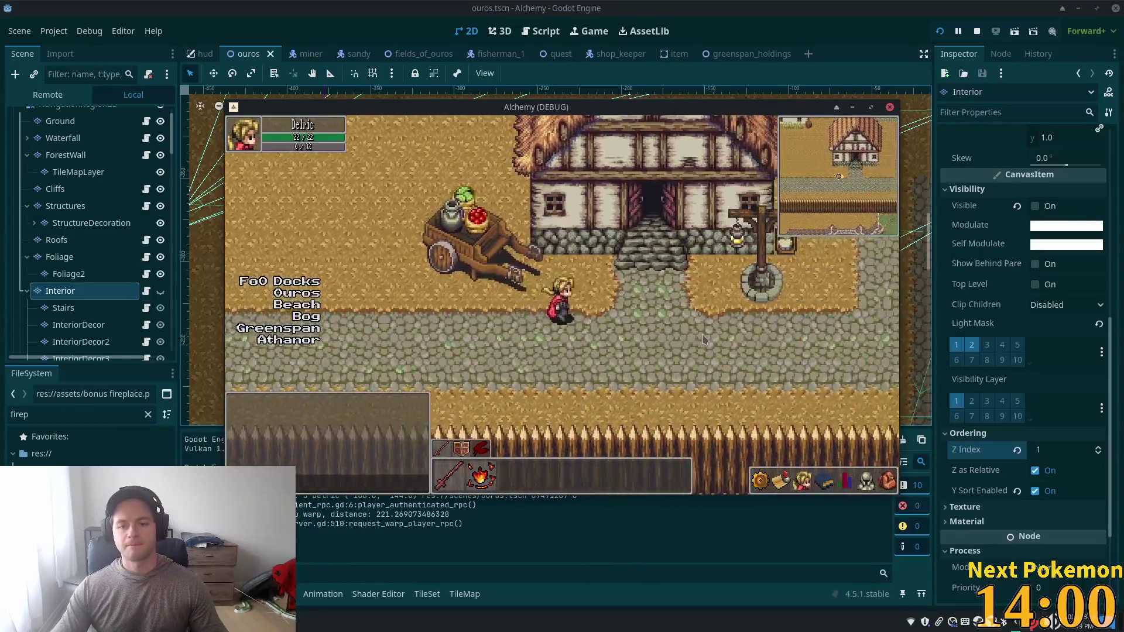
key("Up")
key("Up")
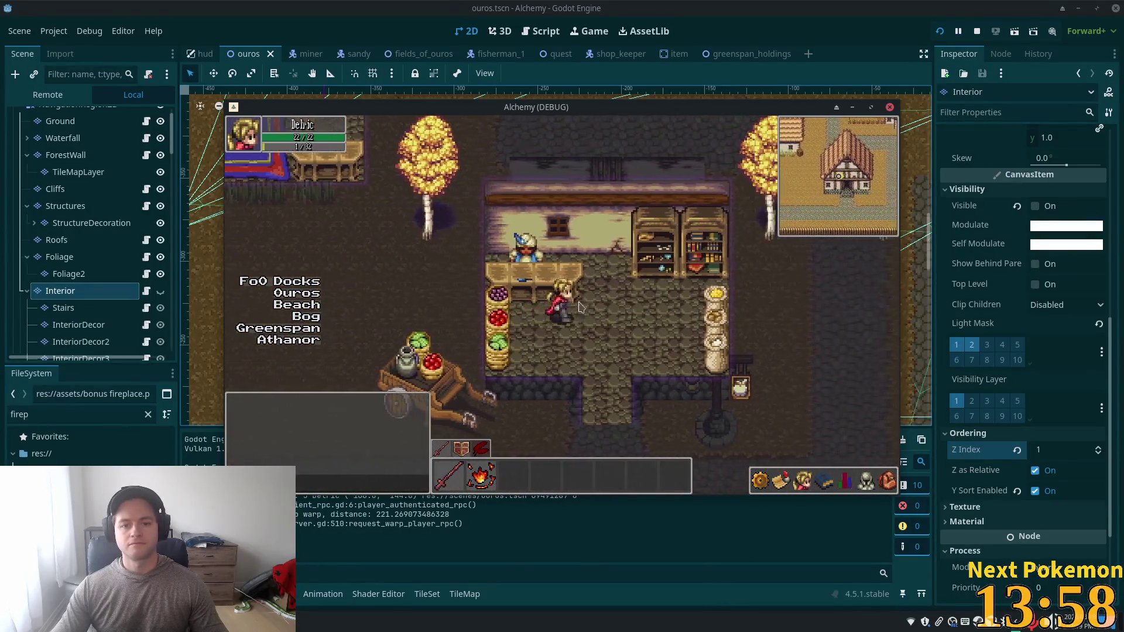
key("Left")
key("Right")
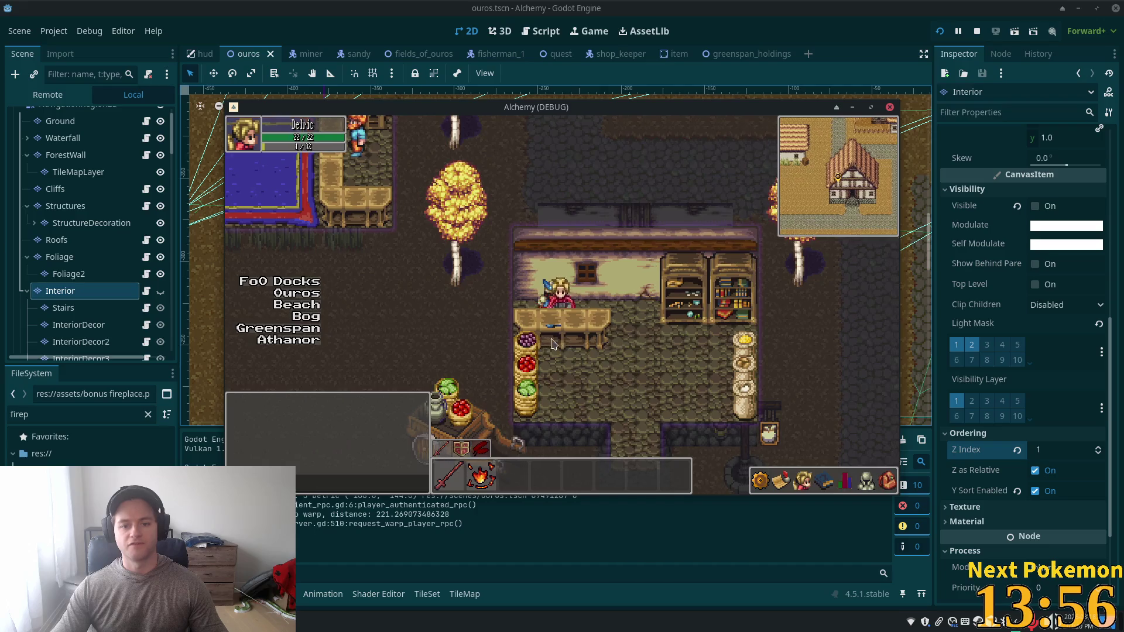
key("Down")
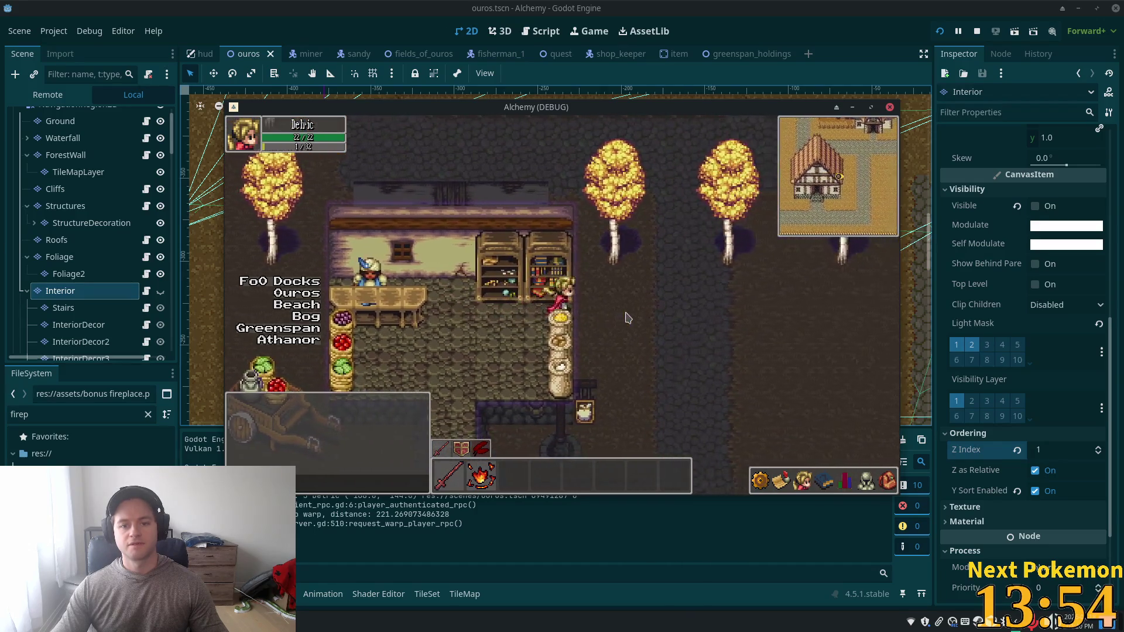
key("Left")
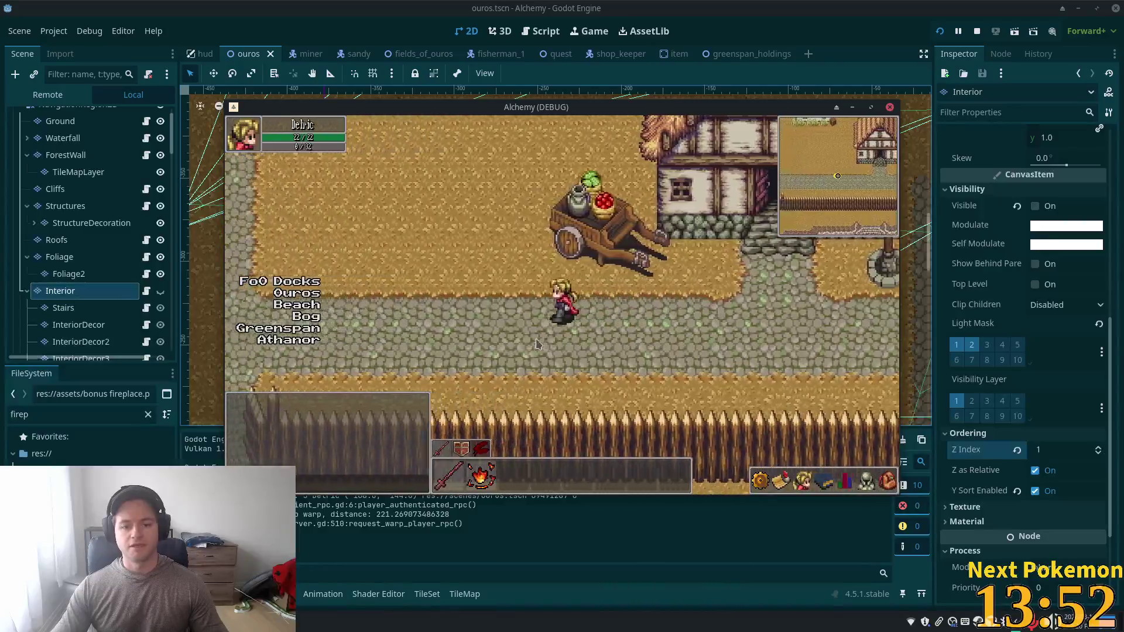
Step: Walk north into the furnished building, visit the table and chair, and exit
key("Up")
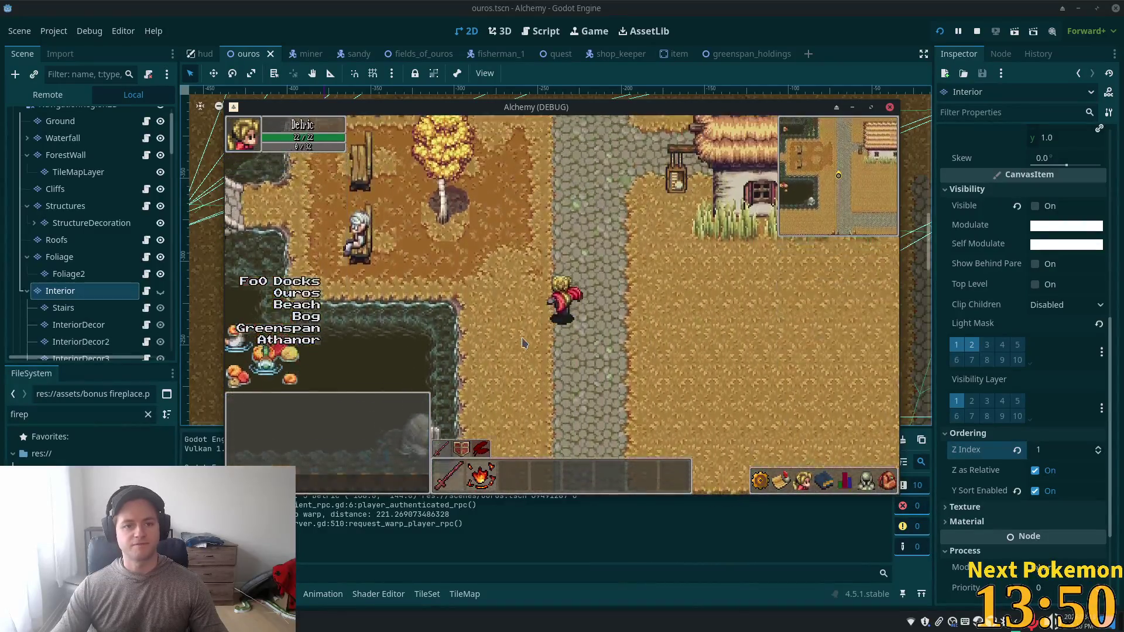
key("Up")
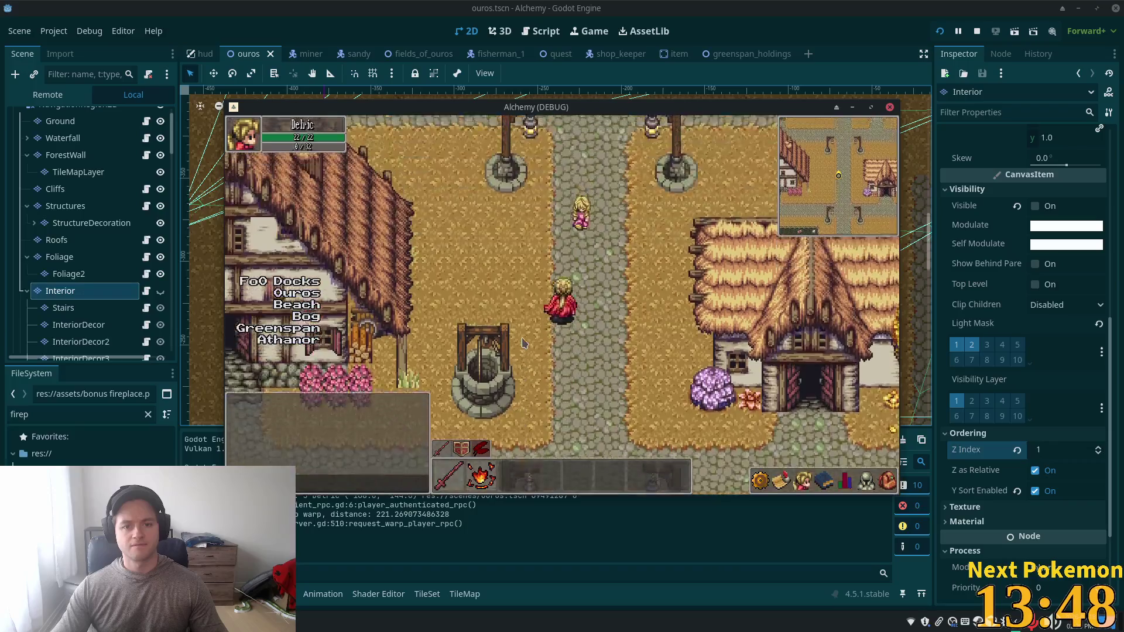
key("Up")
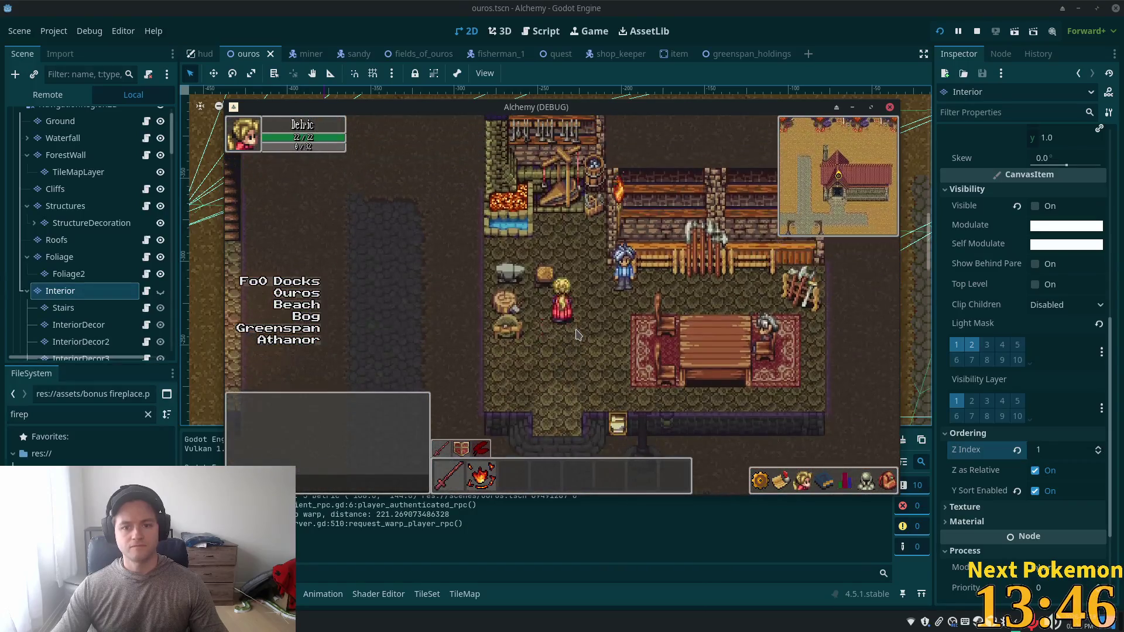
key("Right")
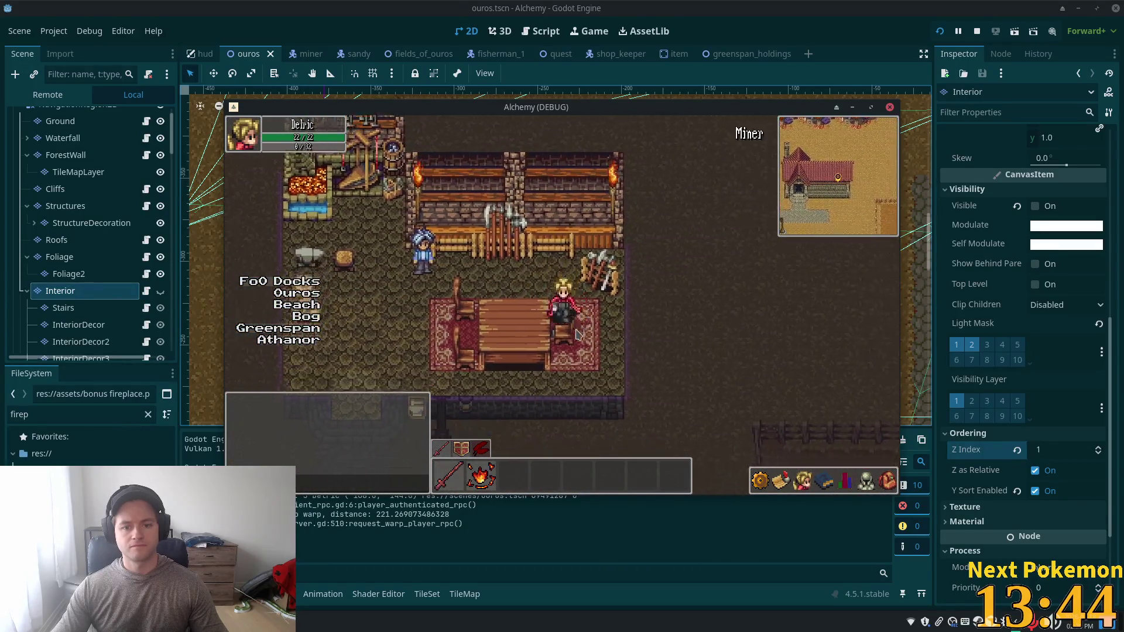
key("Down")
key("Left")
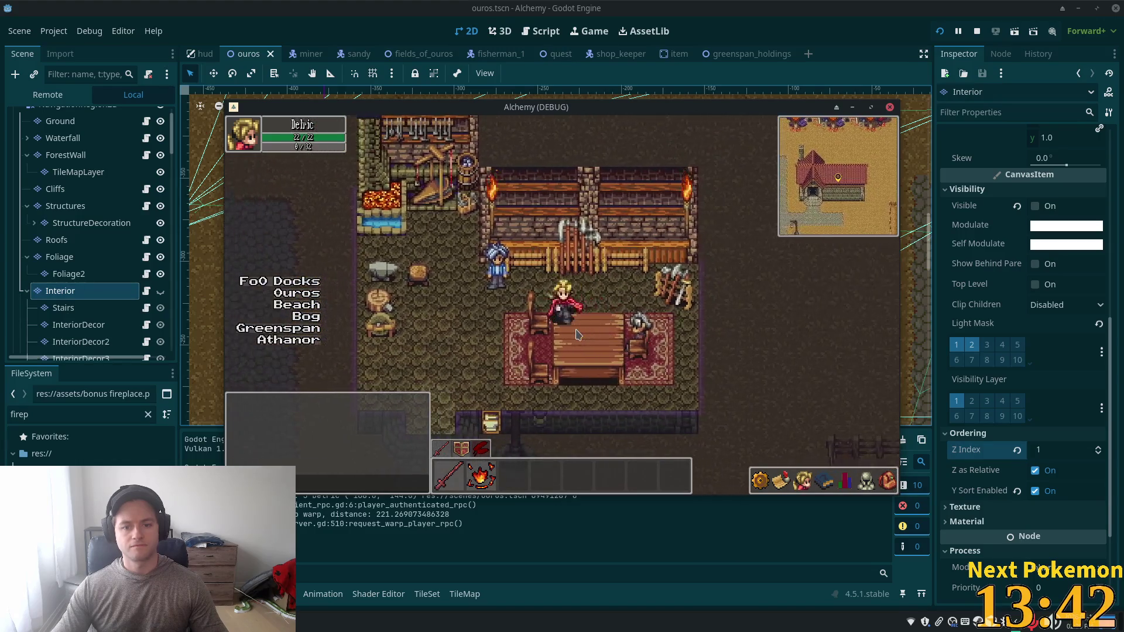
key("Left")
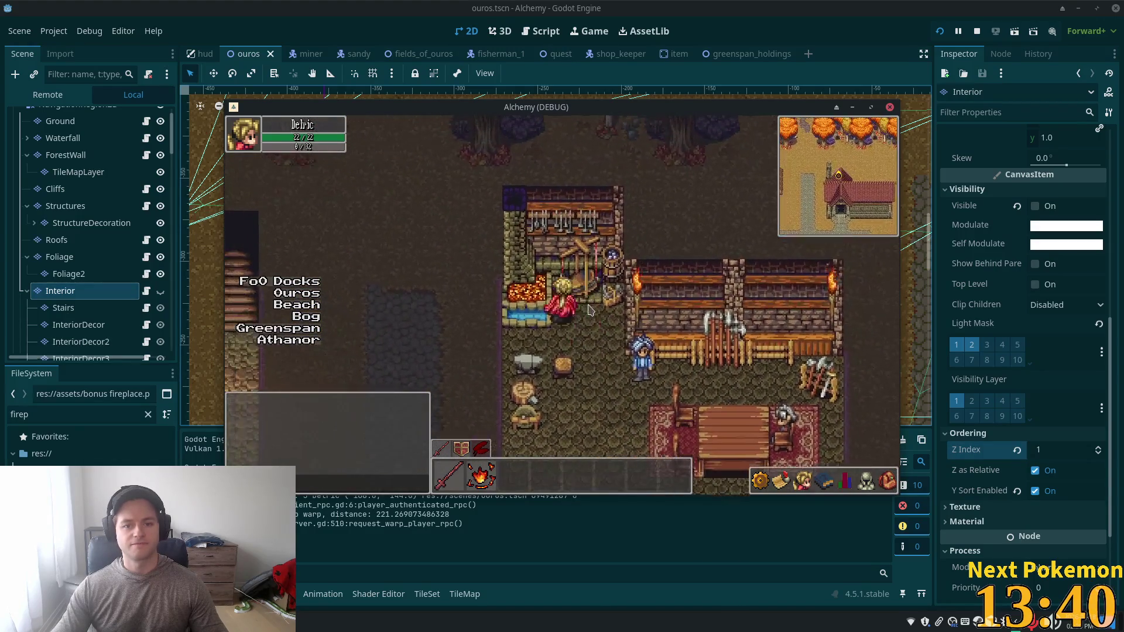
key("Down")
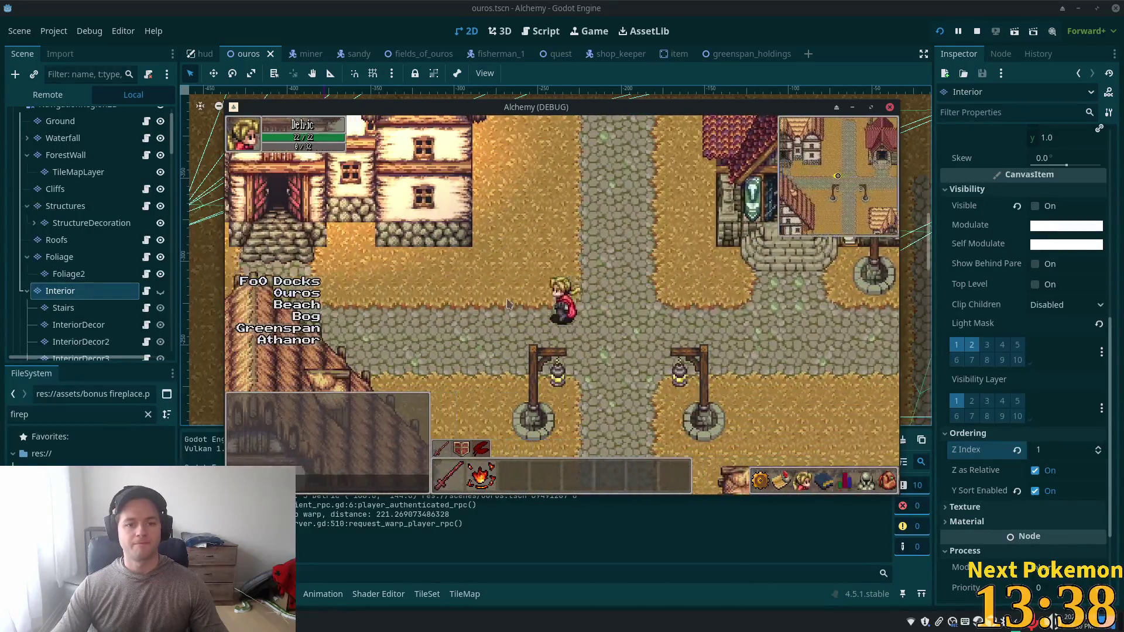
Step: Walk around the roof and through the next door into the inn
key("Left")
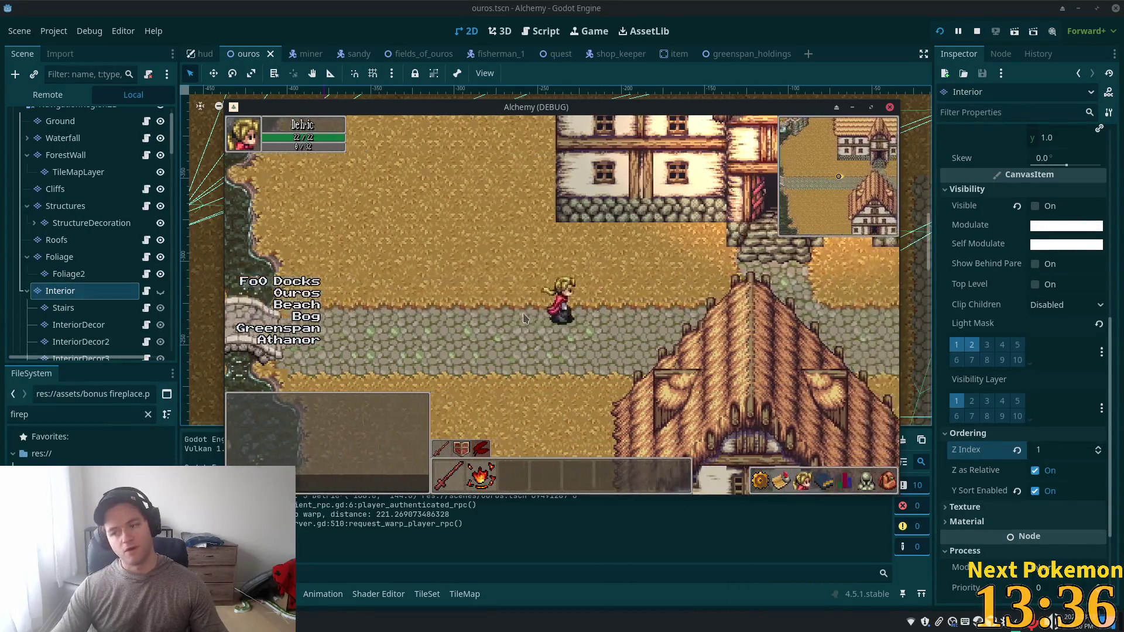
key("Up")
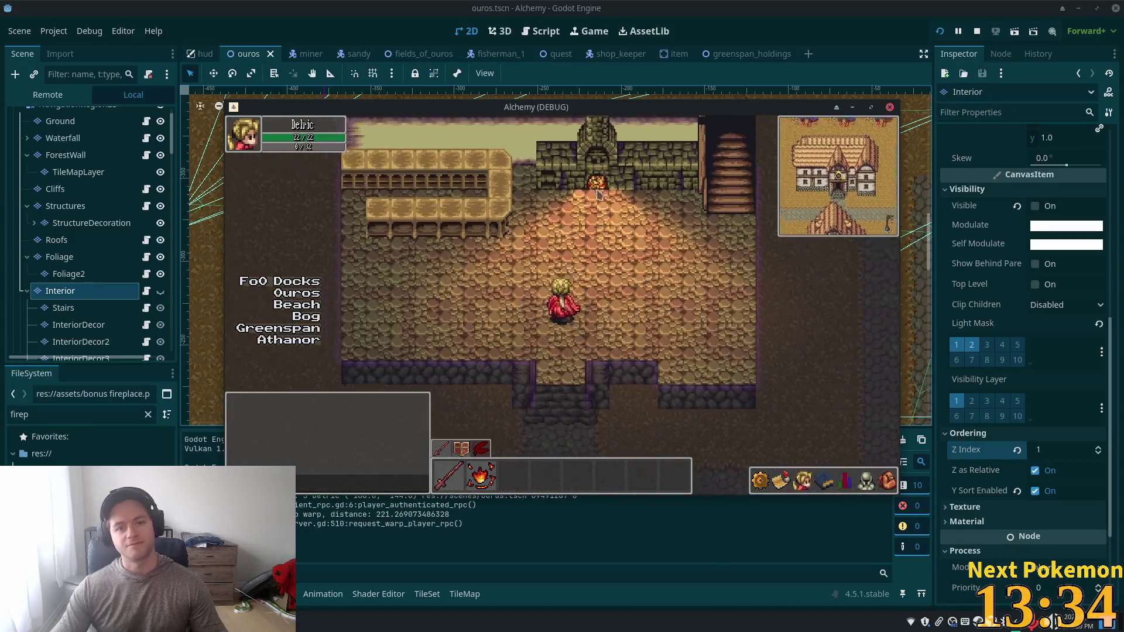
key("Left")
key("Left")
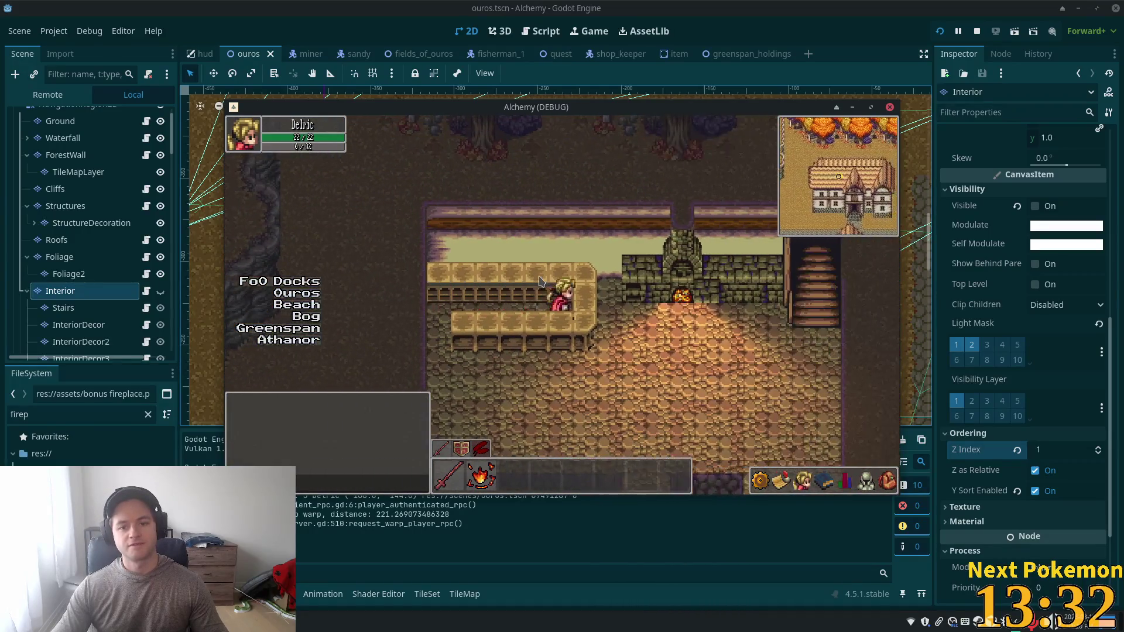
key("Down")
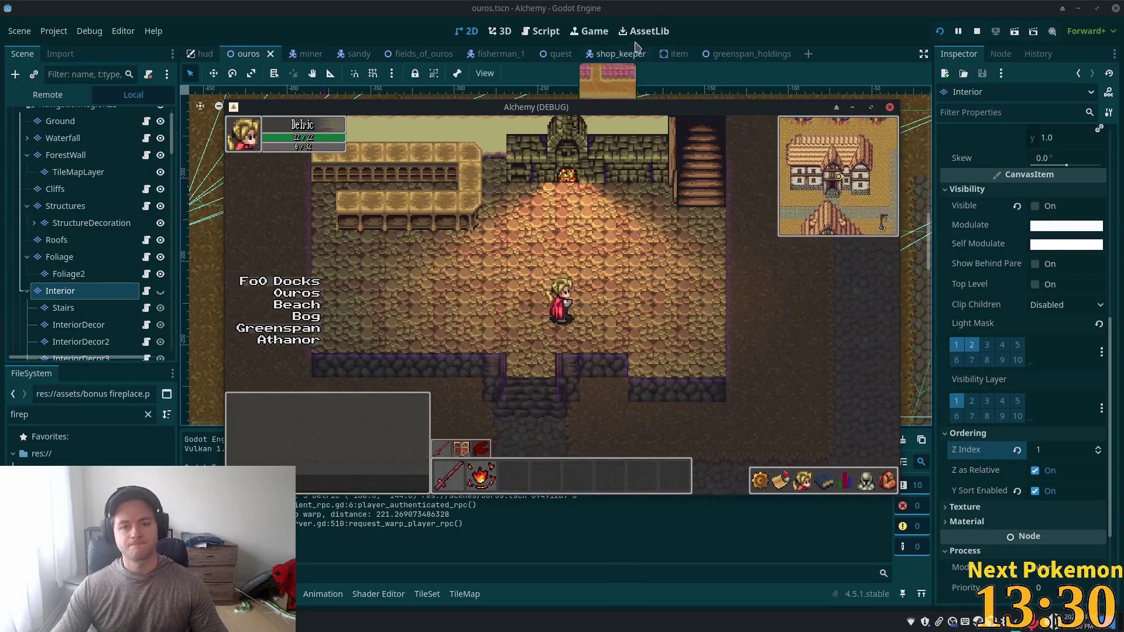
Step: Lower PointLight2D2FireplaceLight's Z Max from 2 to 1 and relaunch the game
left_click(762, 8)
scroll(173, 228, "down", 5)
left_click_drag(171, 149, 173, 359)
left_click(76, 326)
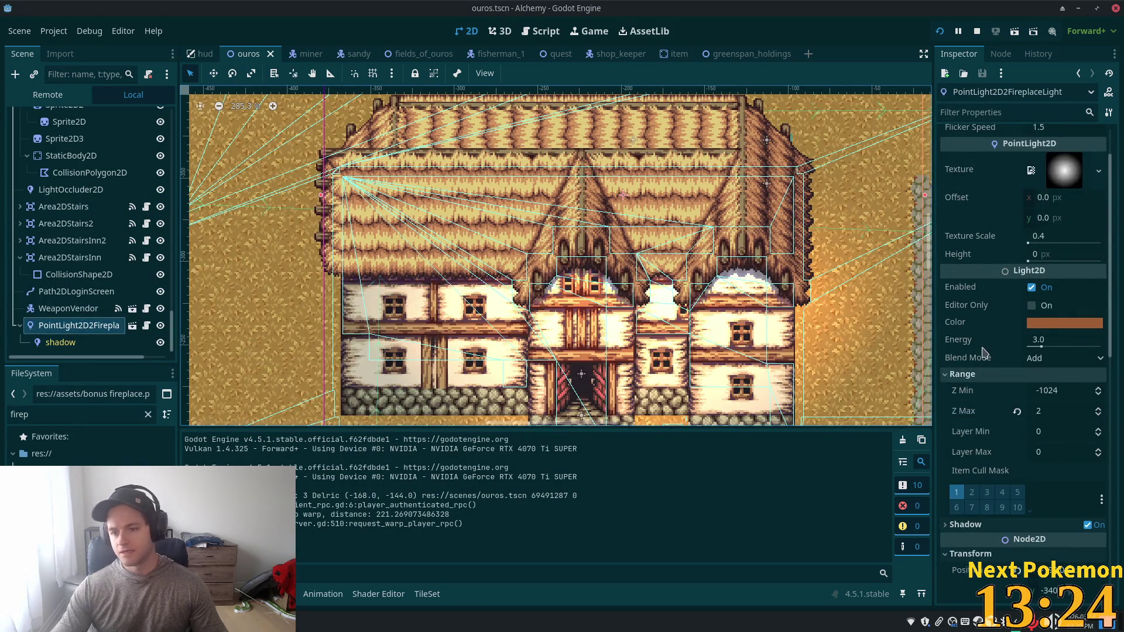
left_click(1098, 416)
key("F5")
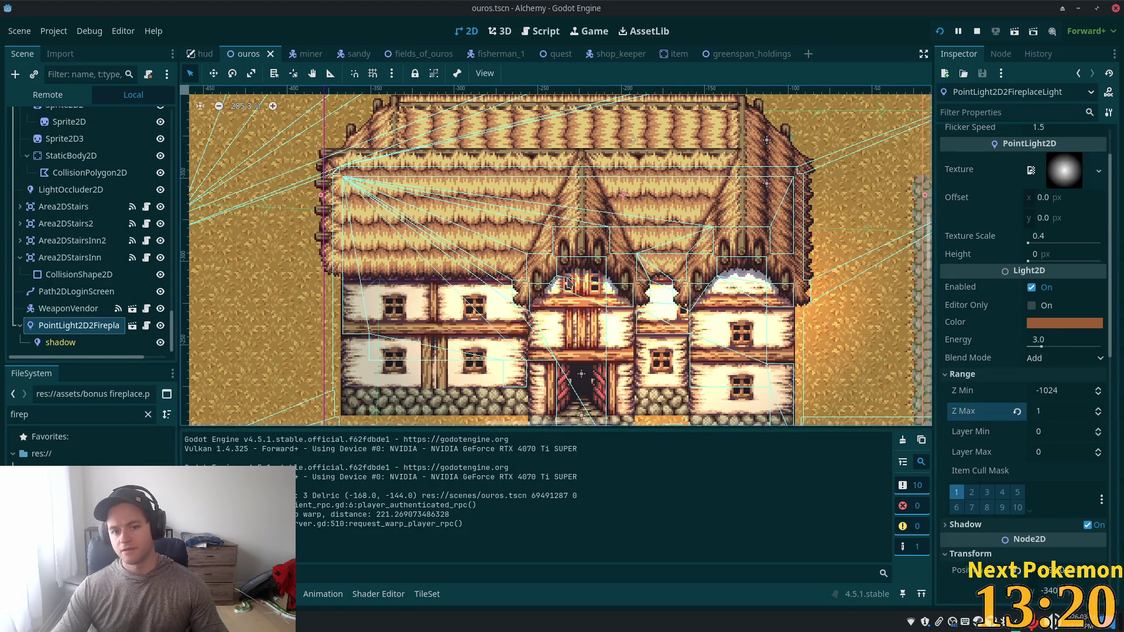
key("Down")
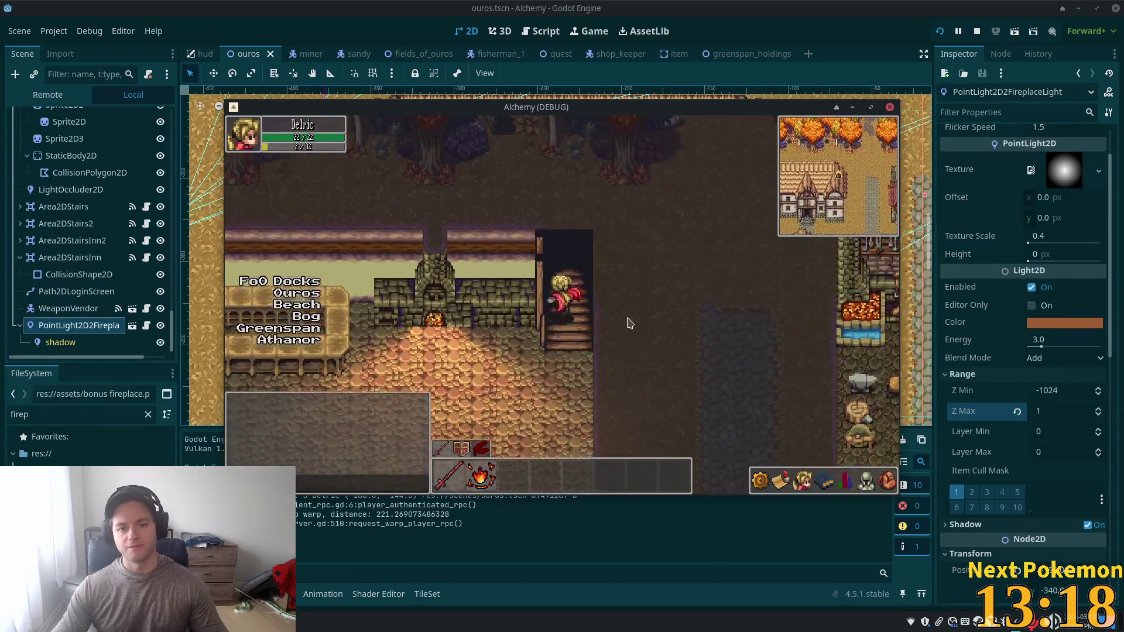
Step: Walk back into the inn past the lit fireplace to the stairs
key("Left")
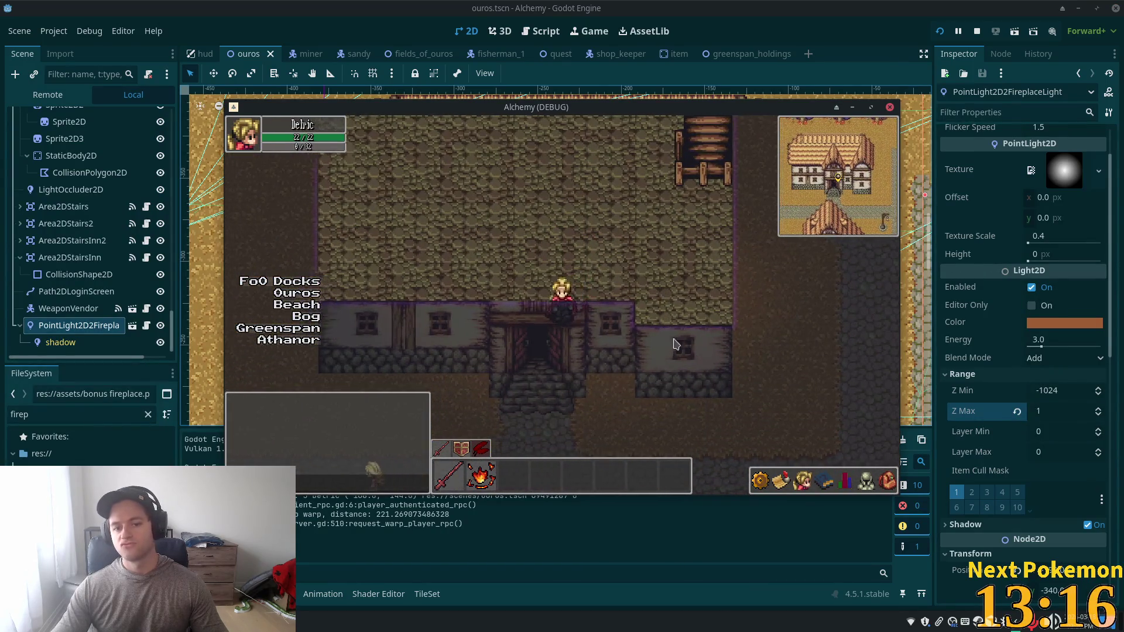
key("Up")
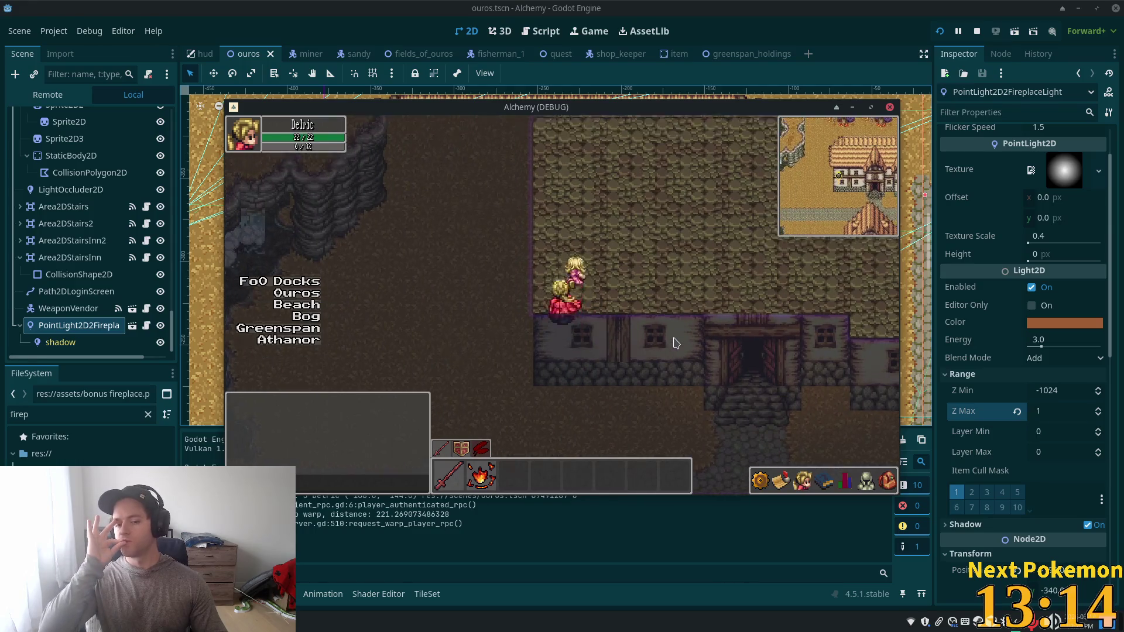
key("Right")
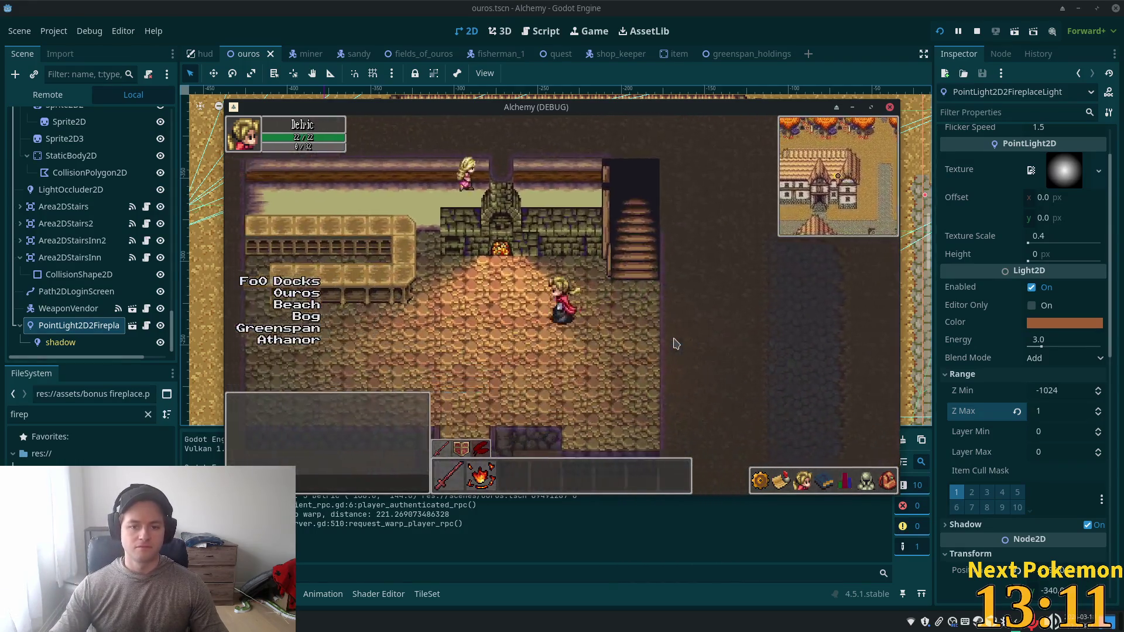
key("Up")
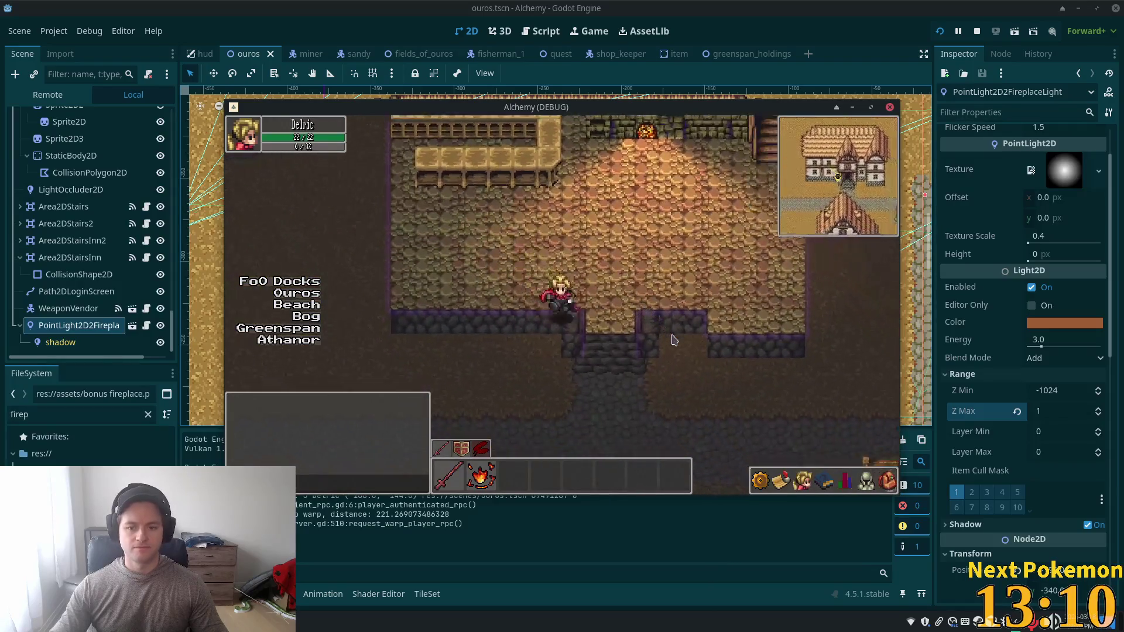
Step: Walk past the bridge south into the red-roofed house and visit its left and right tables
key("Left")
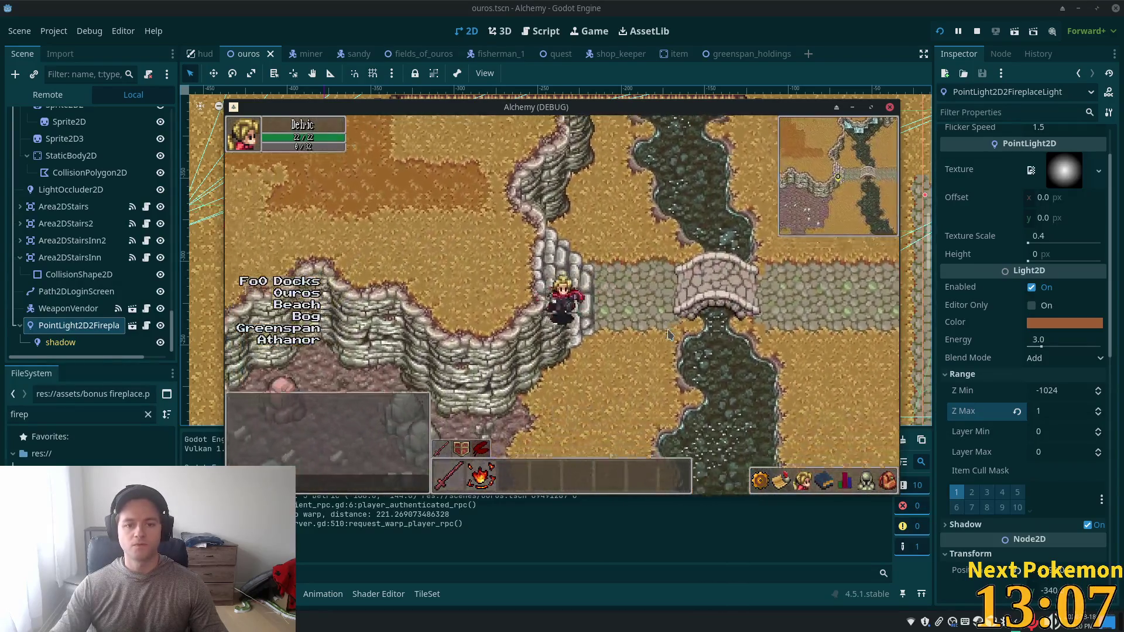
key("Down")
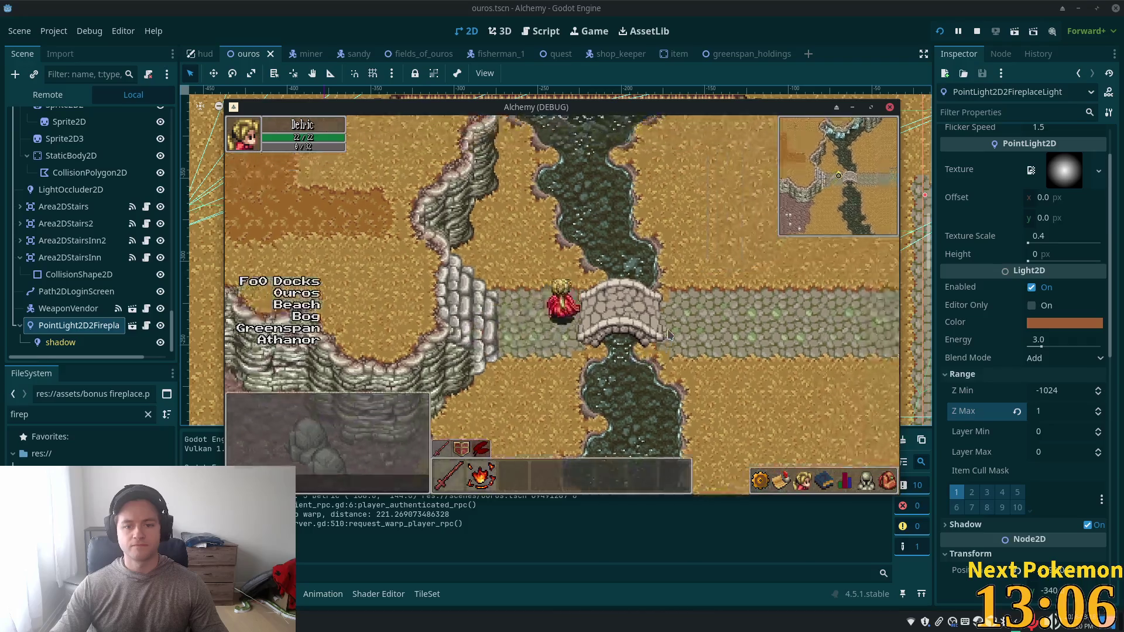
key("Down")
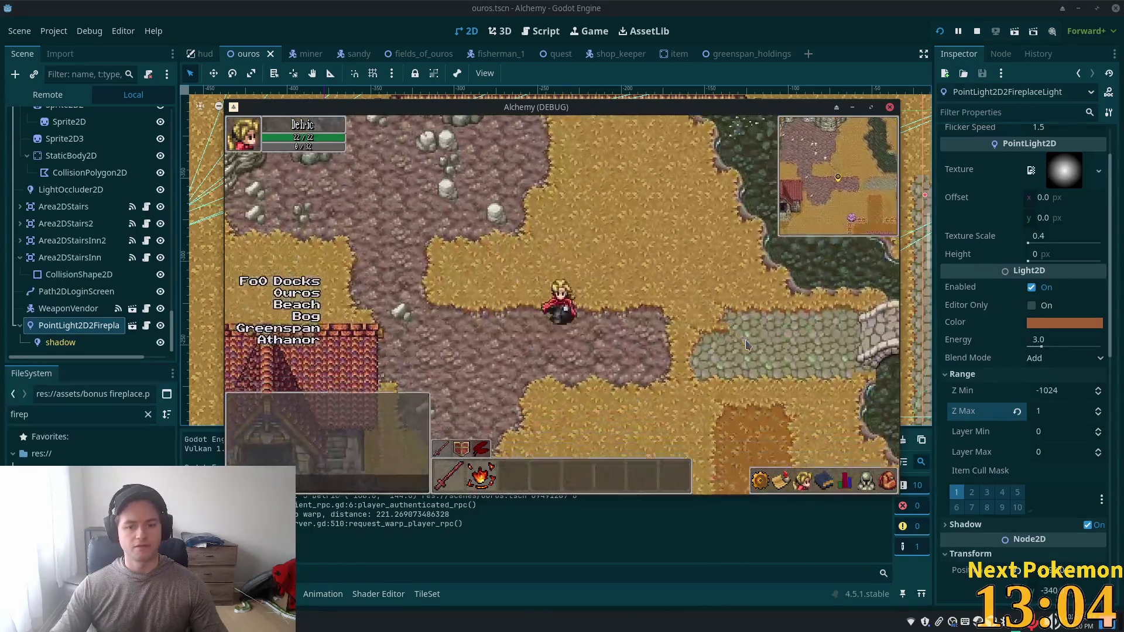
key("Up")
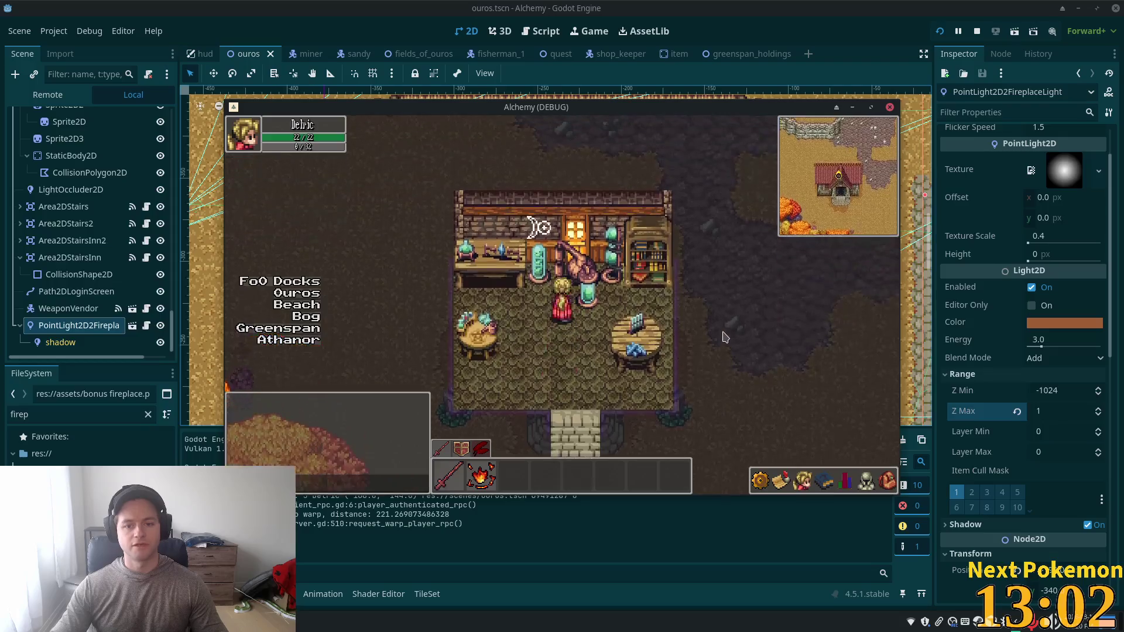
key("Left")
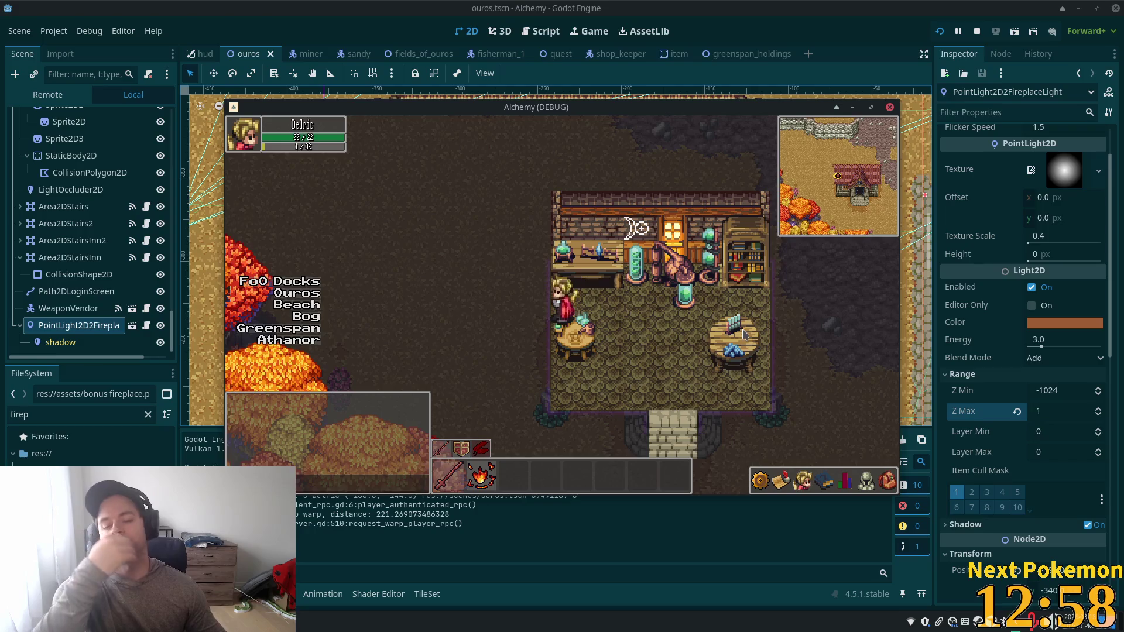
key("Right")
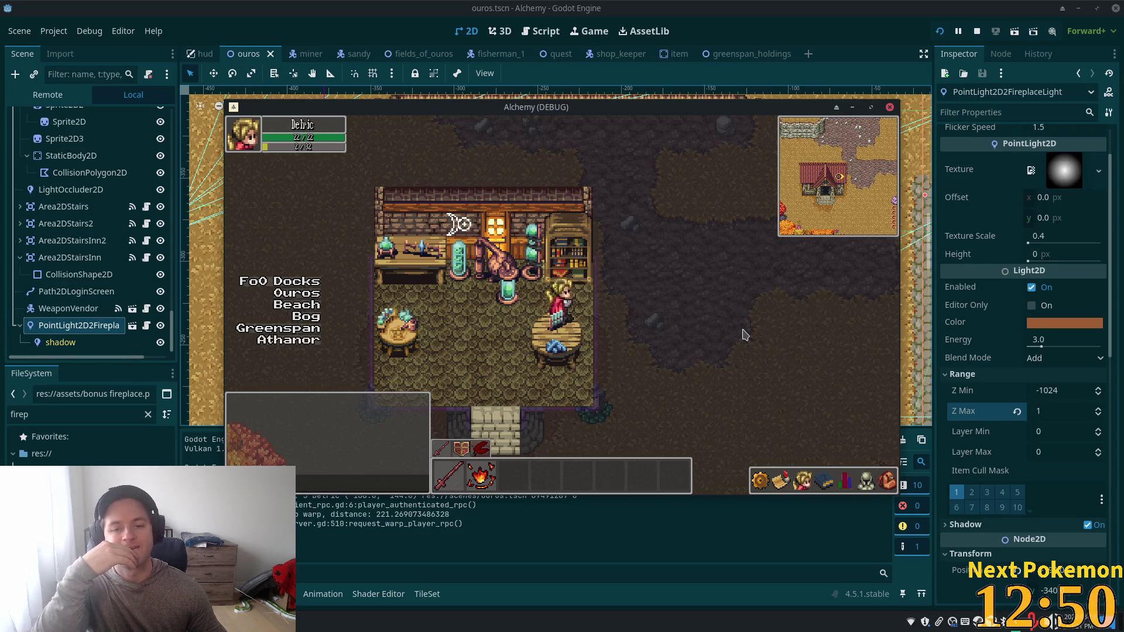
key("Left")
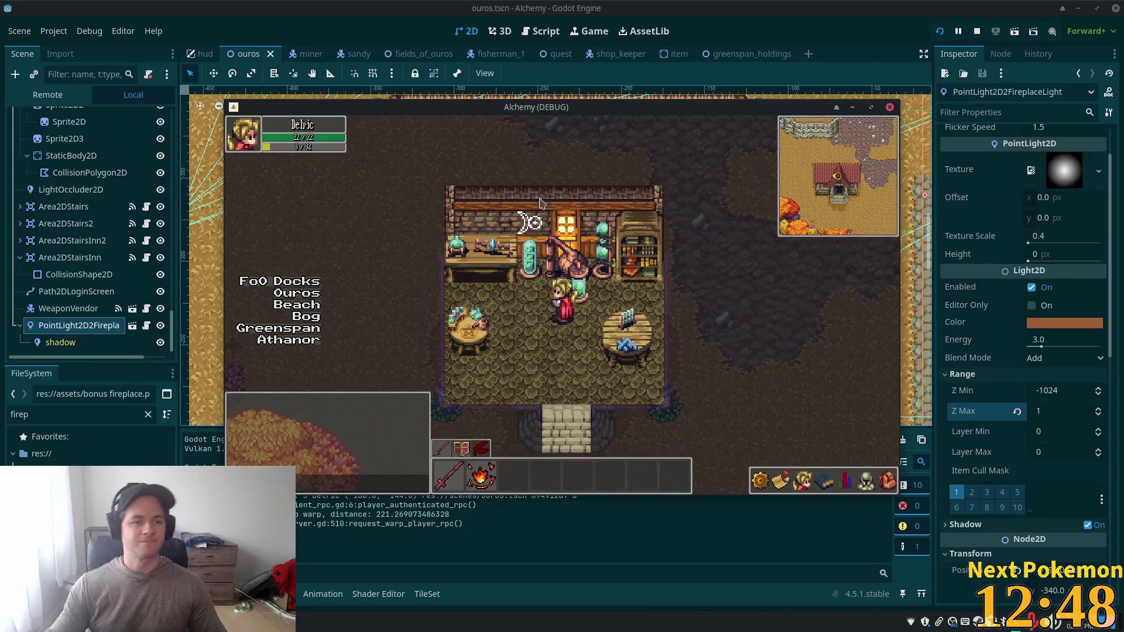
left_click(26, 96)
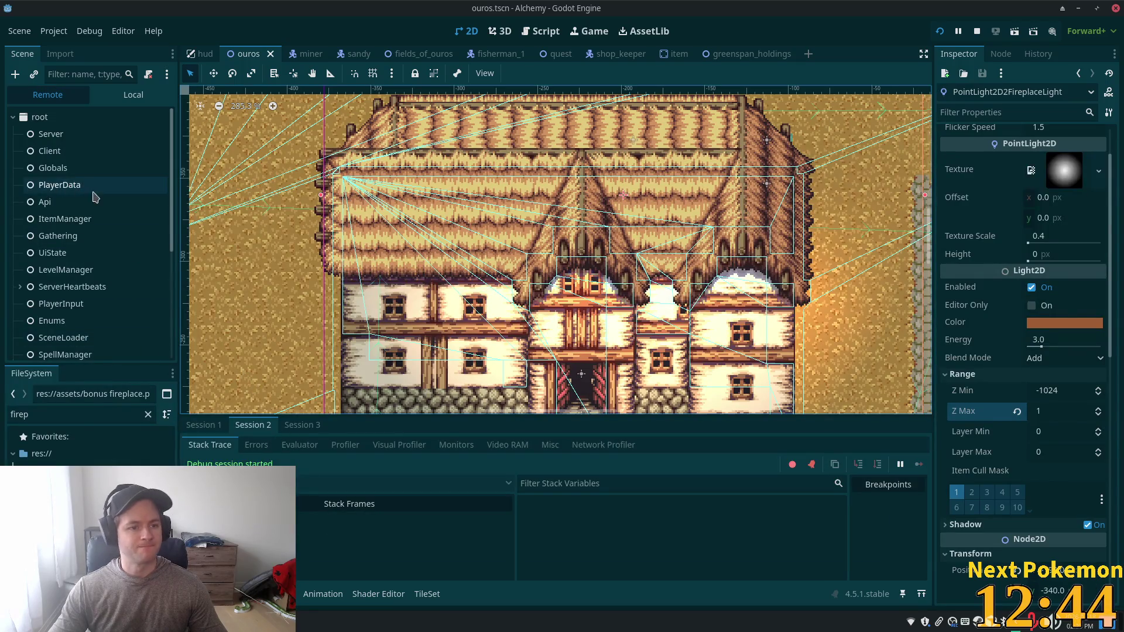
Step: Check the running Player node's Z Index is 10 with Y Sort on, then return to Local
scroll(88, 264, "down", 5)
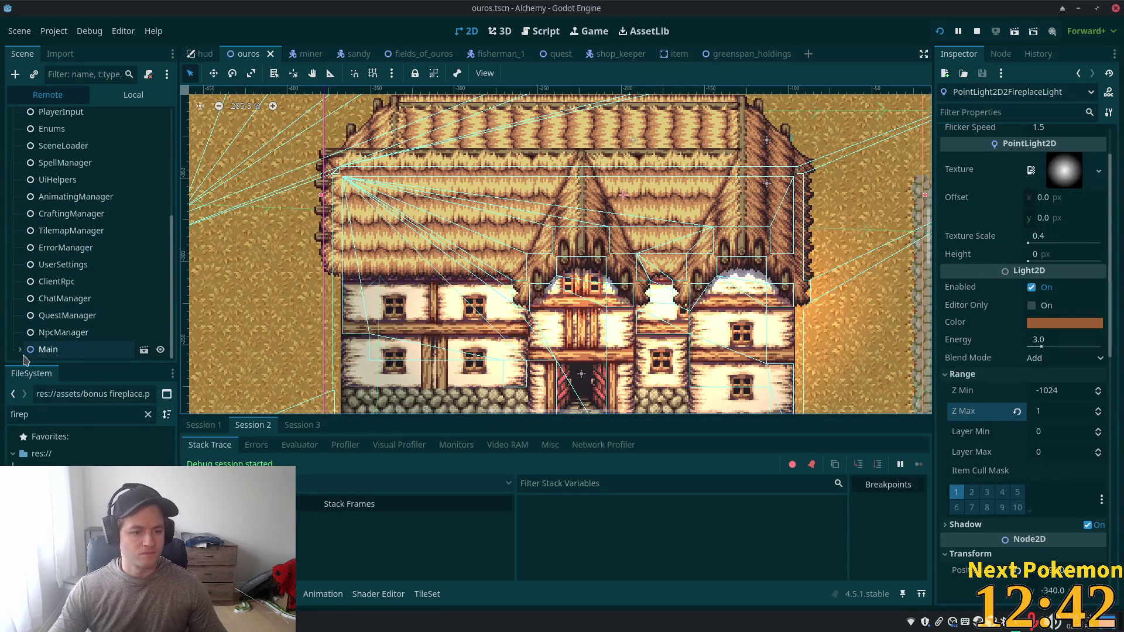
scroll(75, 285, "down", 3)
left_click(63, 296)
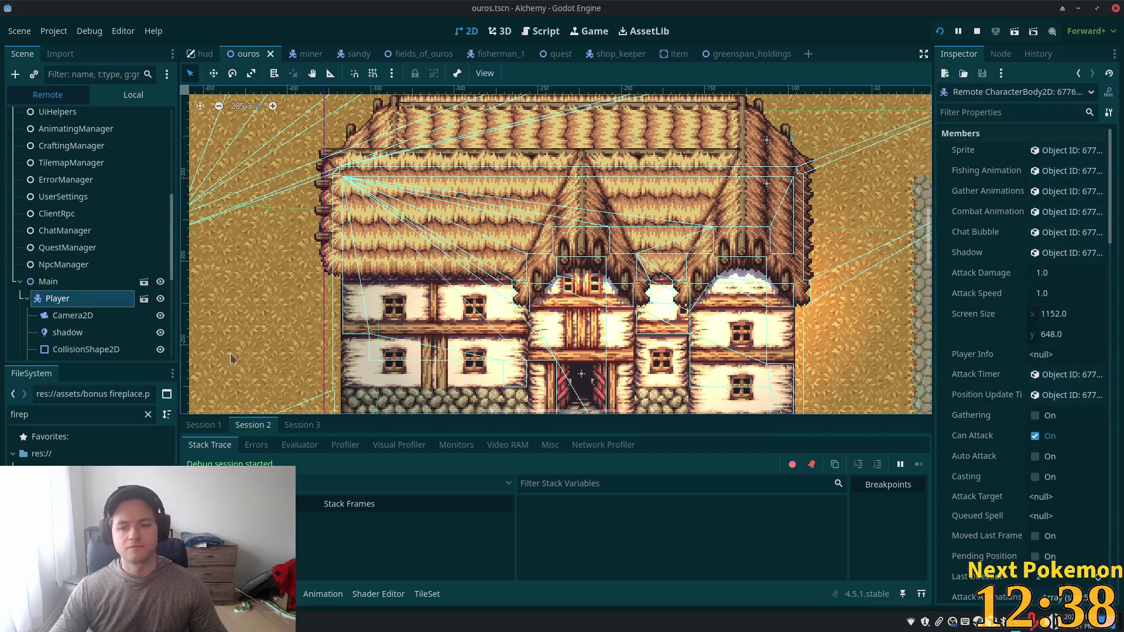
mouse_move(1109, 212)
left_mouse_down()
mouse_move(1103, 404)
mouse_move(1098, 391)
mouse_move(1085, 507)
left_mouse_up()
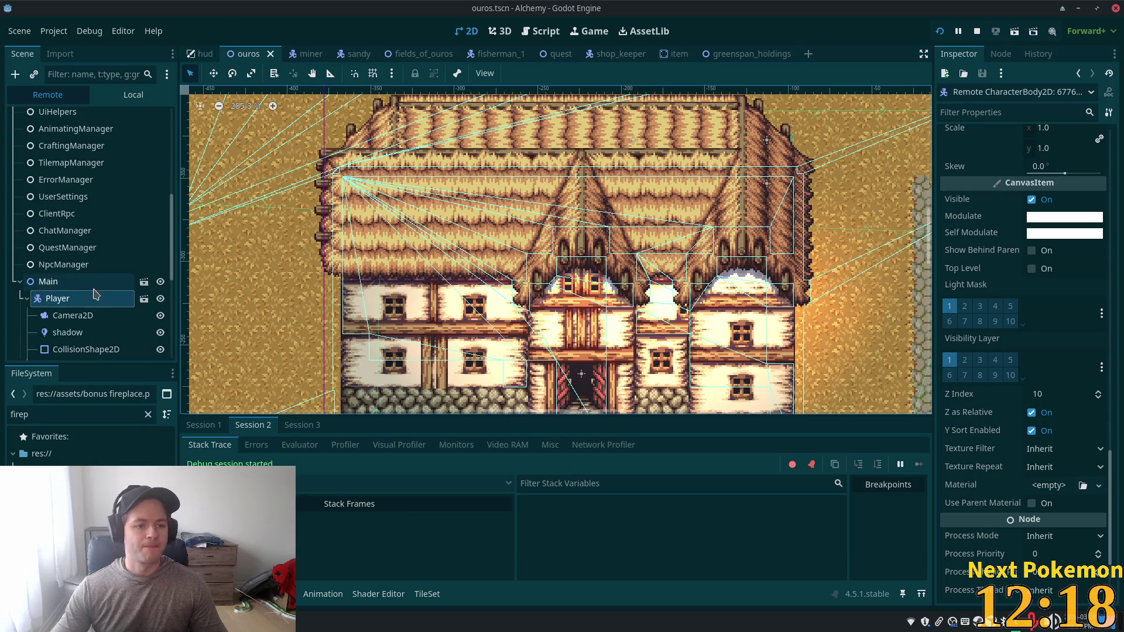
scroll(95, 293, "down", 5)
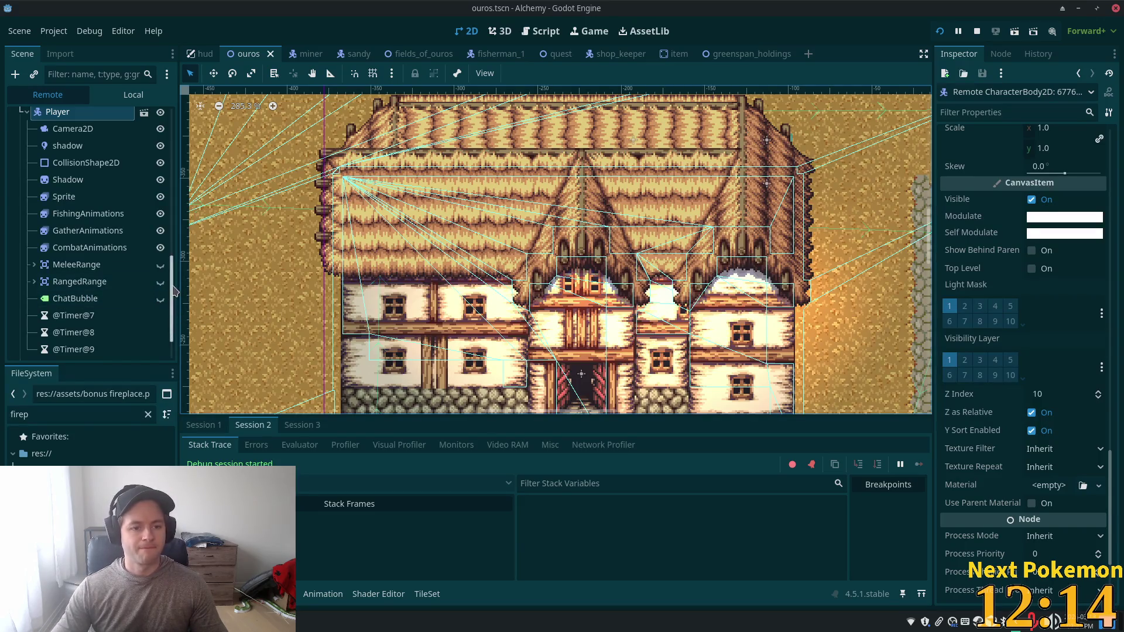
scroll(111, 263, "up", 10)
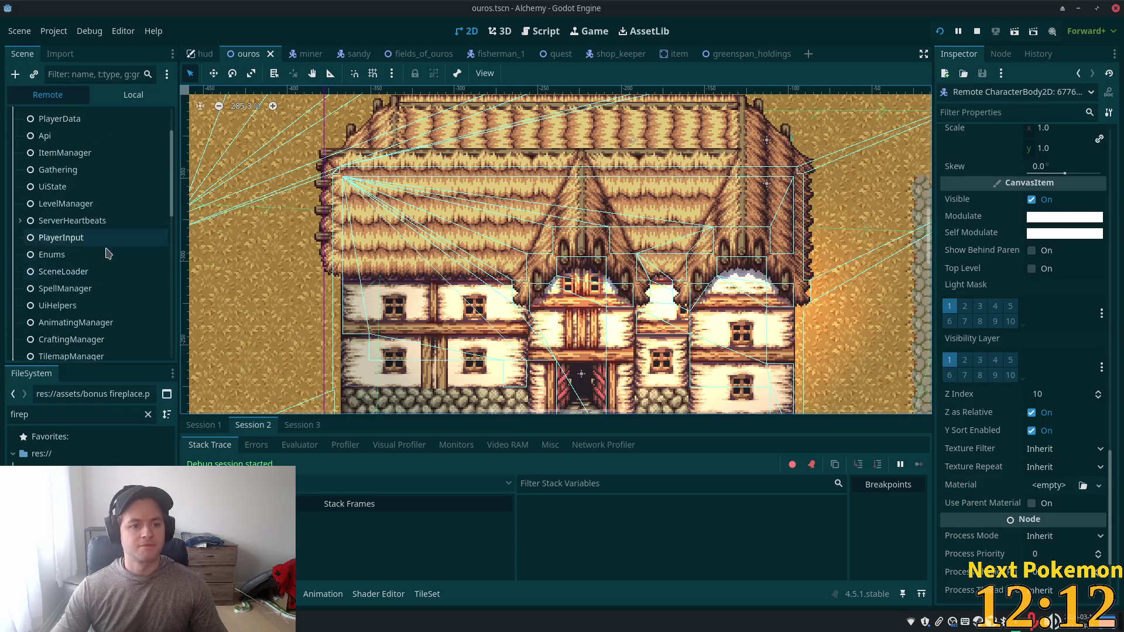
scroll(134, 216, "up", 2)
left_click(119, 94)
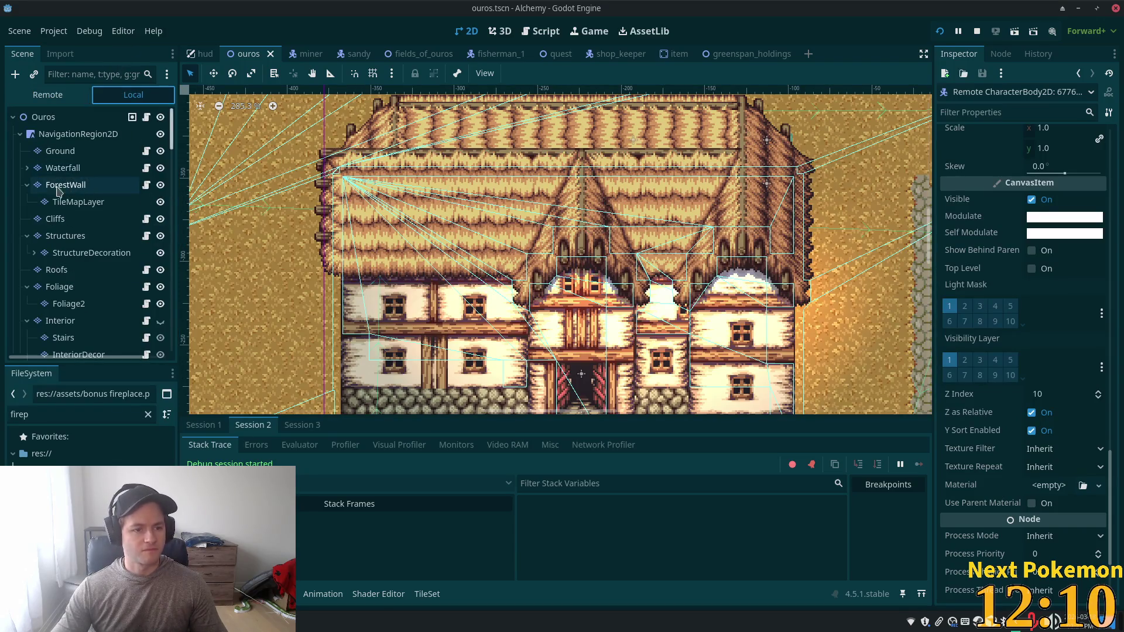
Step: Look through the Structures, InteriorDecor and InteriorDecor2 layer settings
left_click(63, 237)
scroll(87, 246, "down", 4)
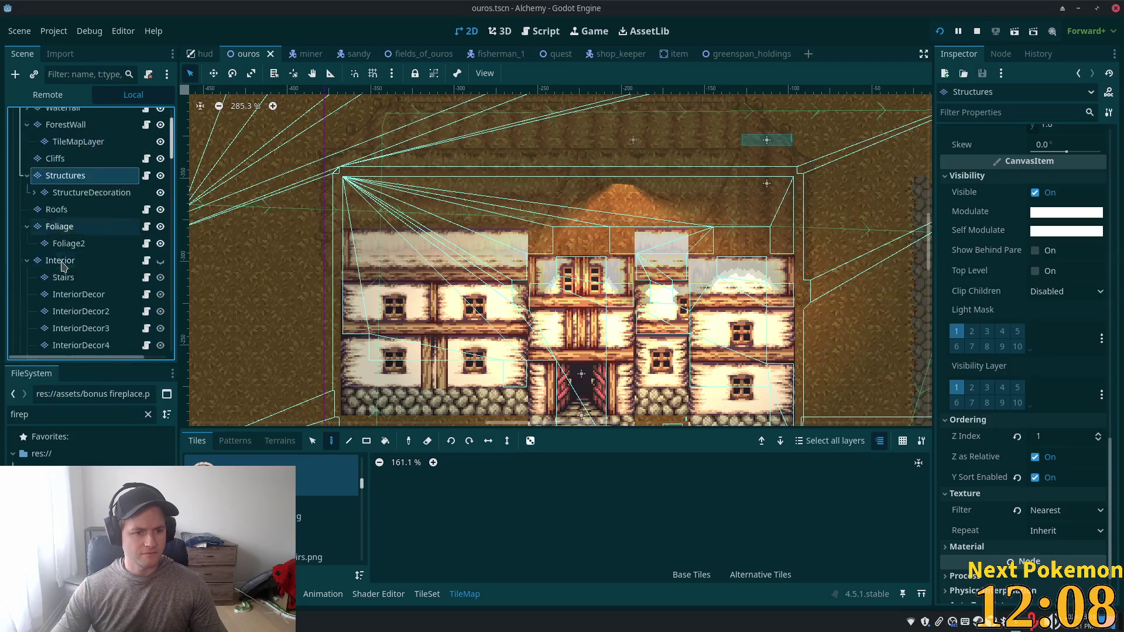
left_click(88, 234)
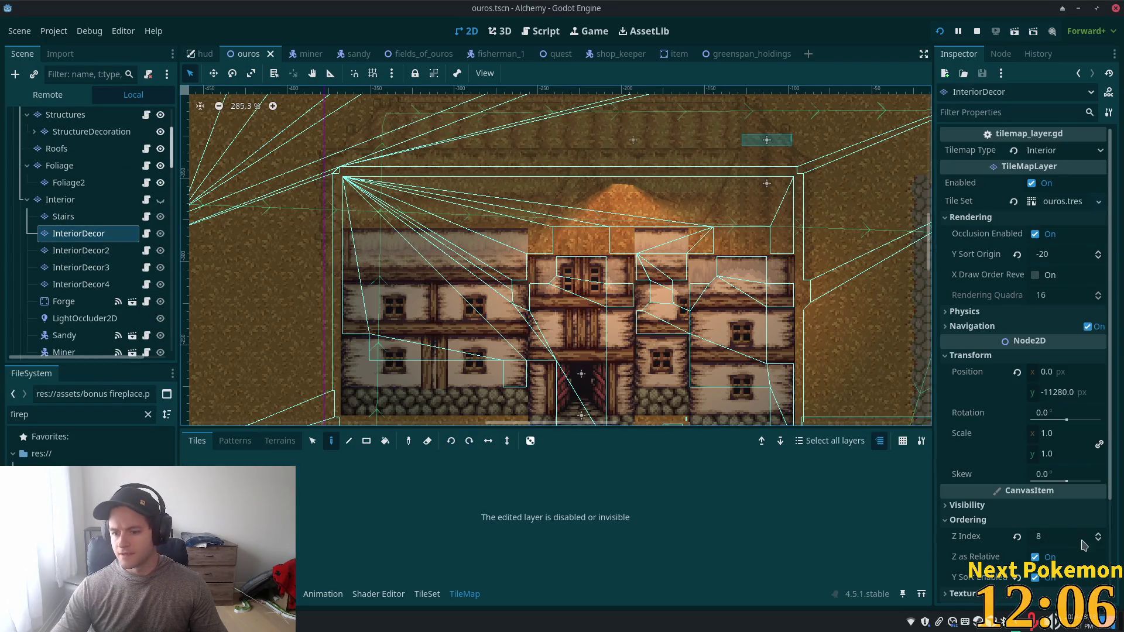
left_click(80, 250)
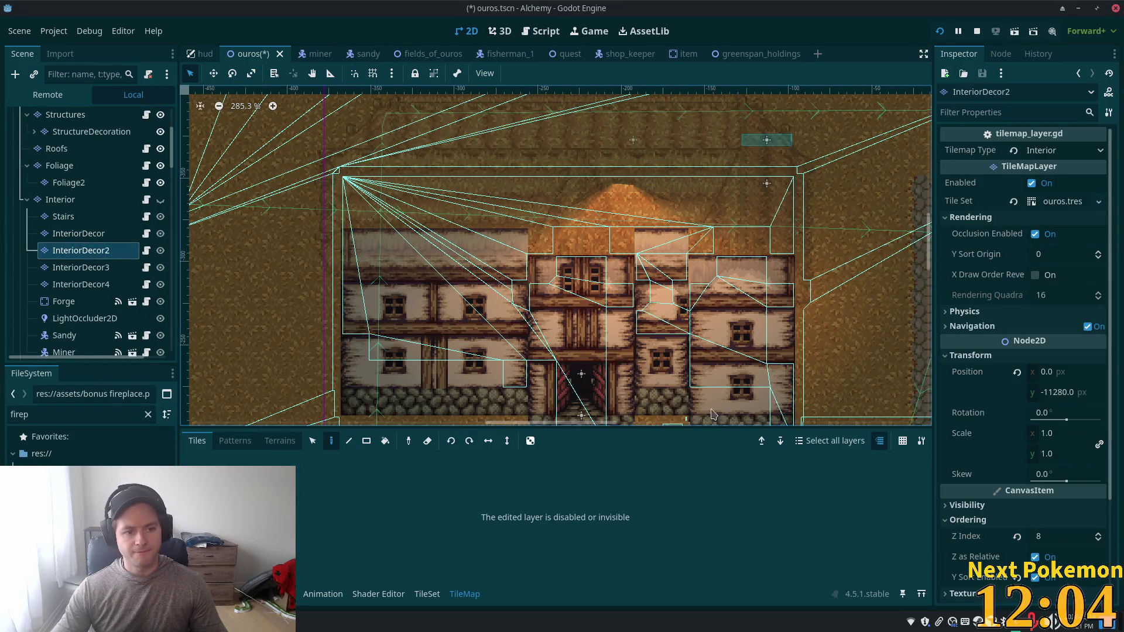
left_click(1100, 539)
Step: Raise InteriorDecor3 and InteriorDecor4 Z Index from 9 to 10, save, and launch the game
left_click(66, 268)
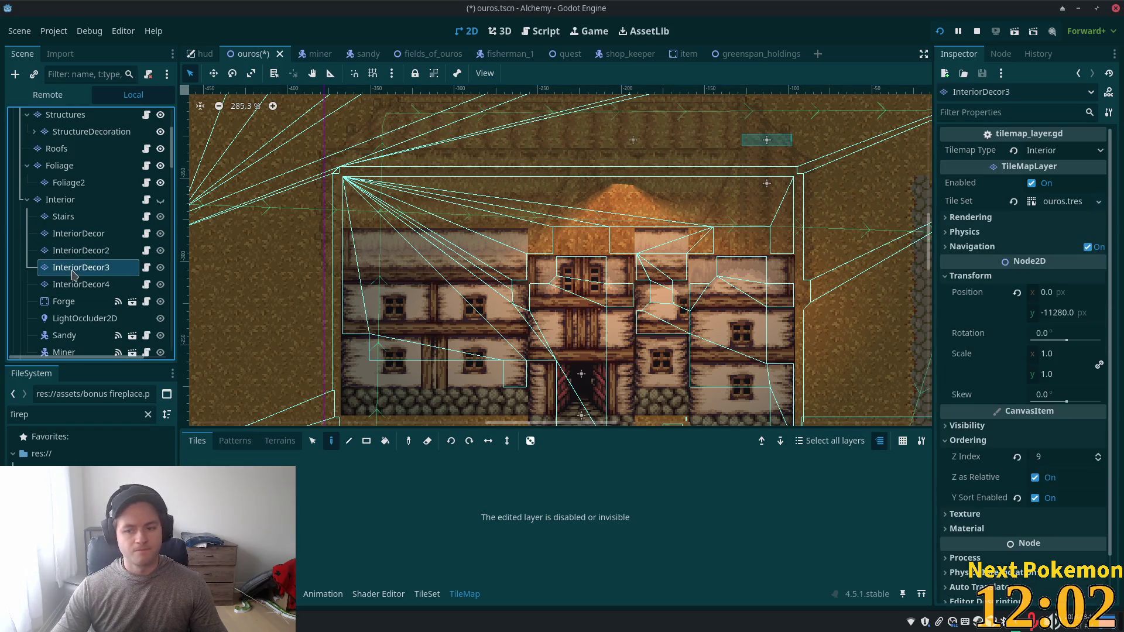
left_click(67, 285, "shift")
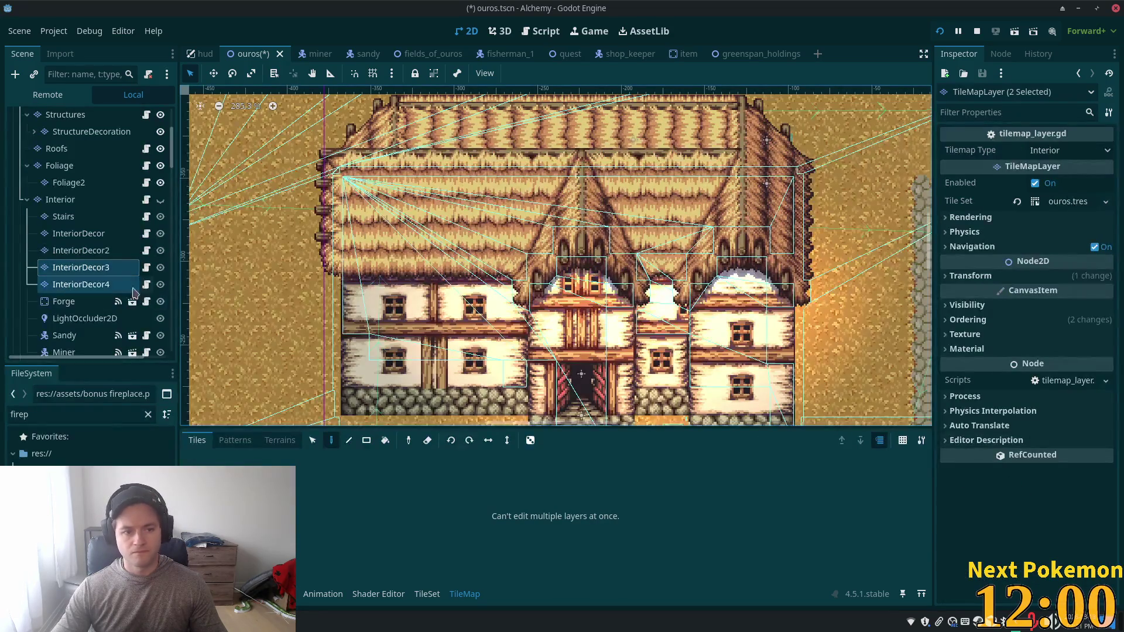
left_click(997, 320)
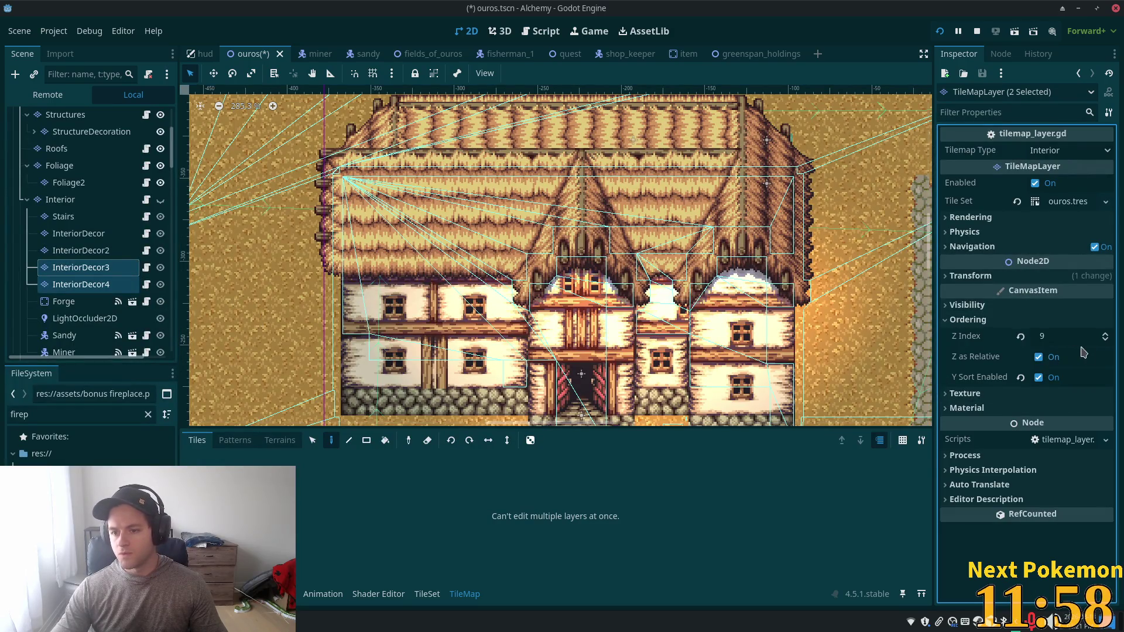
left_click(1106, 333)
key("ctrl+s")
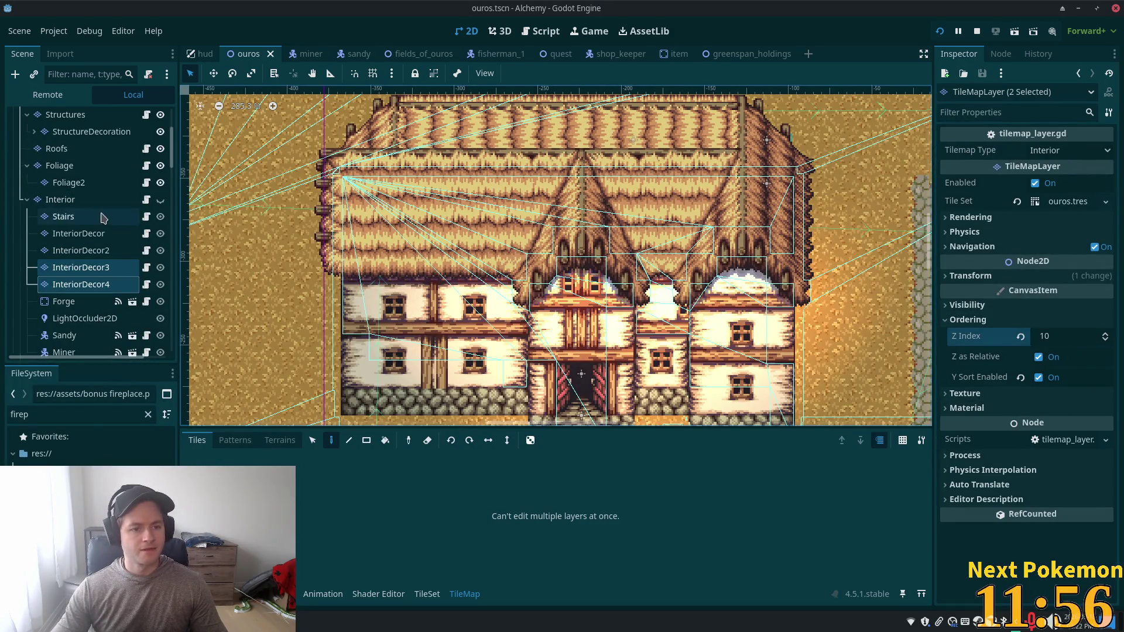
left_click(100, 216)
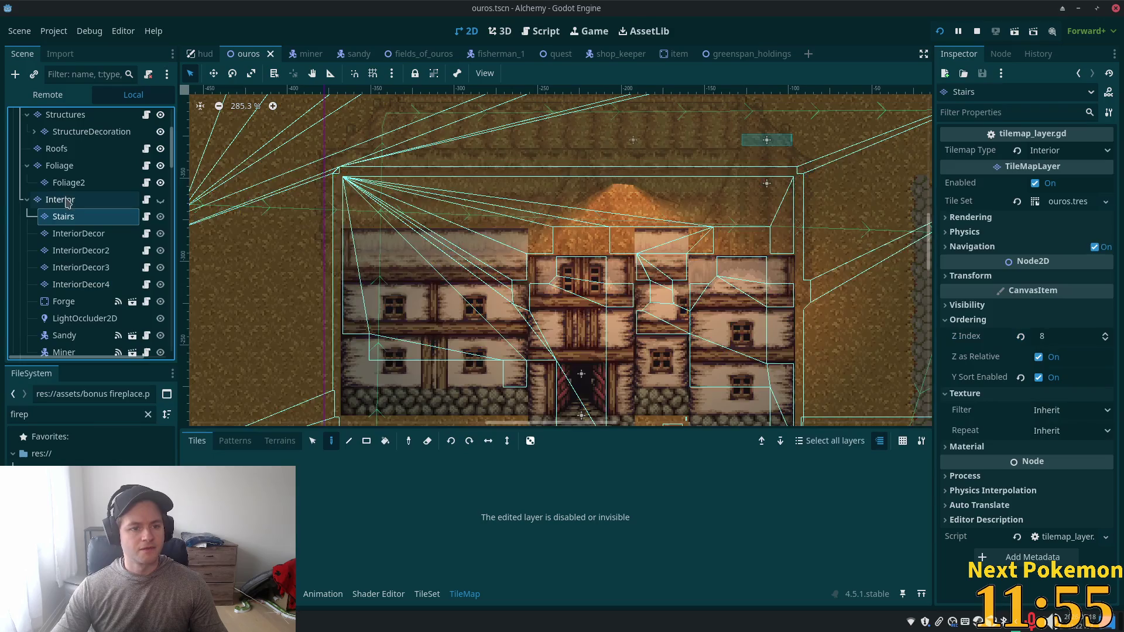
left_click(939, 32)
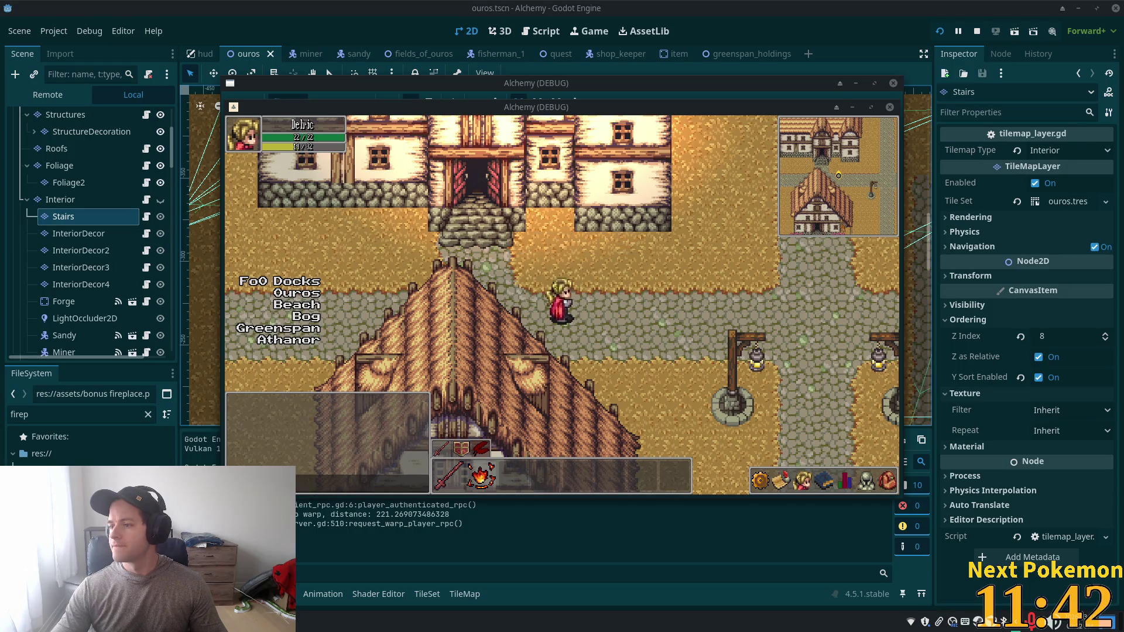
Step: Walk the character into the house and climb the stairs to the upper level
key("Left")
key("Up")
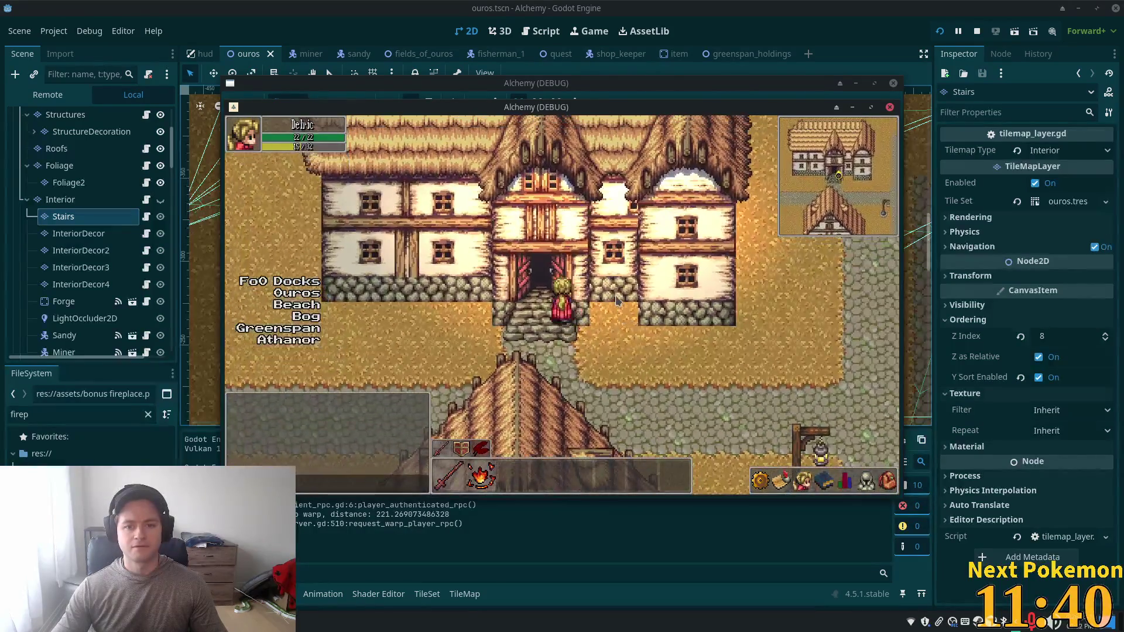
key("Left")
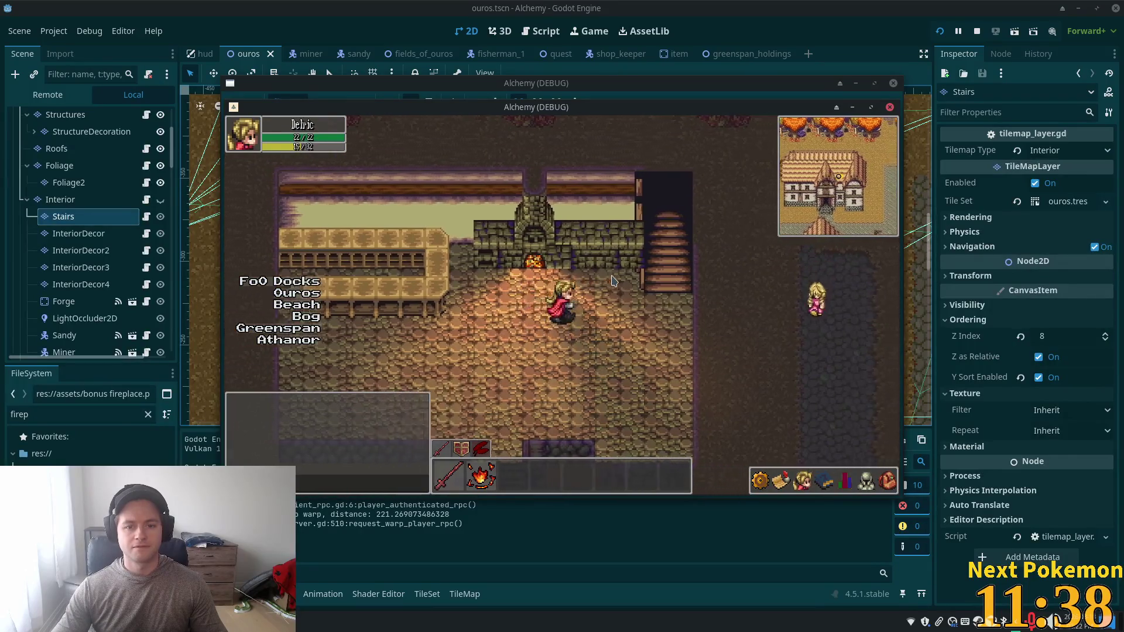
key("Right")
key("Up")
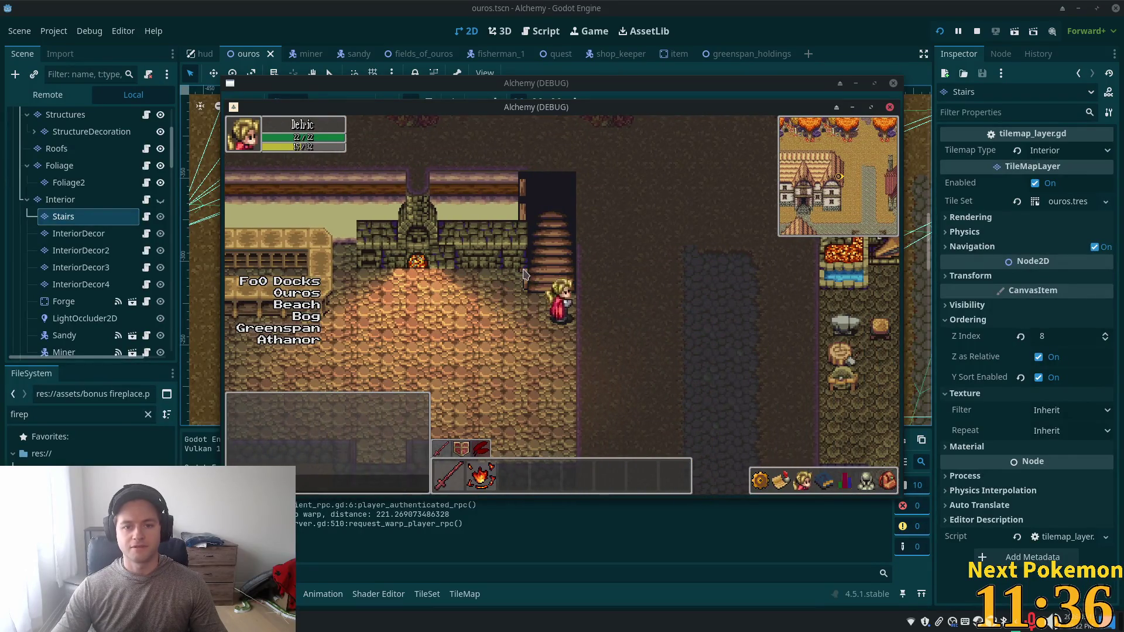
key("Up")
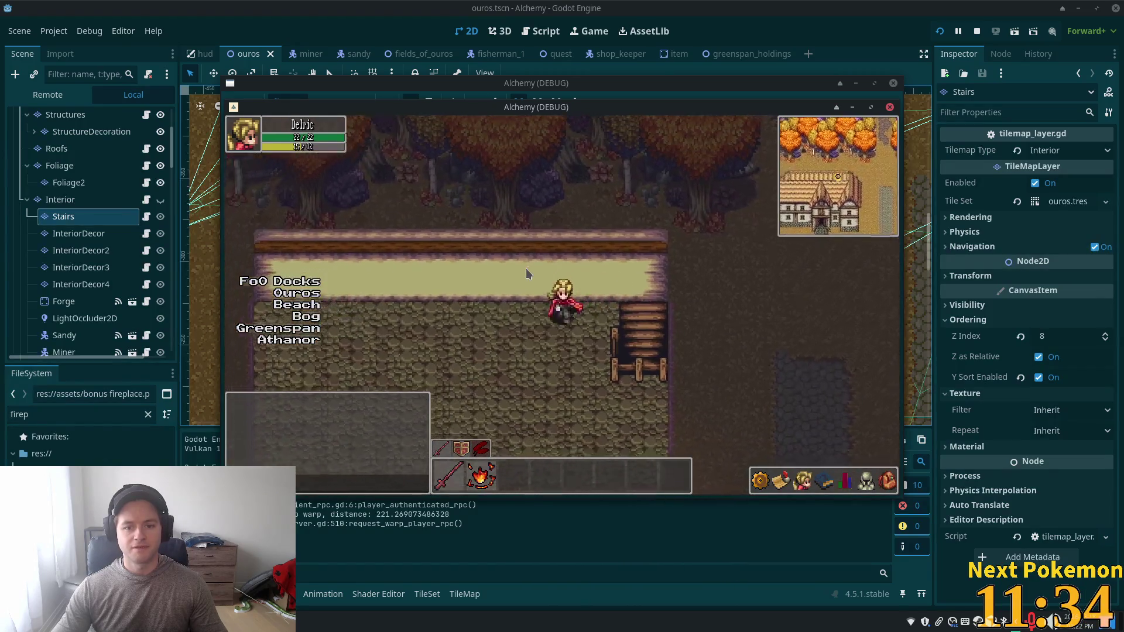
Step: Descend the stairs, return into the forge room, and switch back to the editor
key("Down")
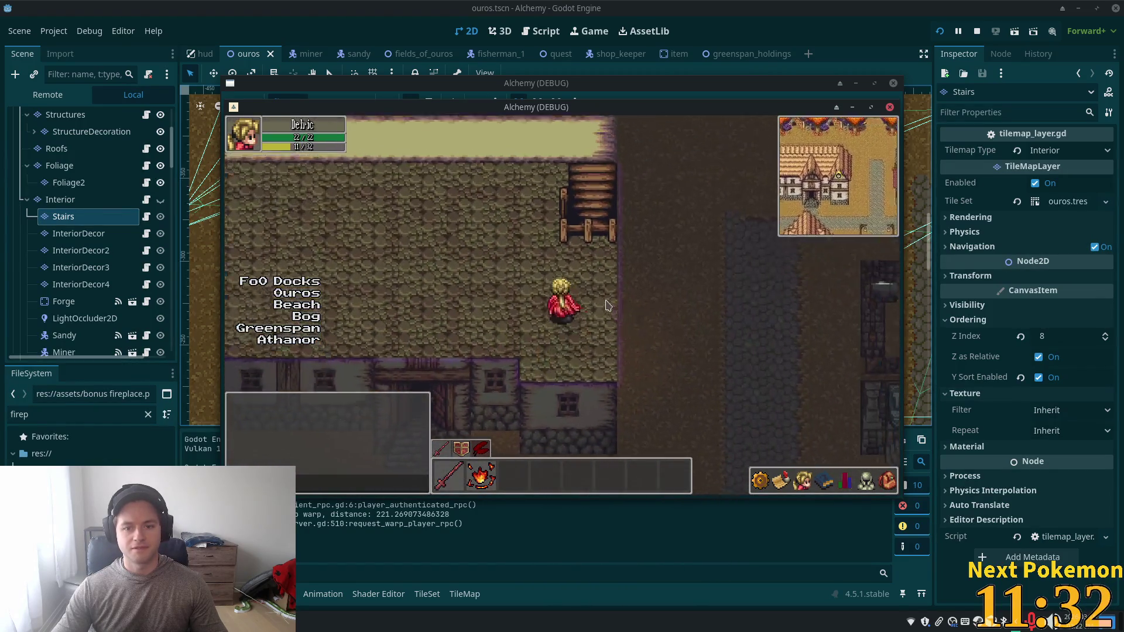
key("Down")
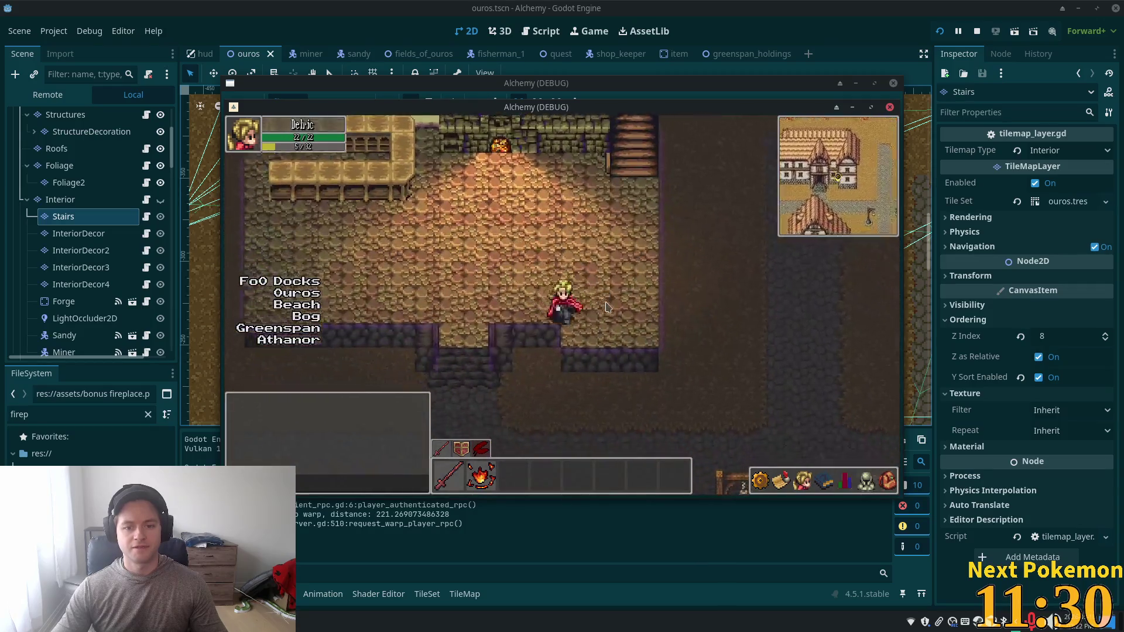
key("Left")
key("Up")
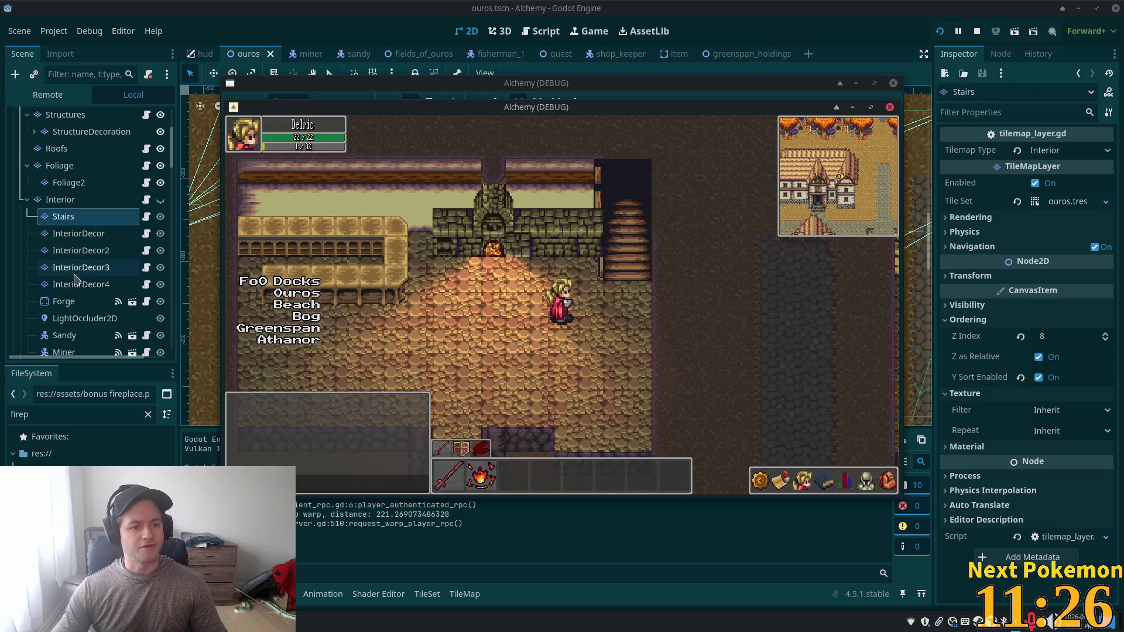
left_click(71, 216)
scroll(80, 257, "down", 3)
Step: Raise the Stairs layer's Z Index from 8 to 9
scroll(82, 258, "down", 4)
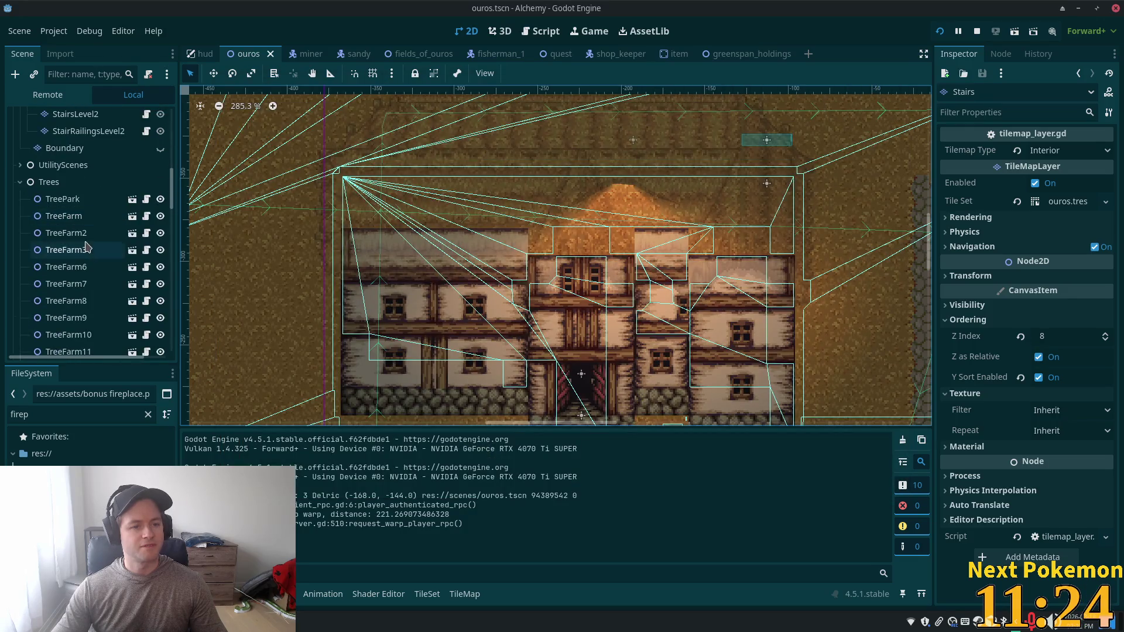
scroll(87, 243, "up", 5)
scroll(89, 240, "up", 2)
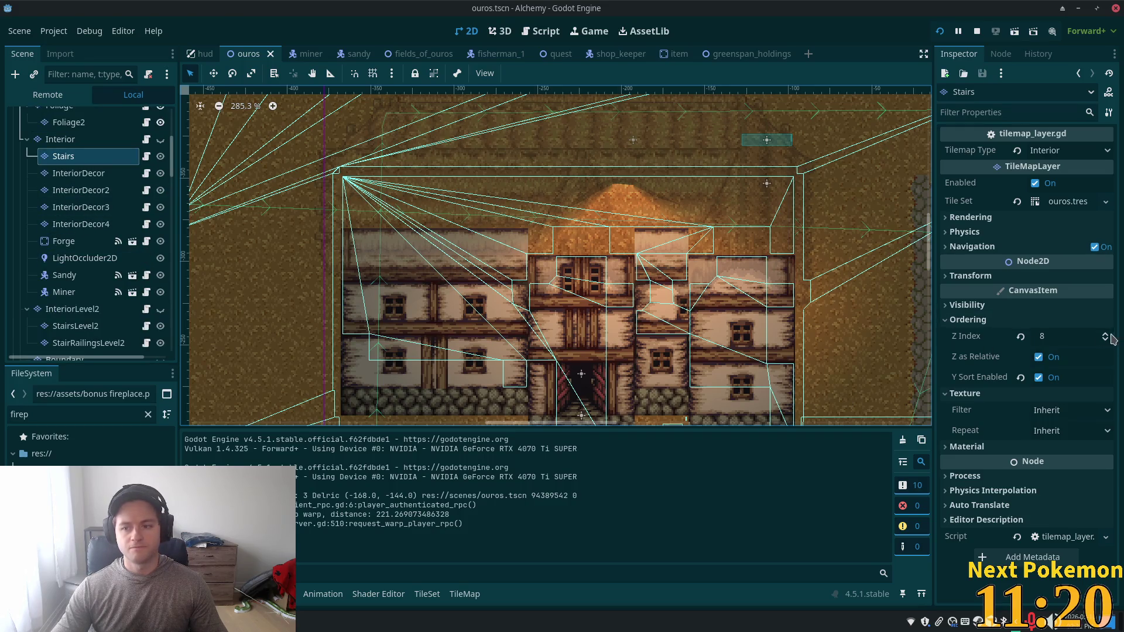
left_click(1107, 335)
Step: Save and run the game, walking out of the house and back inside
key("F5")
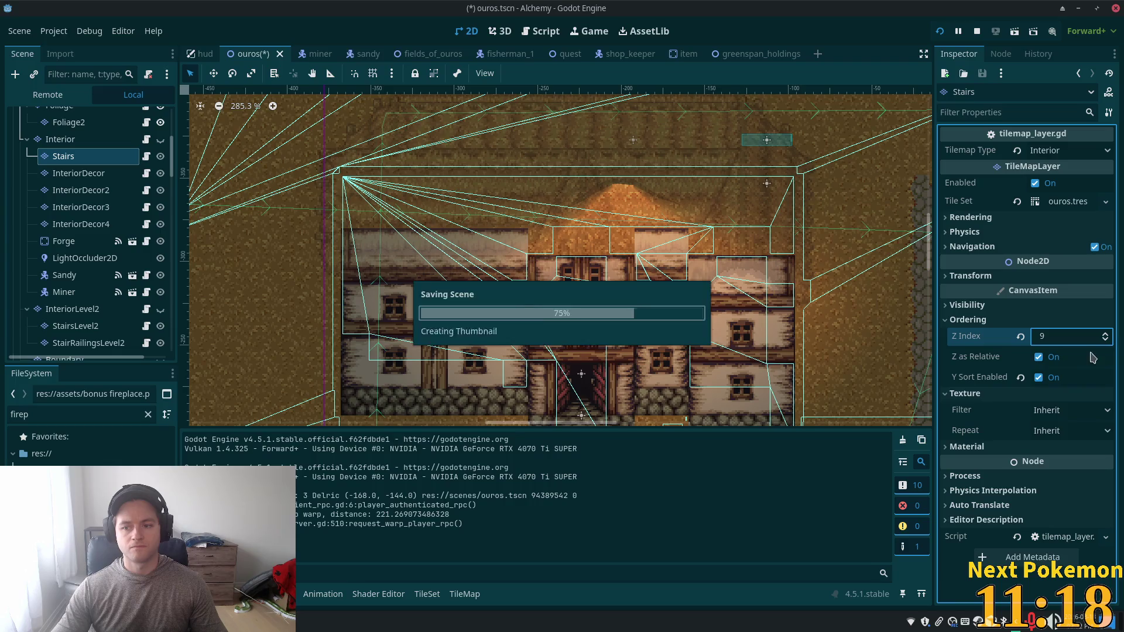
key("Down")
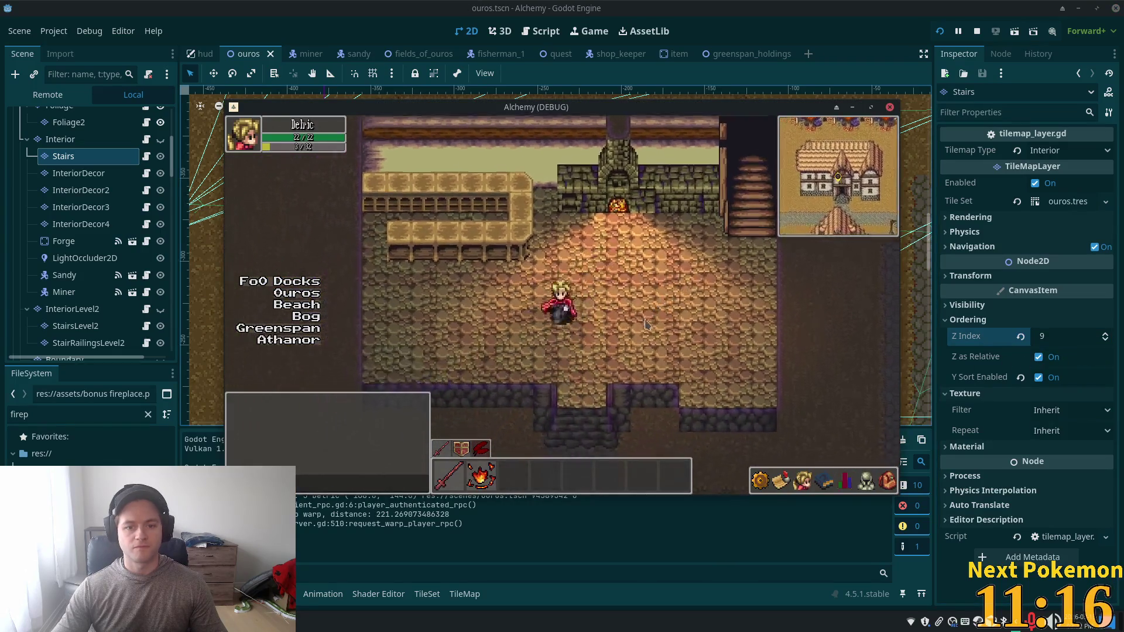
key("Up")
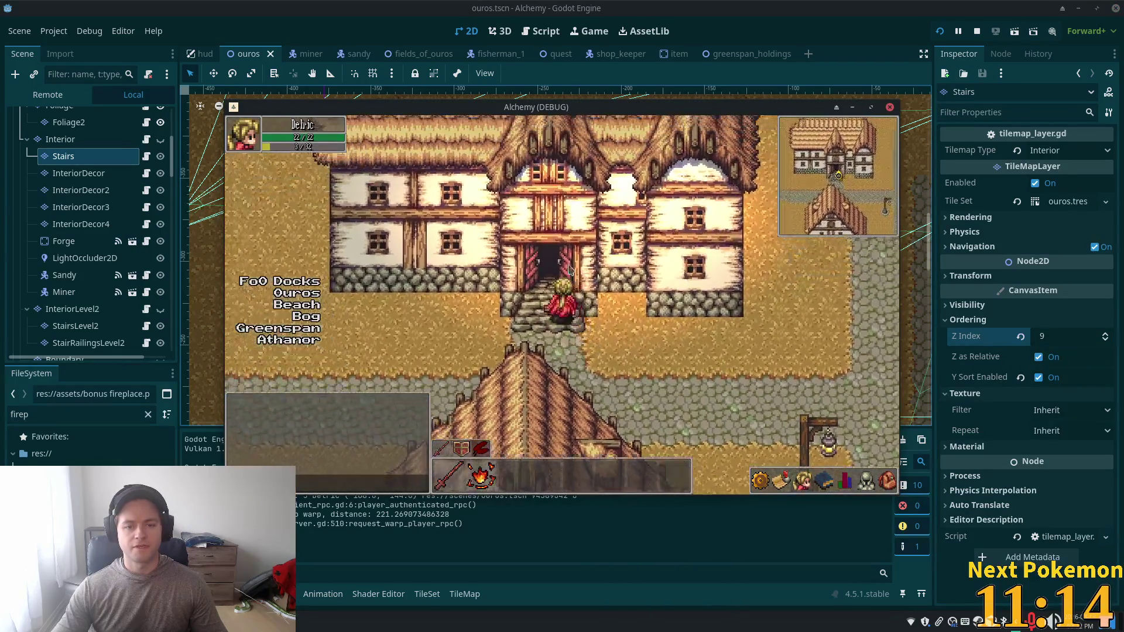
key("Right")
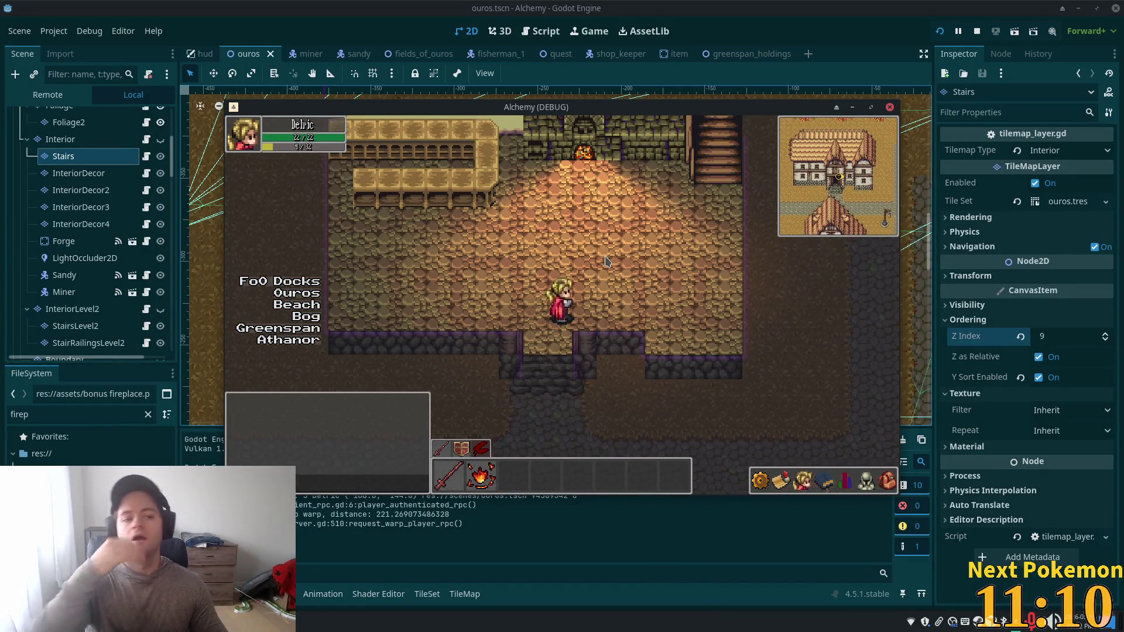
scroll(124, 216, "up", 3)
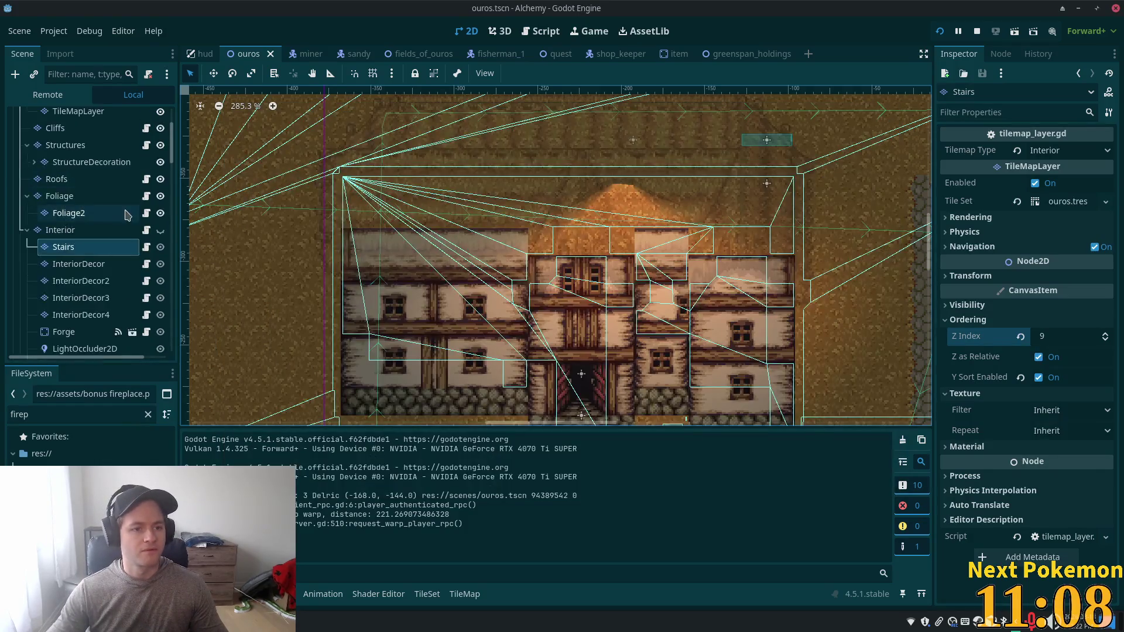
Step: Select the Structures layer and turn off its Light Mask bit 1
scroll(125, 215, "up", 3)
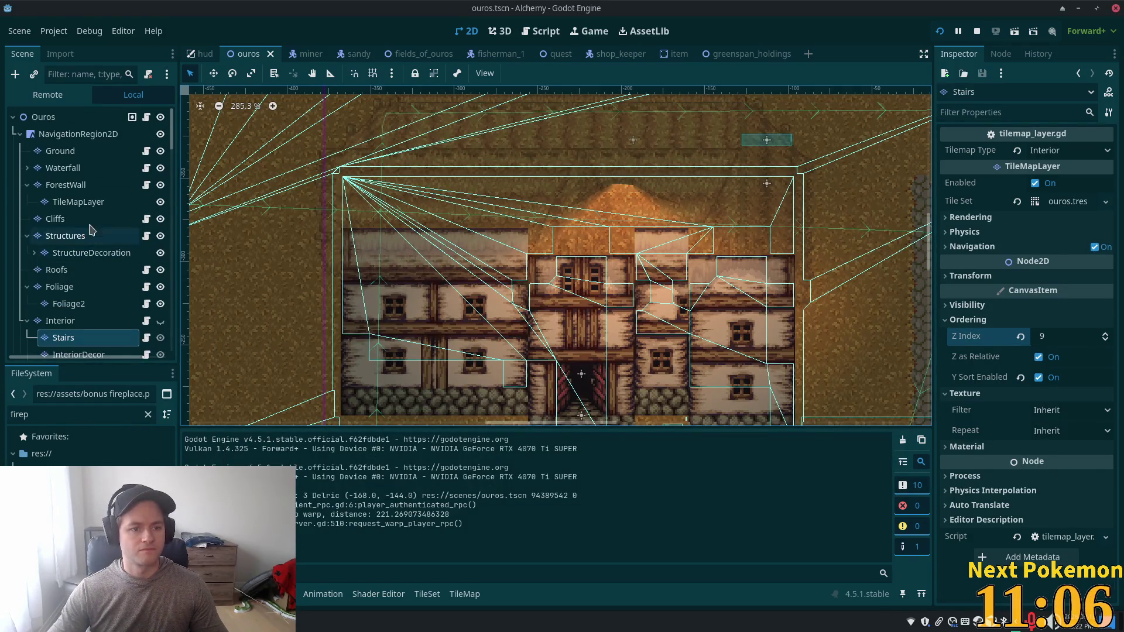
left_click(65, 321)
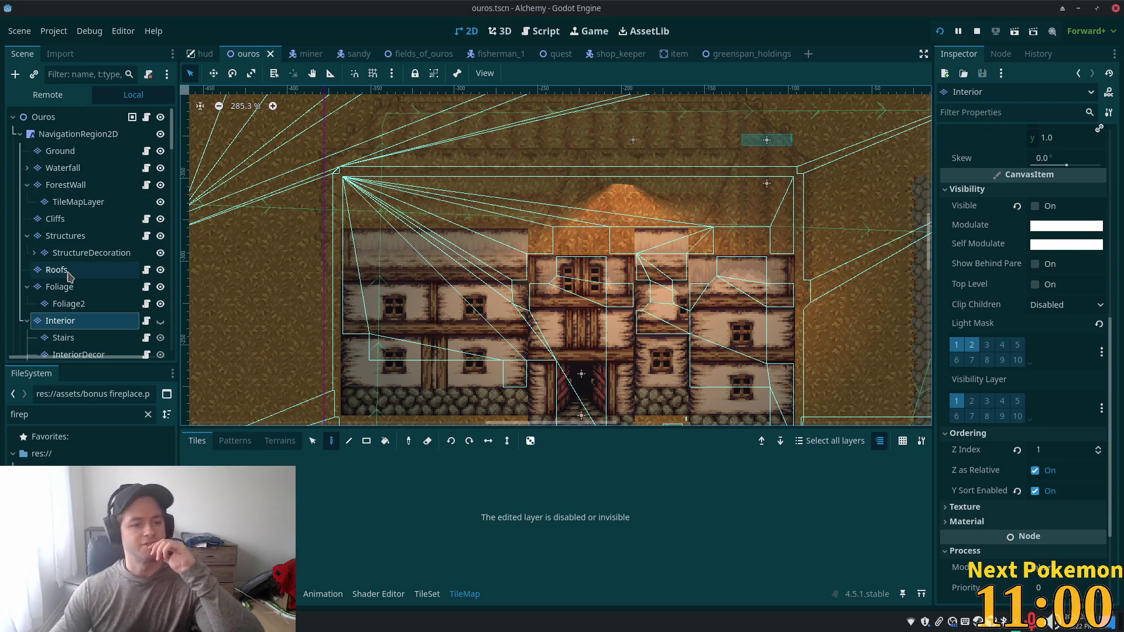
left_click(65, 235)
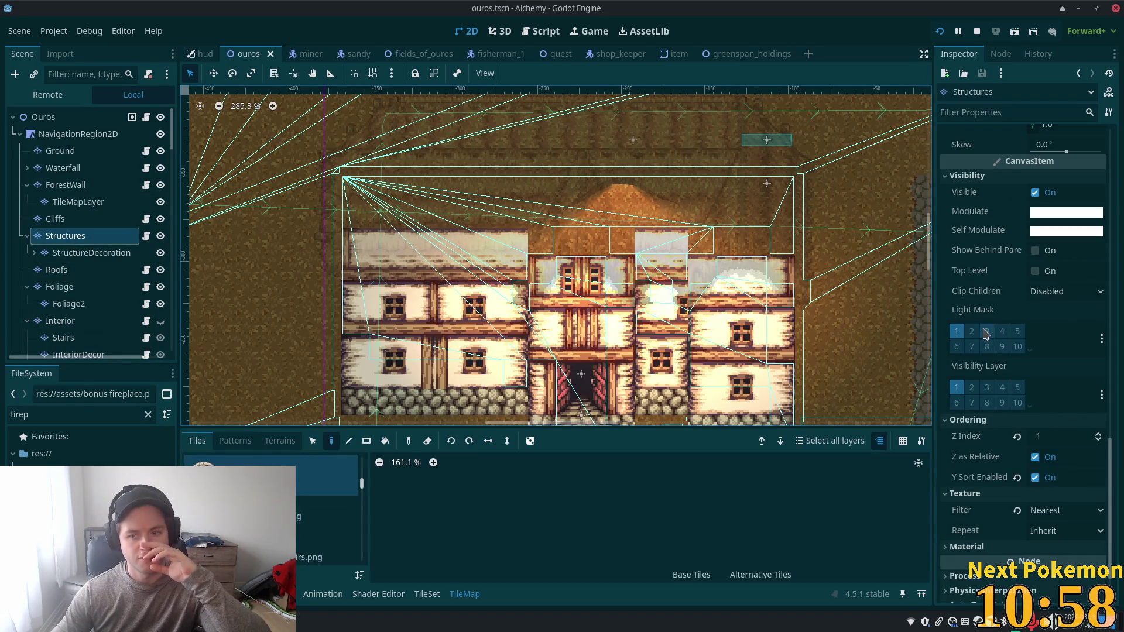
left_click(957, 332)
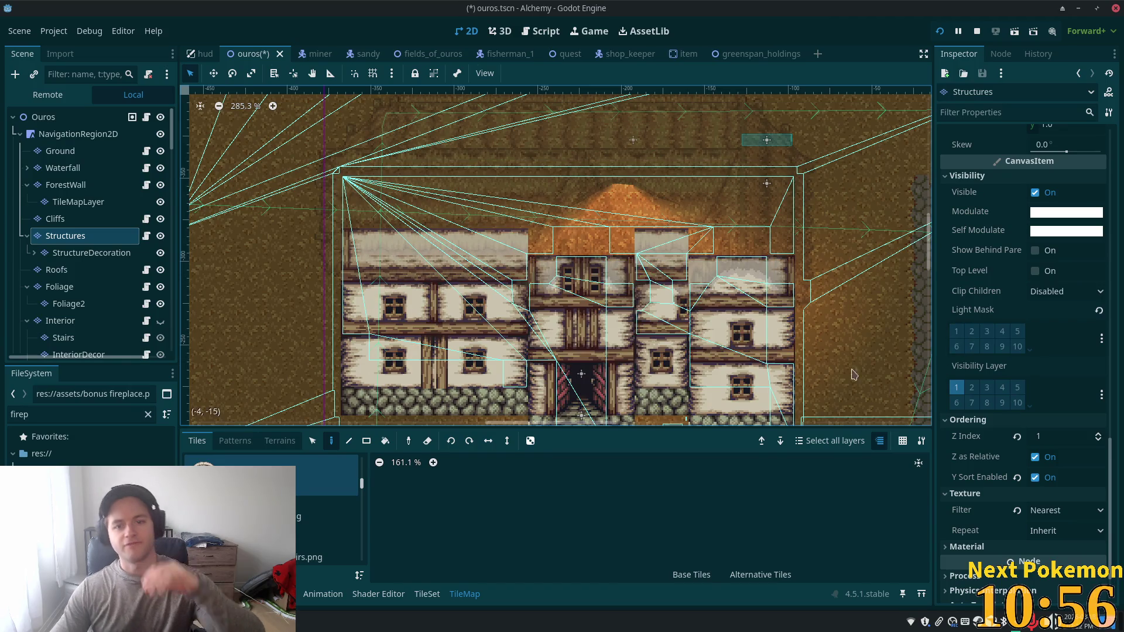
Step: Save and run the game, walking into the building to check its darker lighting
key("F5")
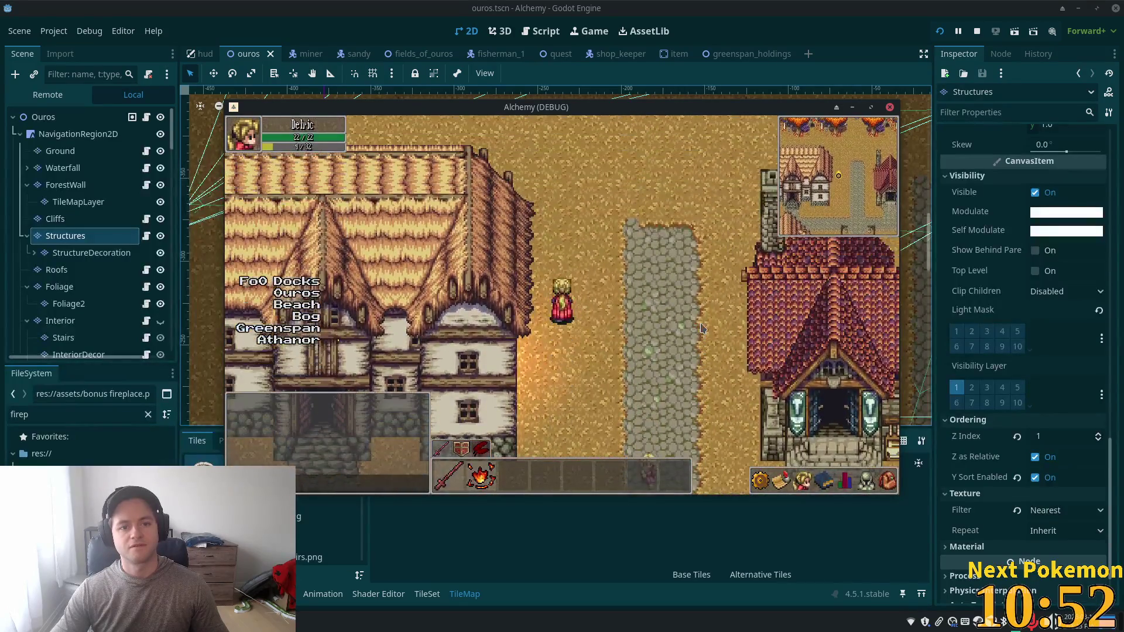
key("Up")
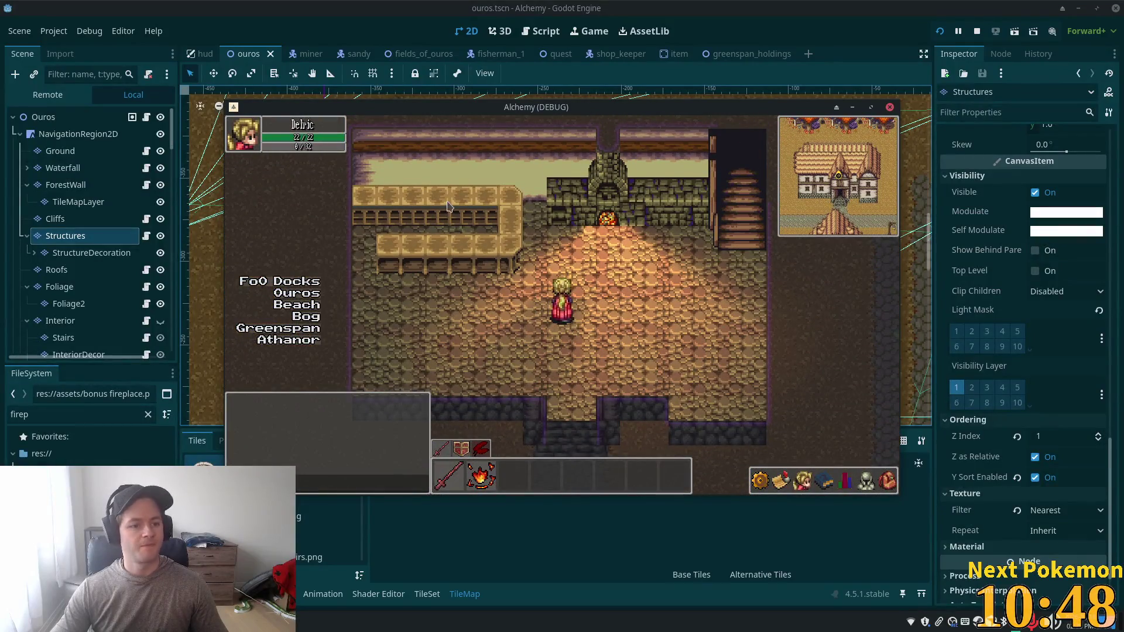
key("F8")
scroll(173, 119, "down", 3)
scroll(172, 119, "down", 5)
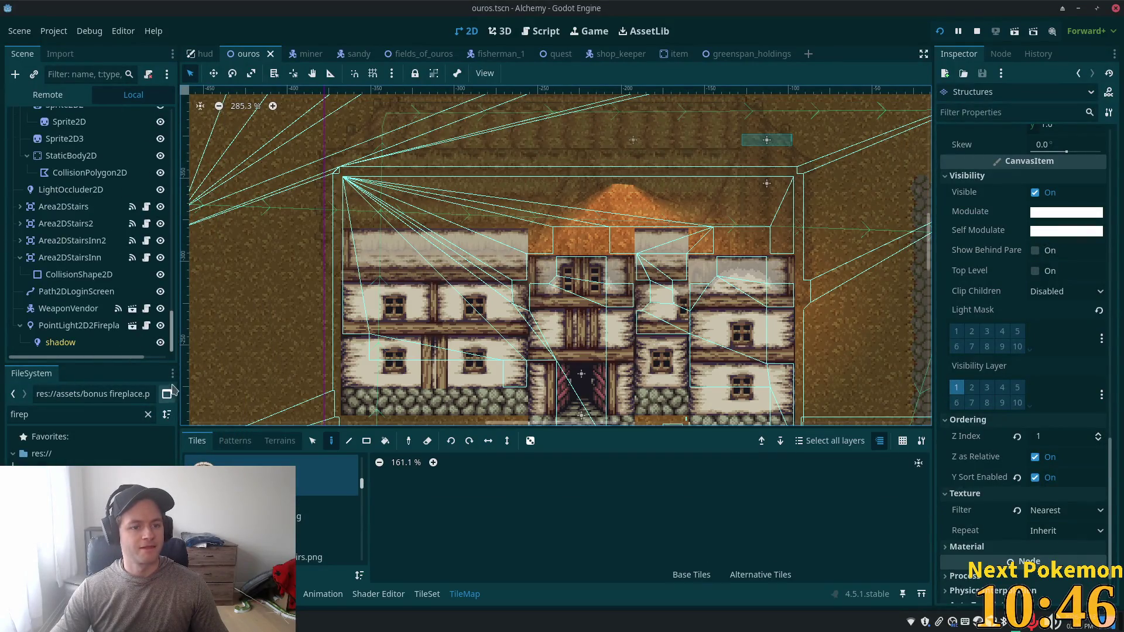
Step: Select PointLight2D2FireplaceLight keeping its name, then switch to the Twitch extension popup
left_click(20, 325)
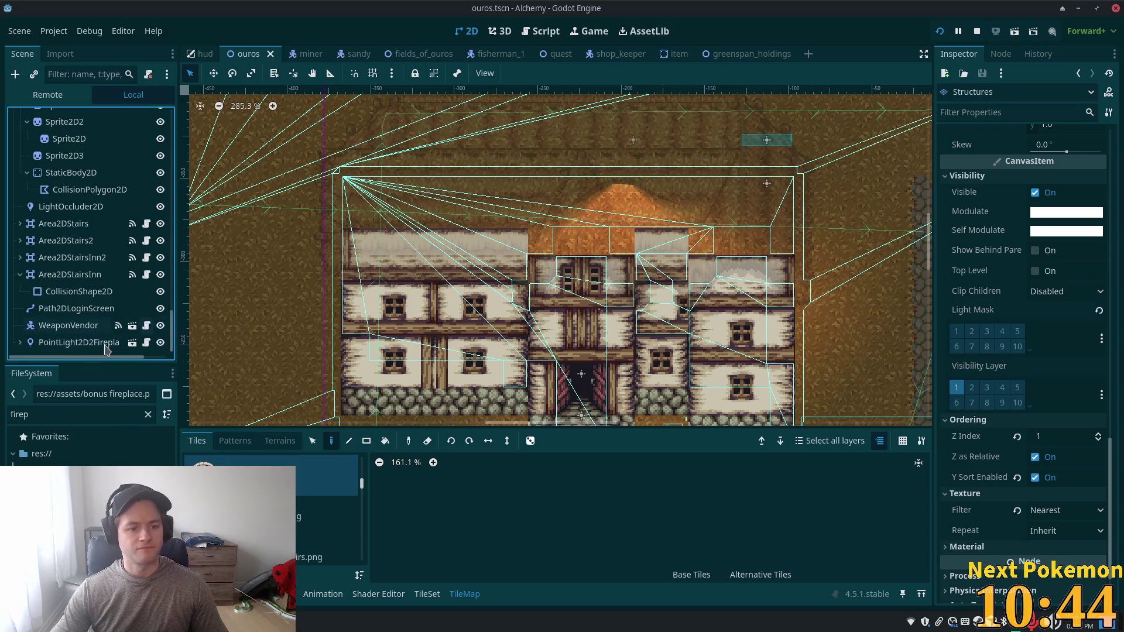
left_click(84, 345)
left_click(92, 348)
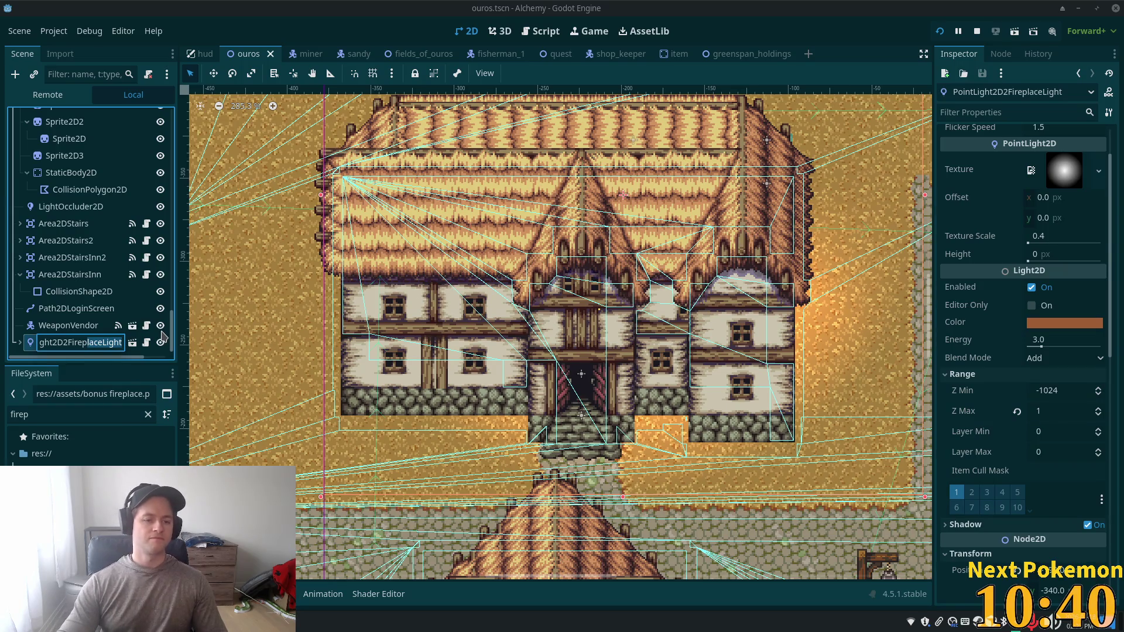
key("Escape")
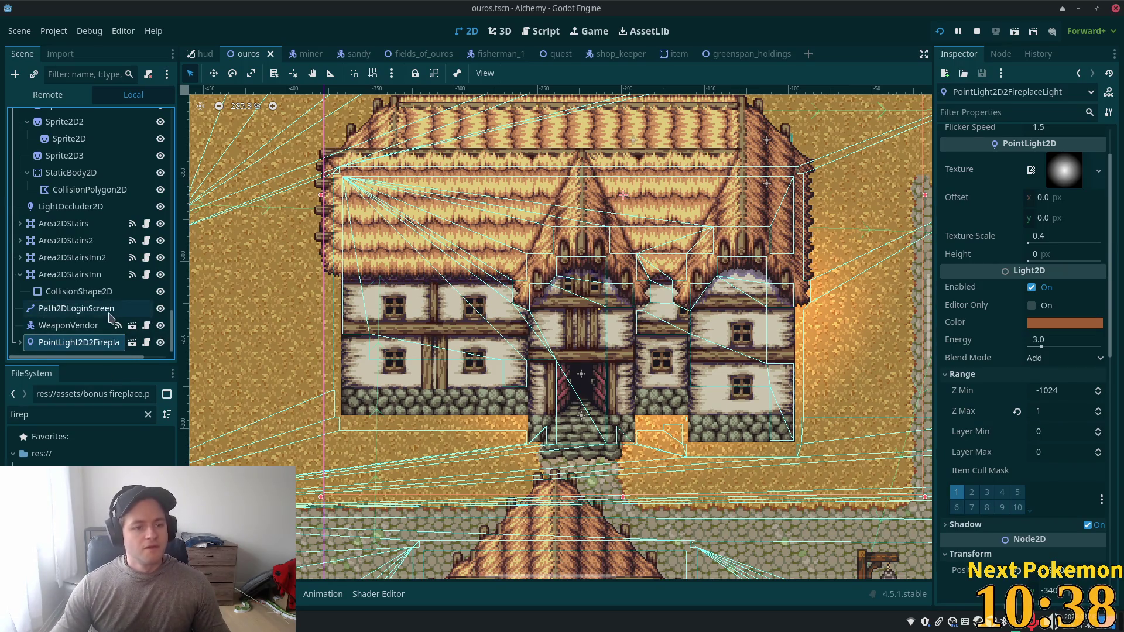
scroll(88, 263, "up", 10)
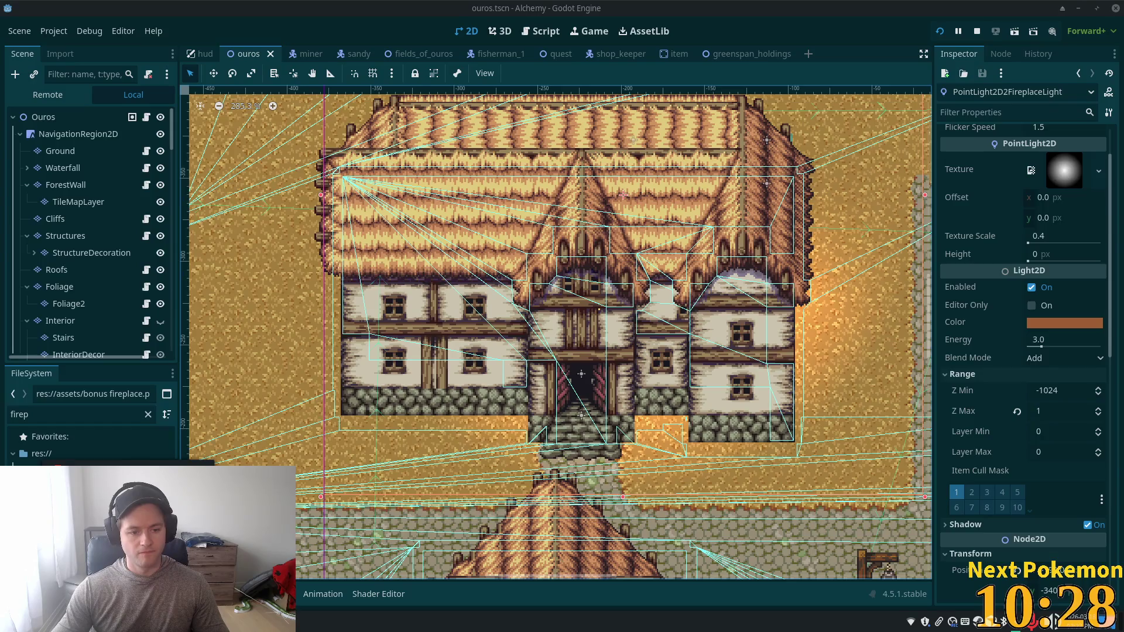
key("alt+Tab")
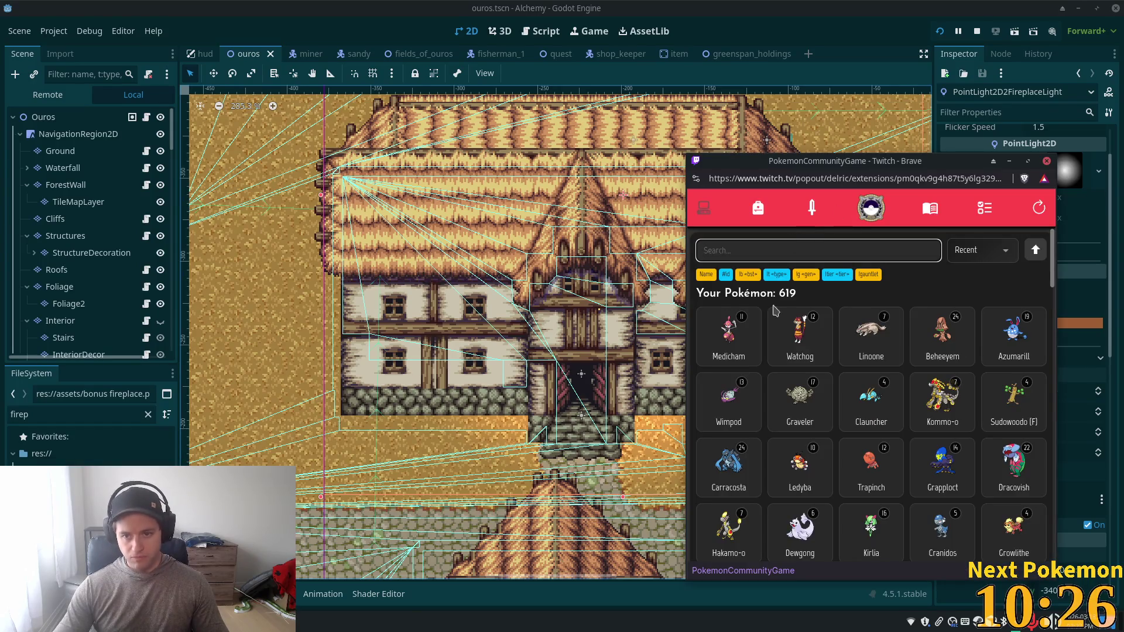
Step: Sort the Pokémon list by ID and compare the Poliwags' stats
left_click(976, 260)
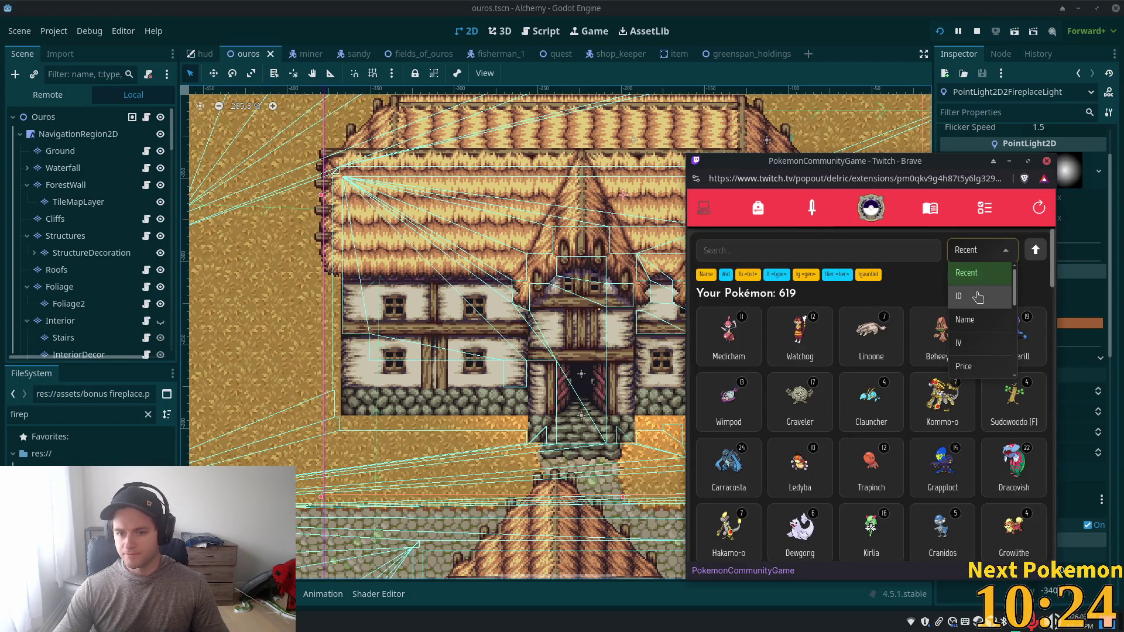
left_click(978, 297)
left_click_drag(1056, 267, 1054, 287)
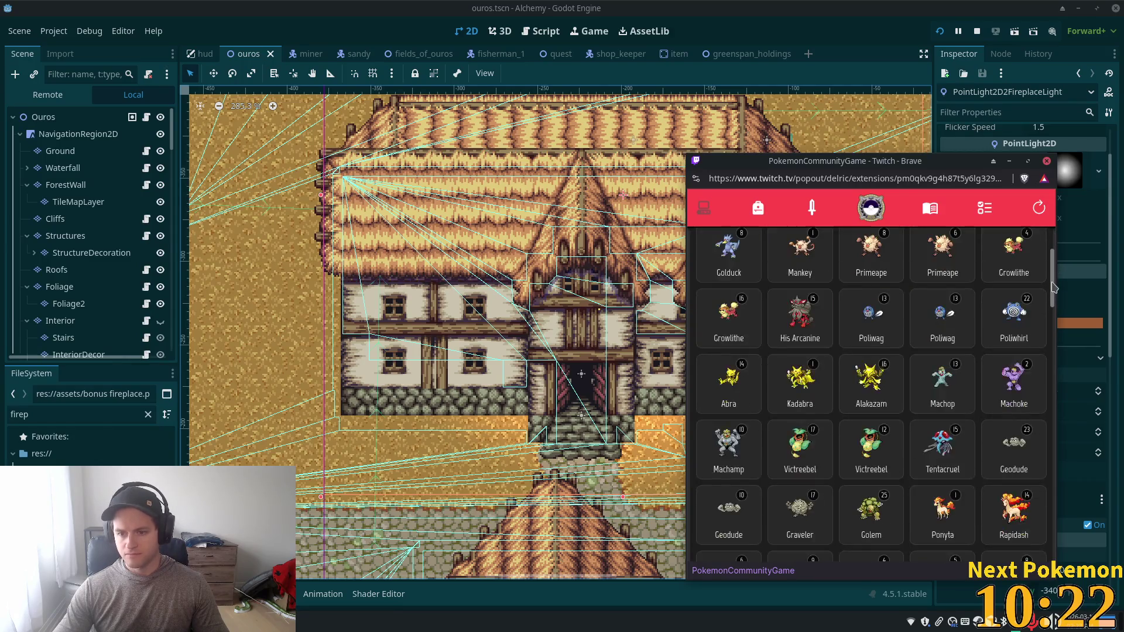
left_click(925, 324)
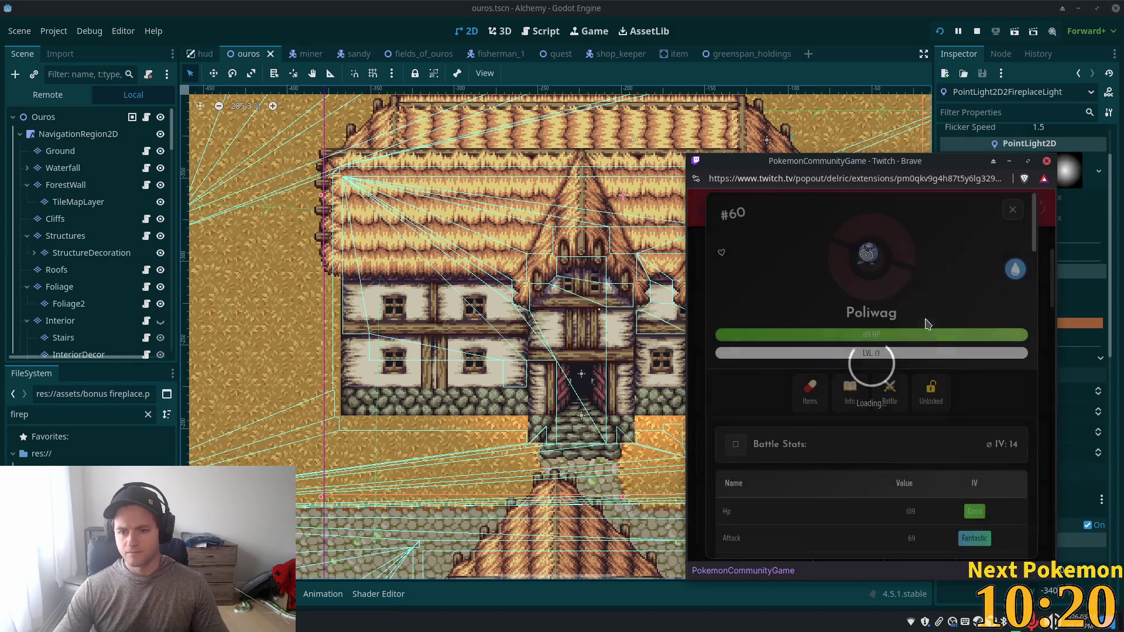
left_click(1014, 208)
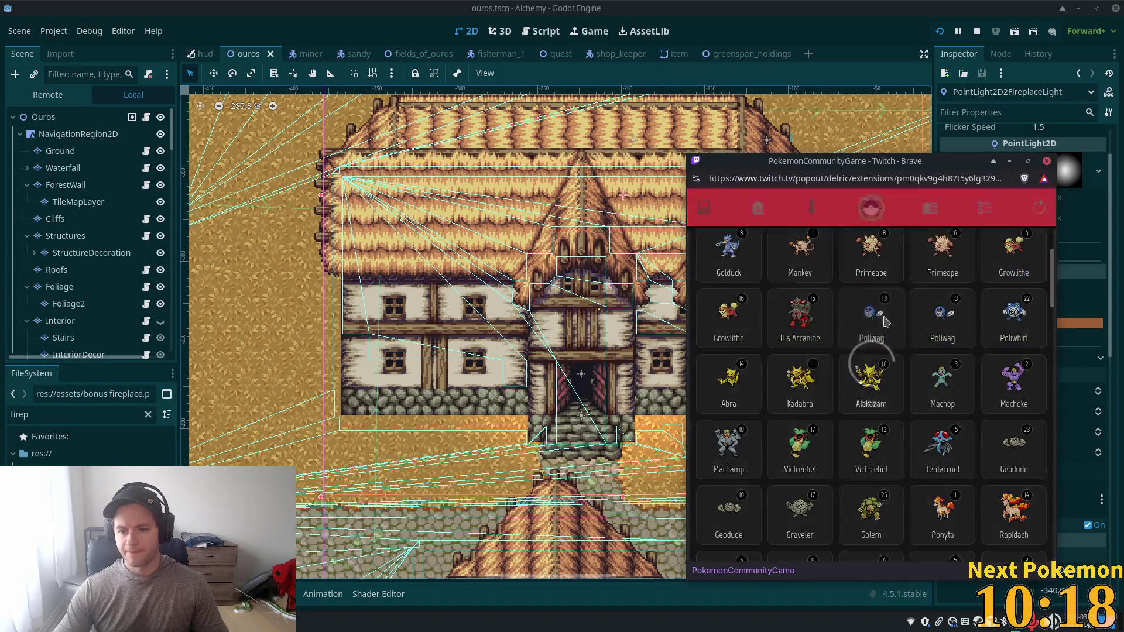
left_click(868, 349)
left_click(1013, 210)
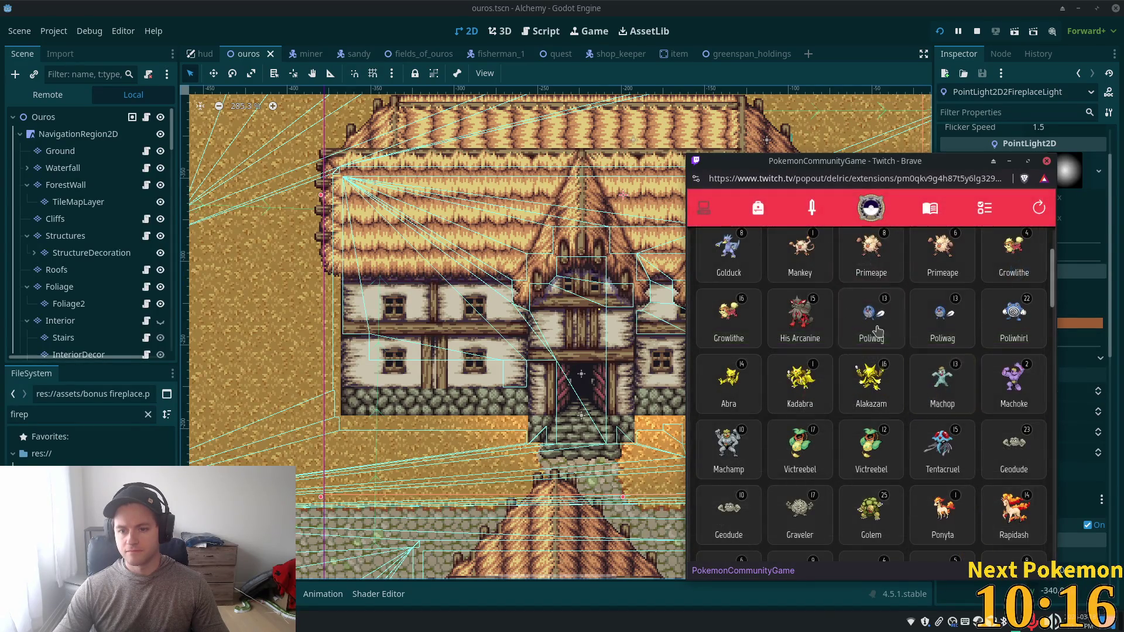
left_click(868, 346)
scroll(785, 458, "down", 10)
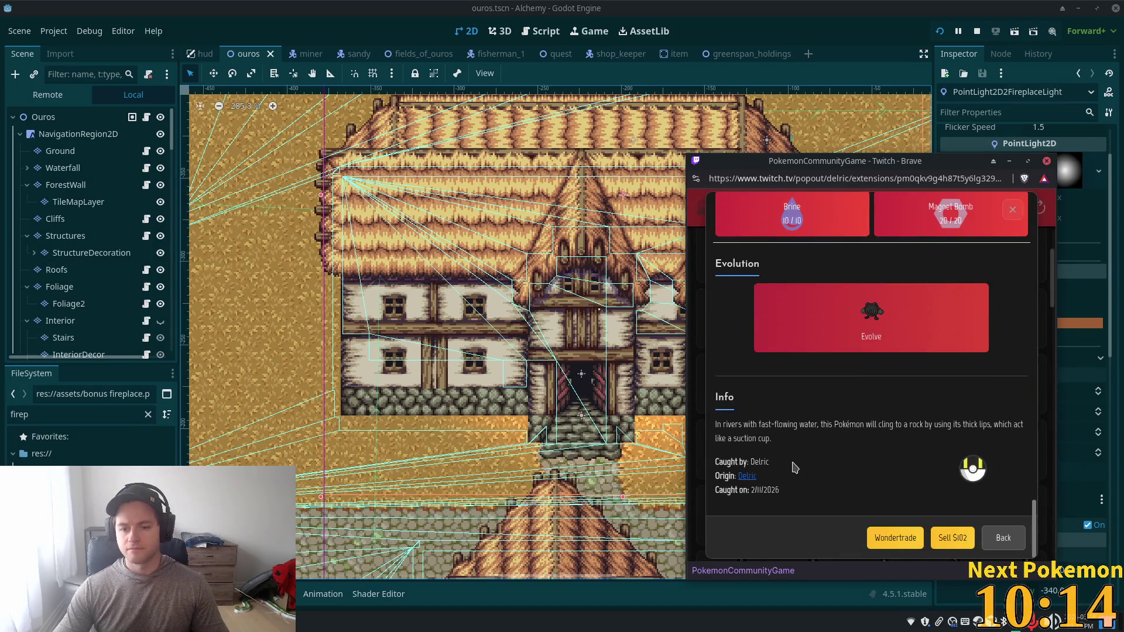
Step: Wondertrade the Poliwag away and receive a new Luvdisc
left_click(887, 537)
left_click(871, 394)
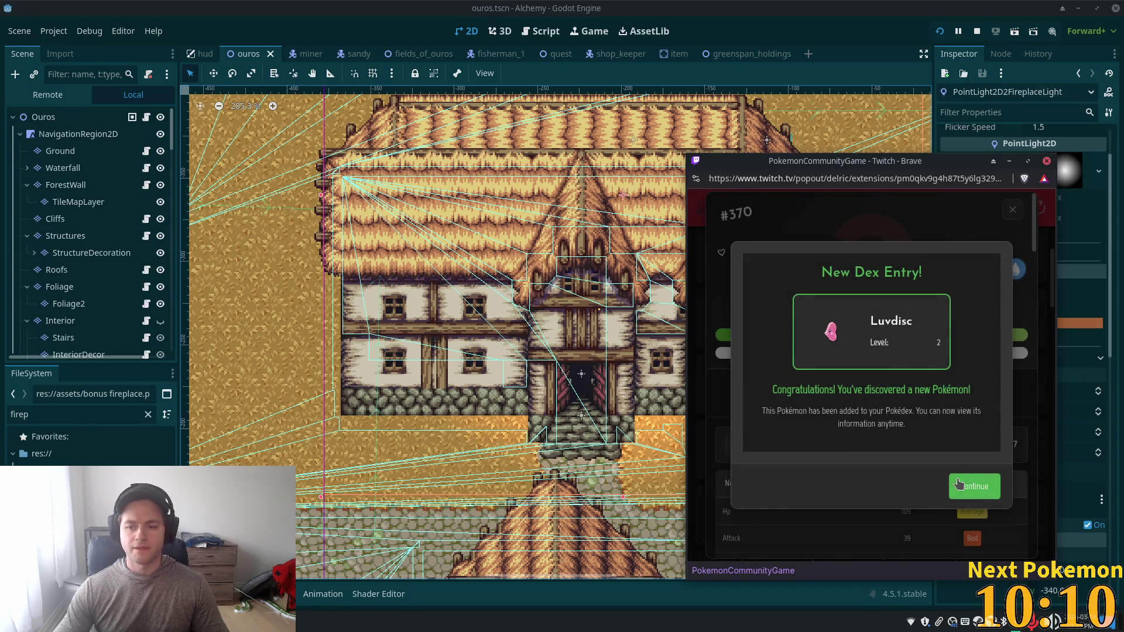
left_click(959, 484)
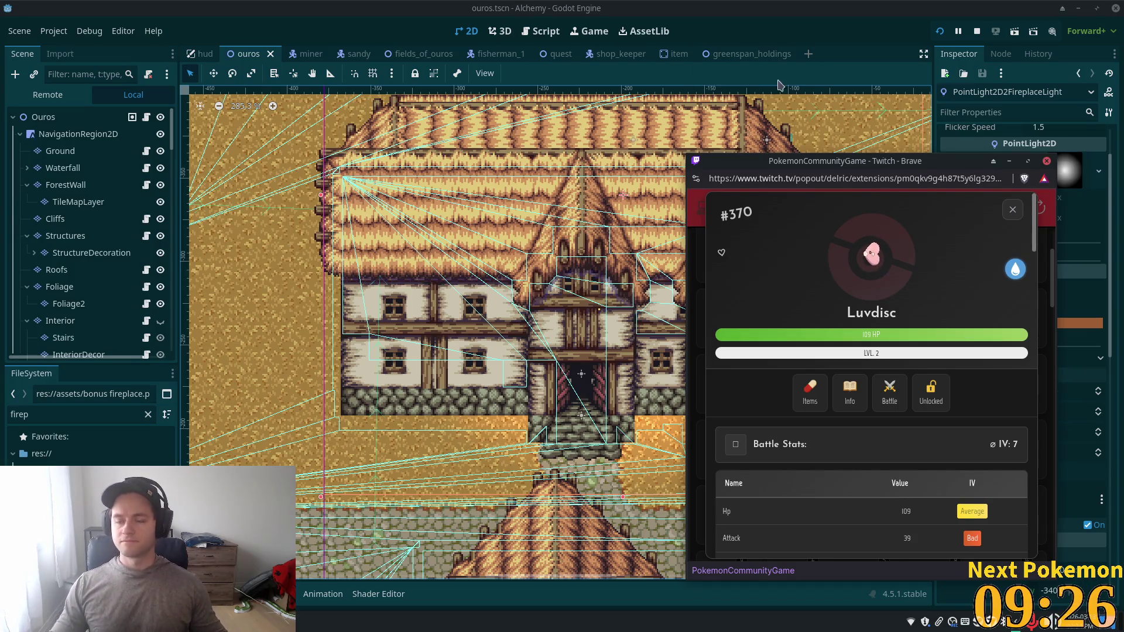
left_click(1012, 210)
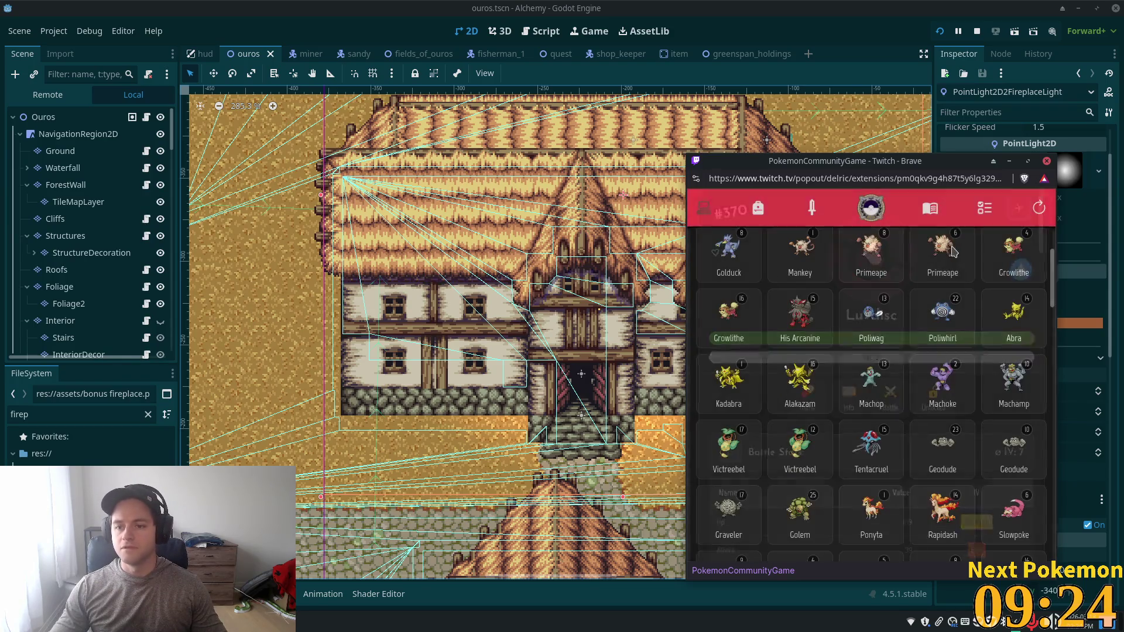
Step: Browse the Missions list, then return to the Godot editor
left_click(984, 208)
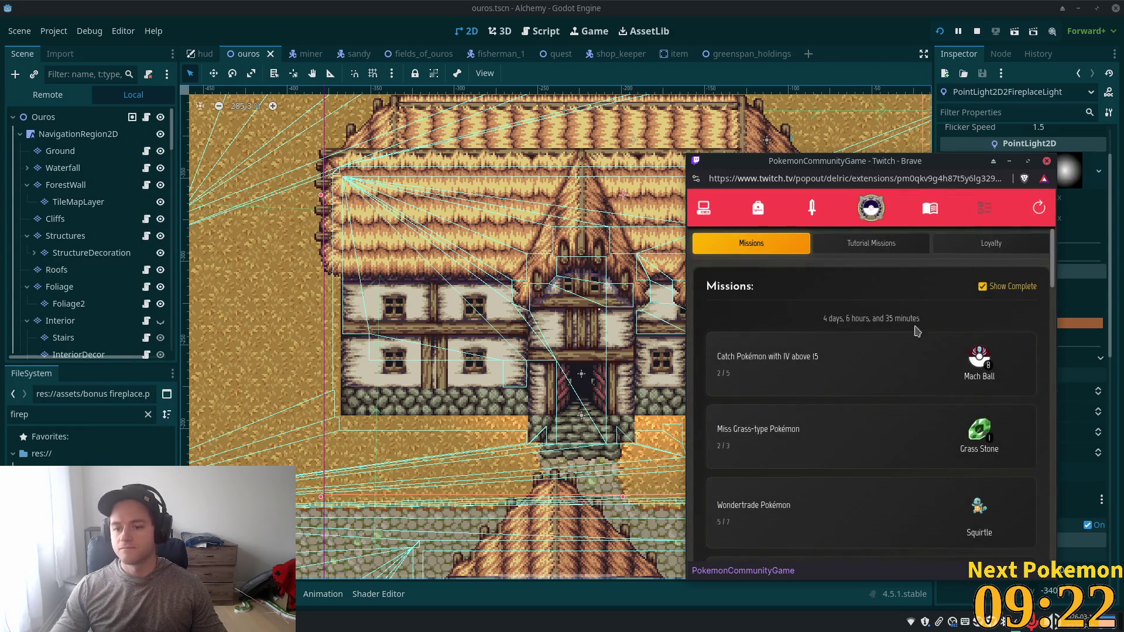
scroll(904, 351, "down", 2)
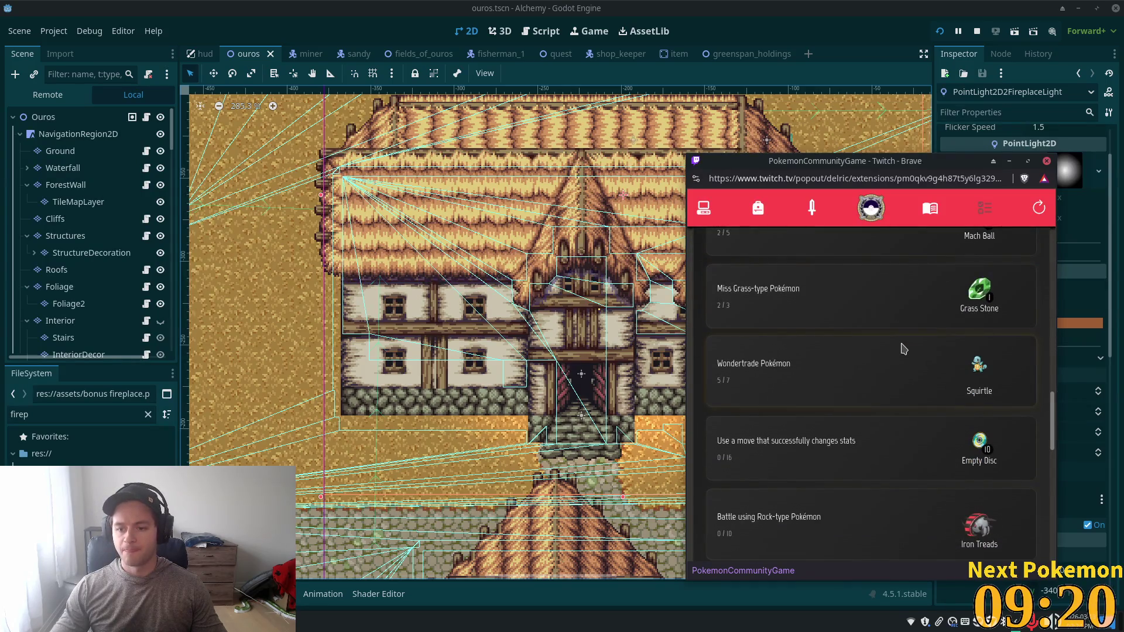
scroll(903, 349, "down", 2)
scroll(901, 365, "up", 2)
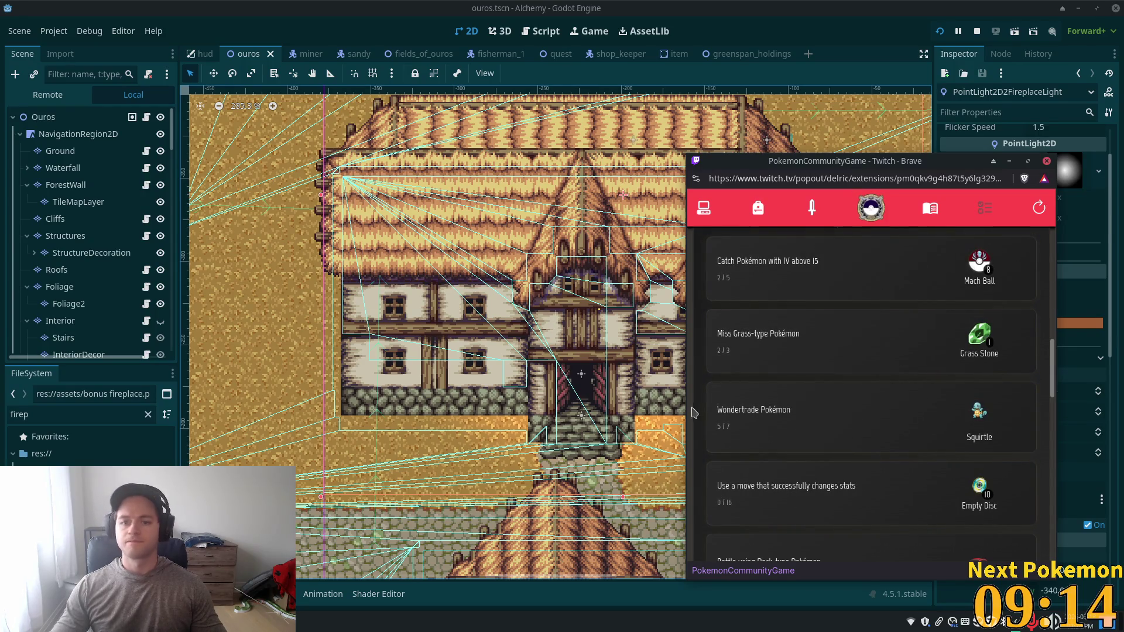
left_click(827, 5)
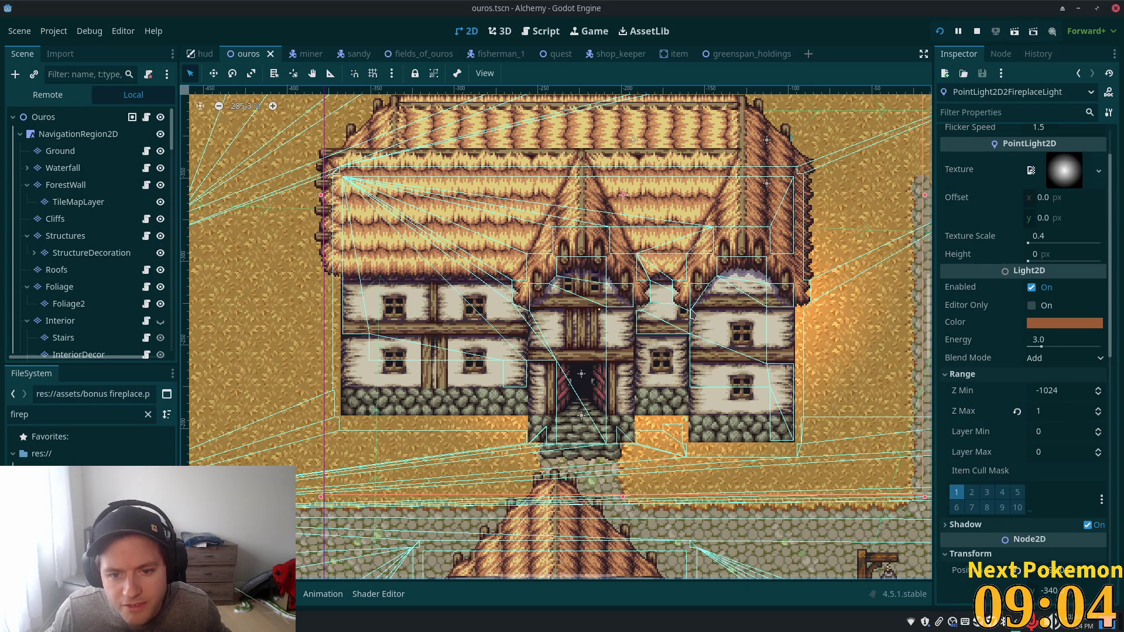
Step: Playtest the town, walking the hero right past the doorway and back, then close the game
scroll(556, 331, "right", 5)
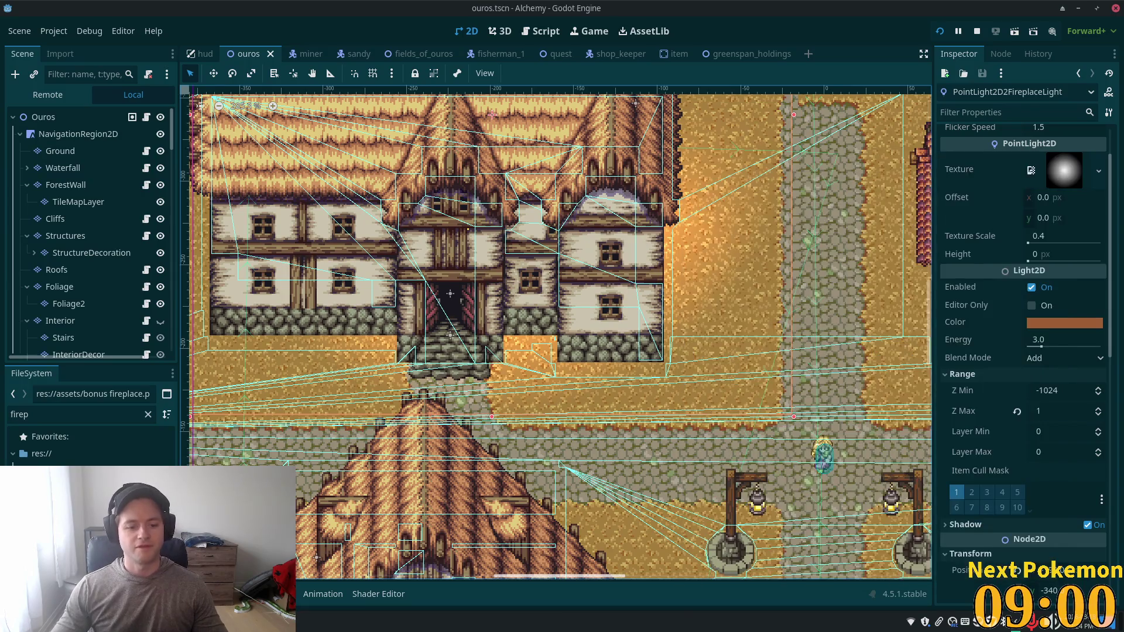
key("Down")
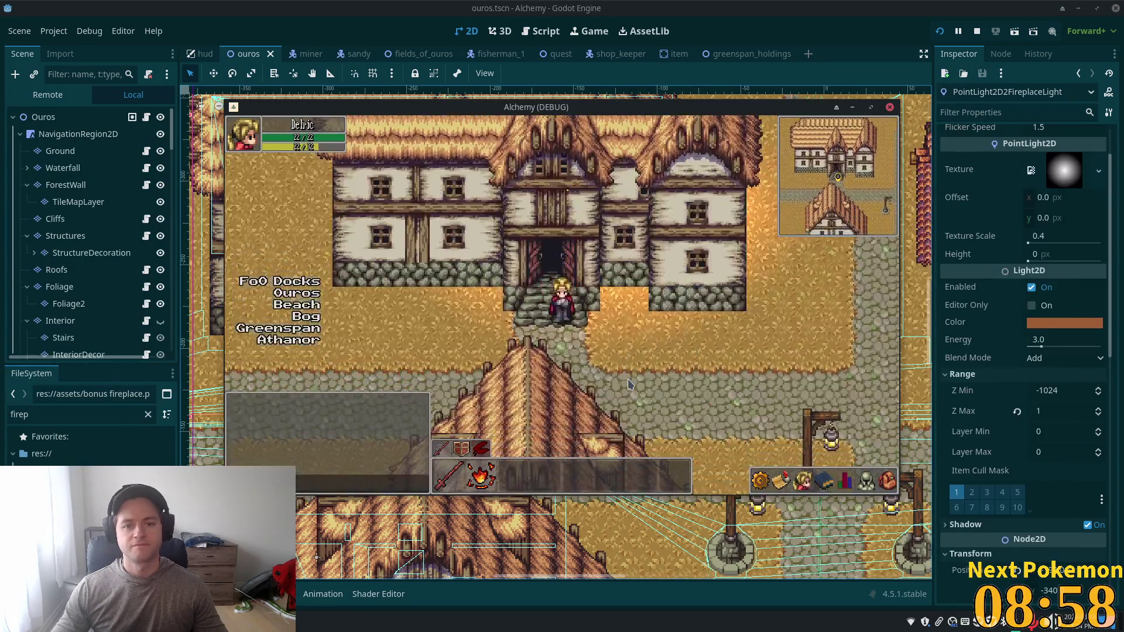
key("Right")
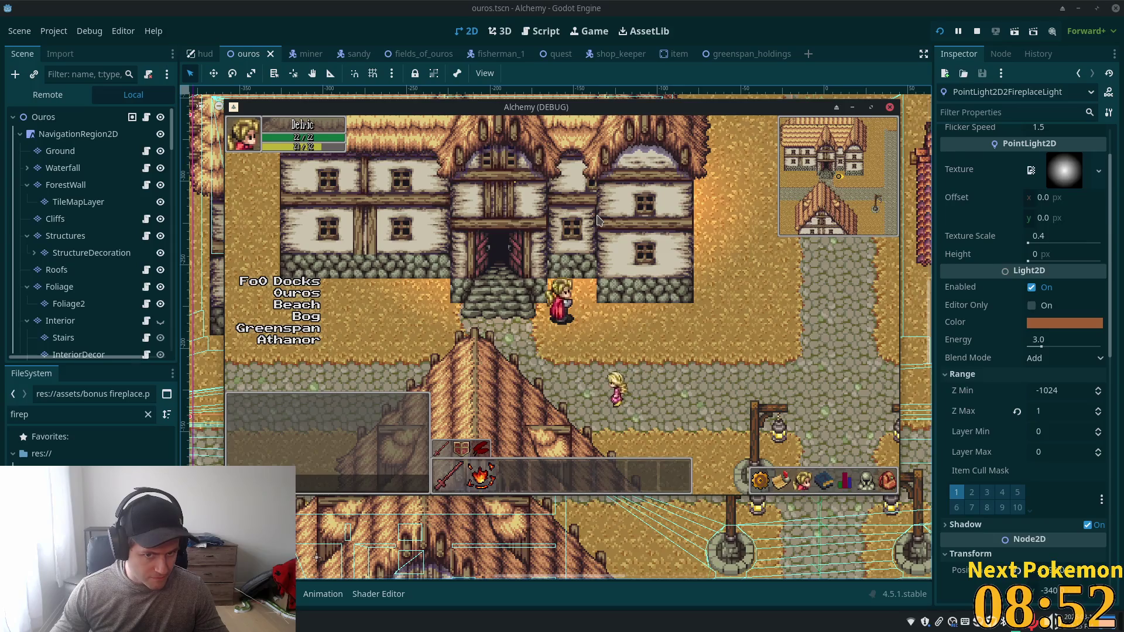
key("Right")
key("Right")
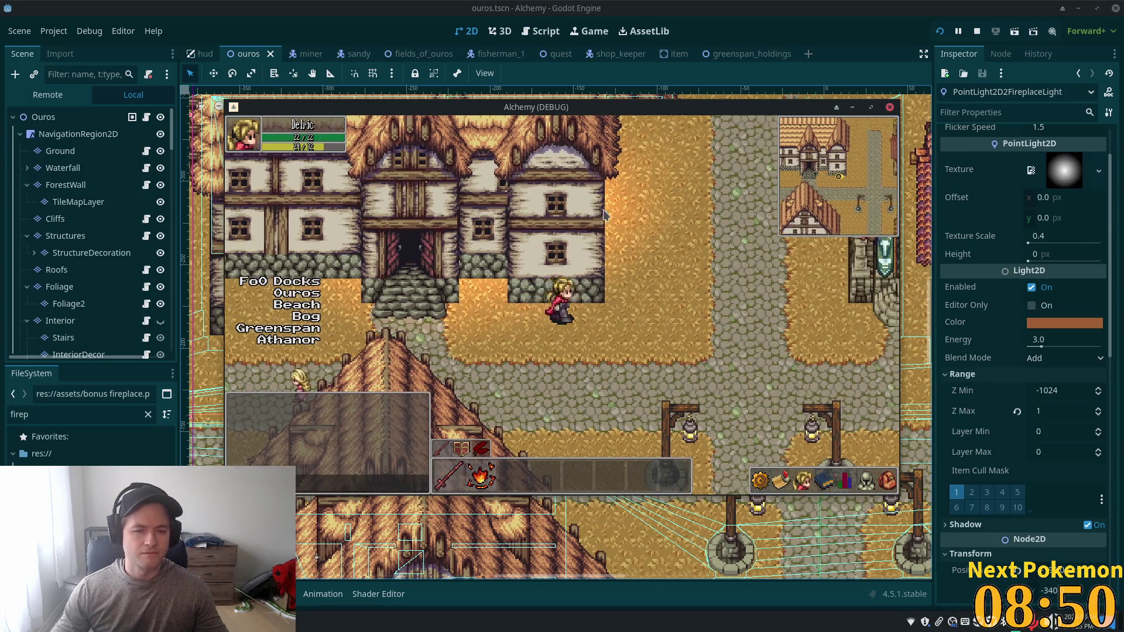
key("Right")
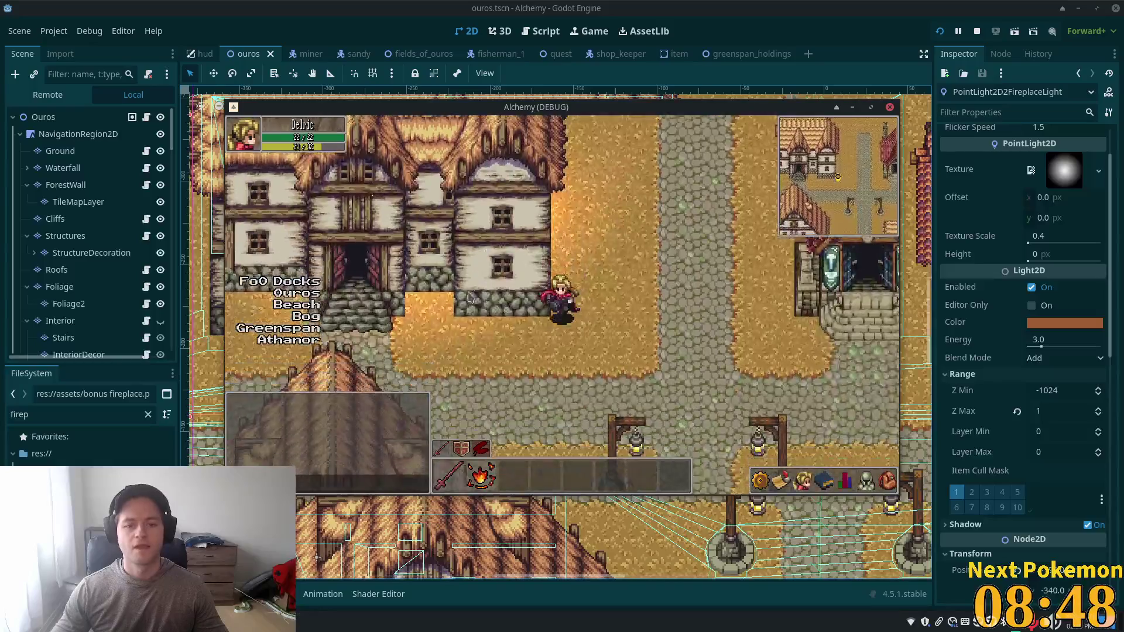
key("Left")
key("Up")
left_click(172, 135)
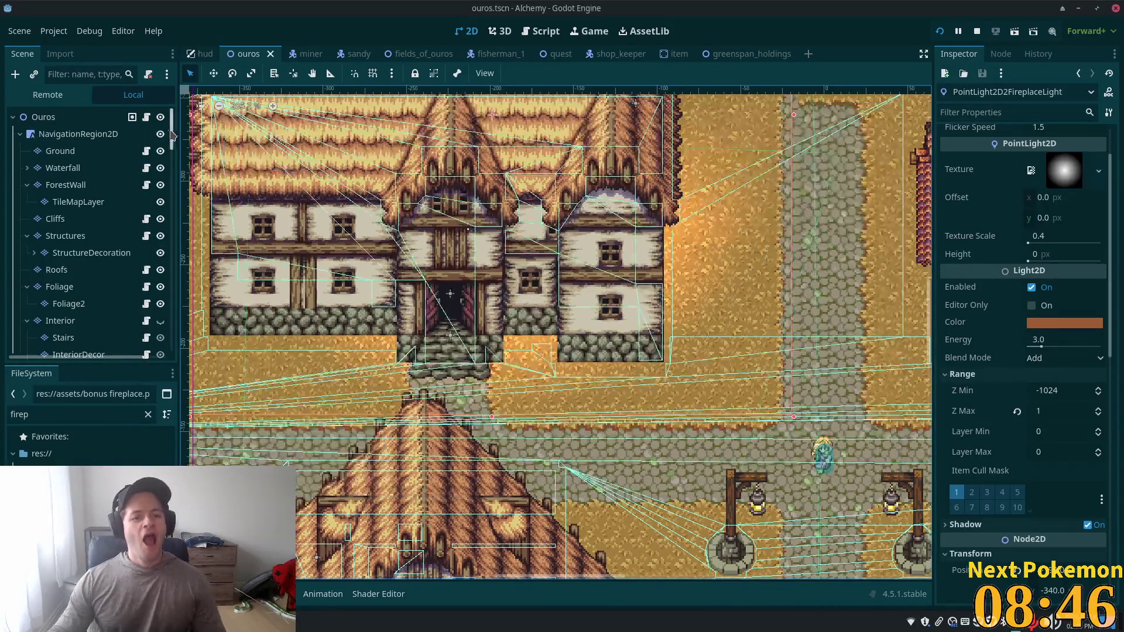
Step: Select the Ouros root node and start creating a new child node
scroll(97, 176, "down", 5)
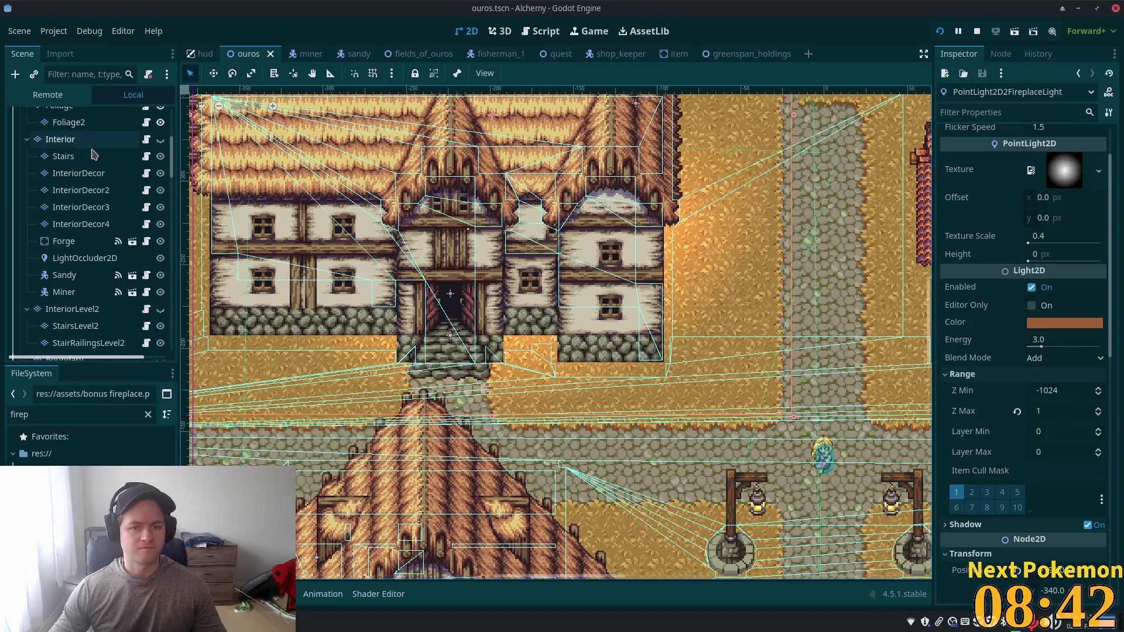
scroll(109, 259, "down", 10)
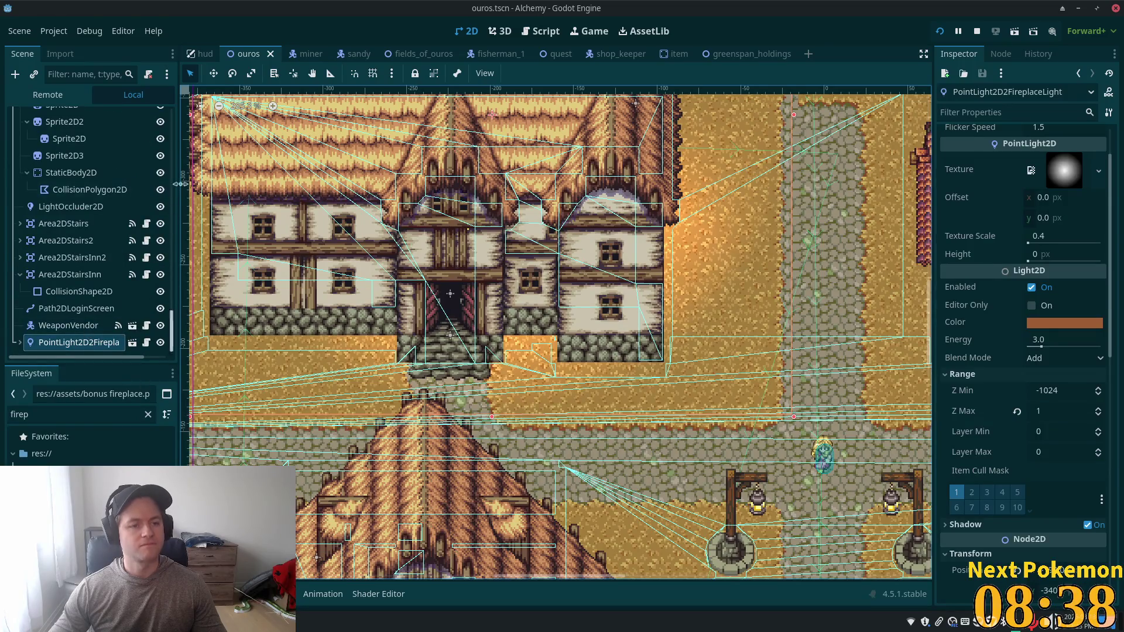
left_click_drag(173, 338, 172, 123)
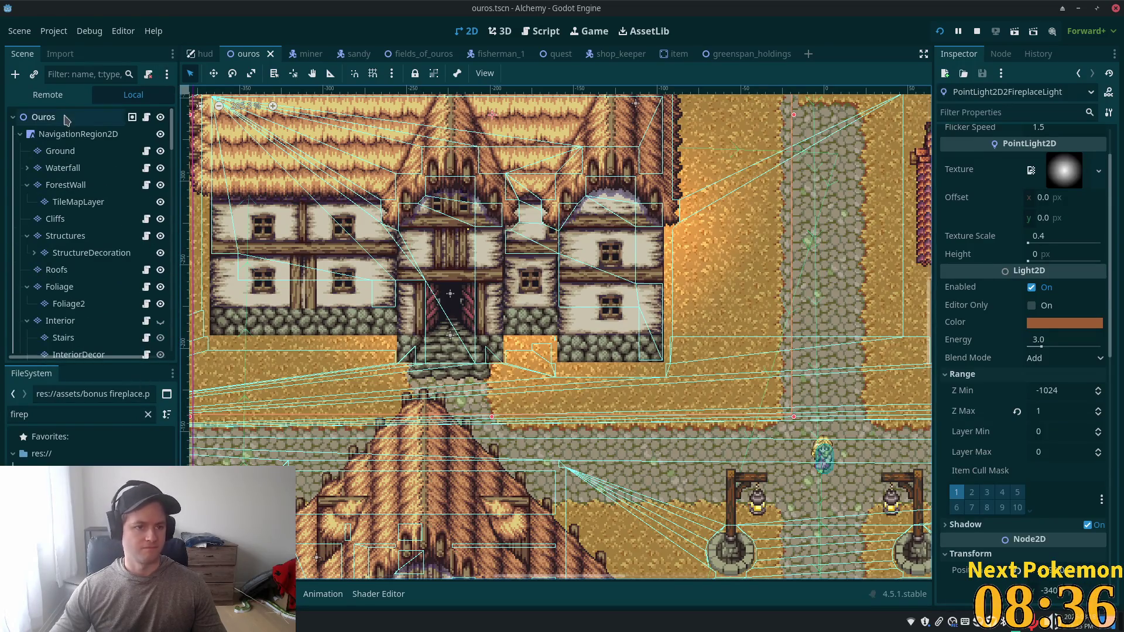
left_click(43, 118)
left_click(16, 74)
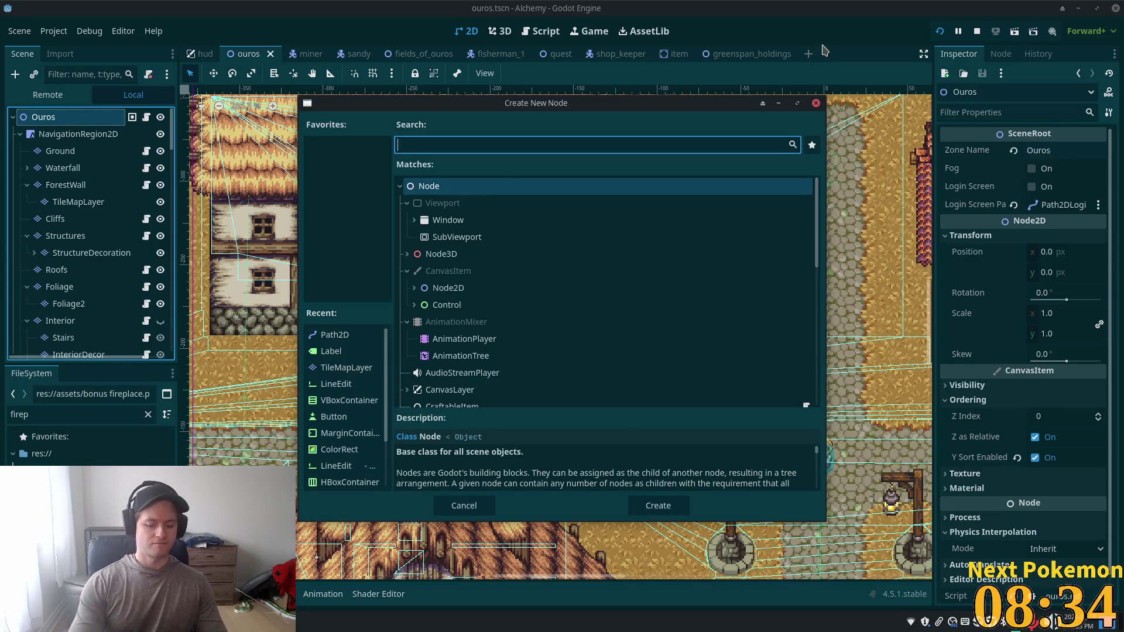
Step: Search 'occlu', add a LightOccluder2D node and assign it a new OccluderPolygon2D
type("occlu")
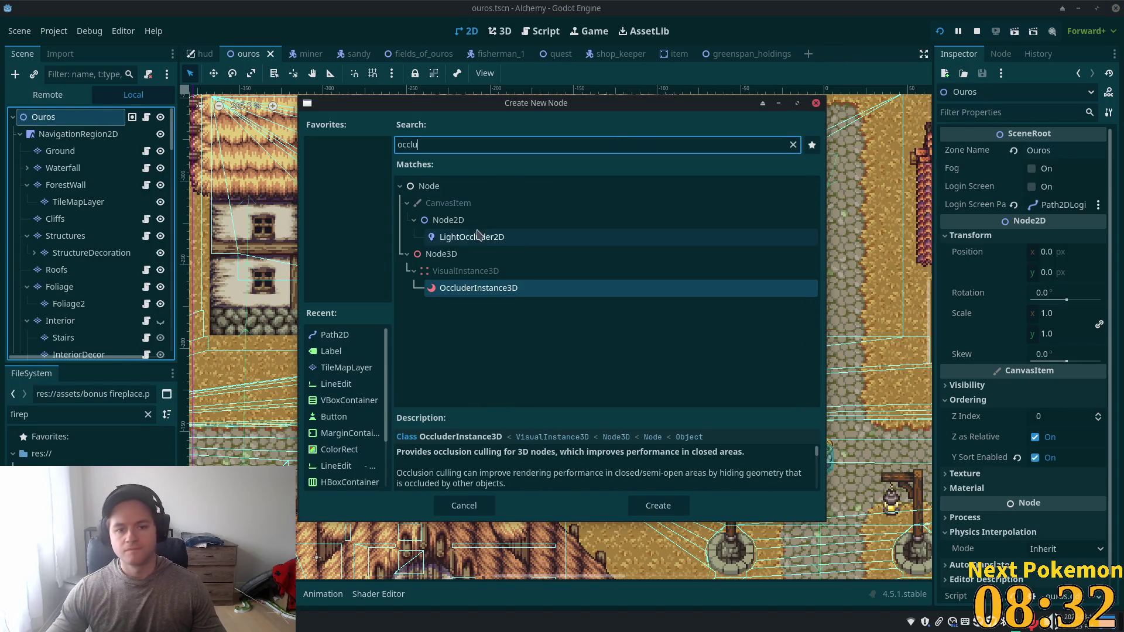
double_click(471, 236)
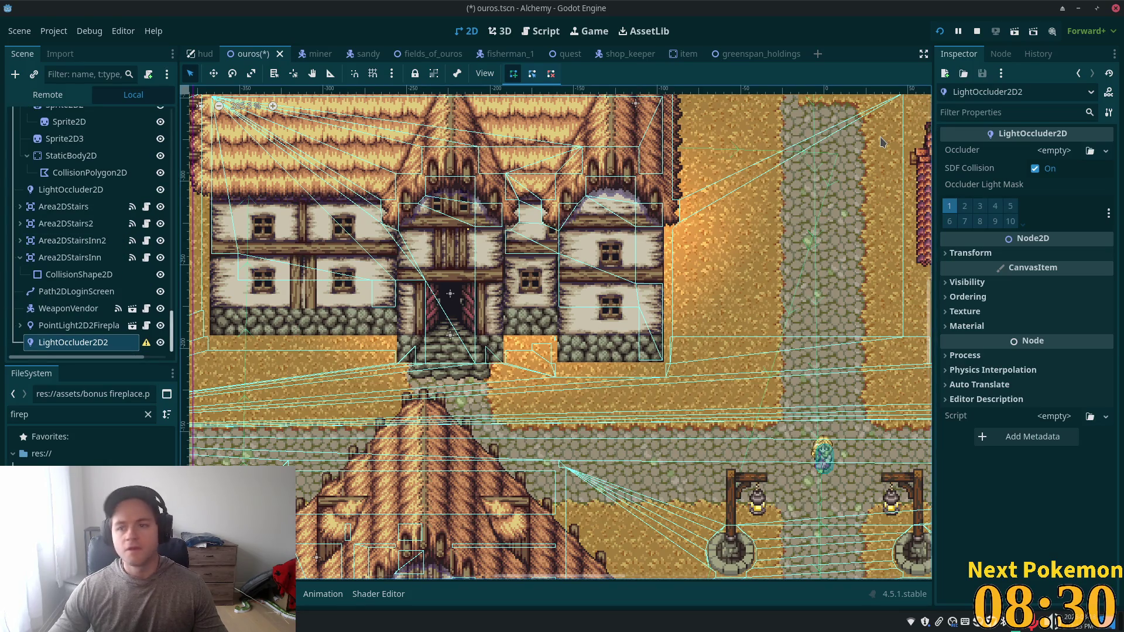
left_click(1056, 151)
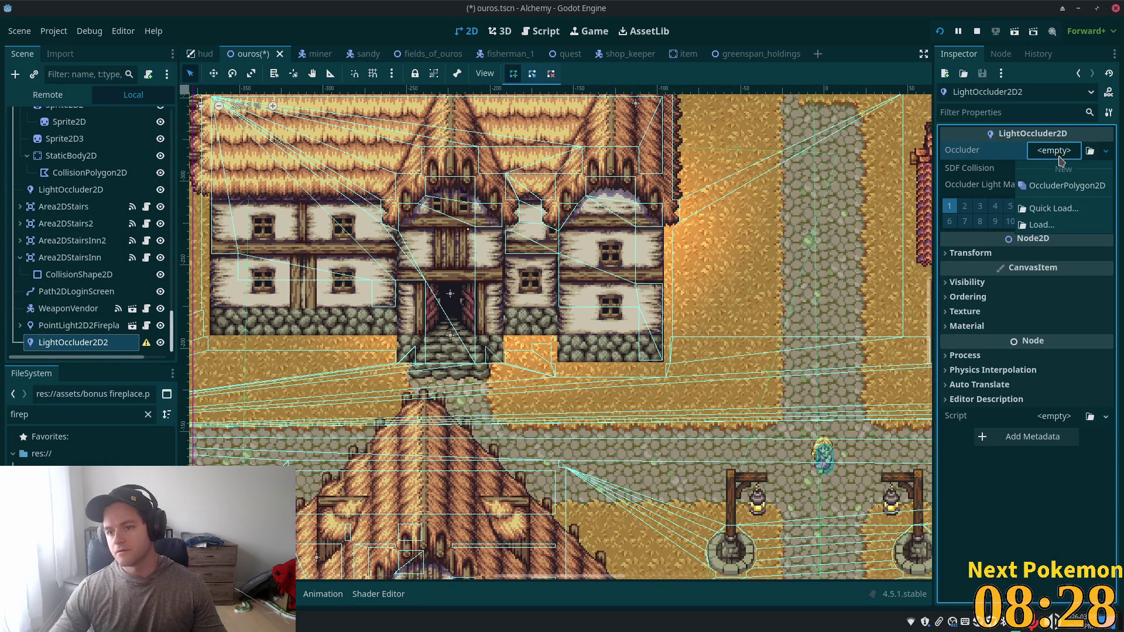
left_click(1067, 185)
scroll(768, 284, "down", 2)
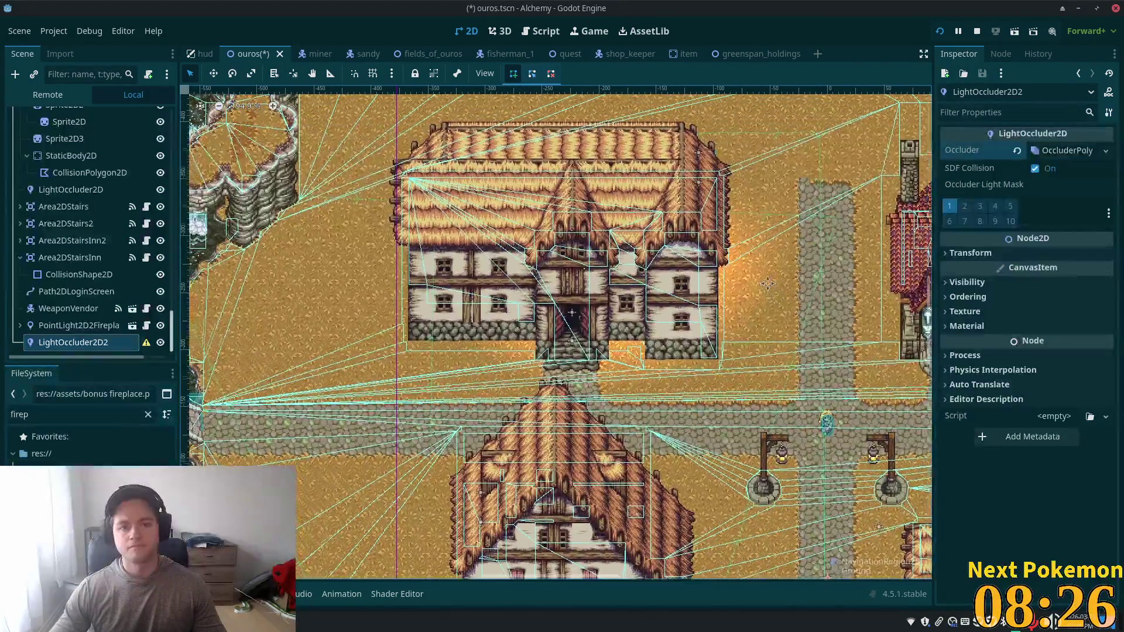
scroll(769, 284, "down", 1)
scroll(87, 208, "up", 5)
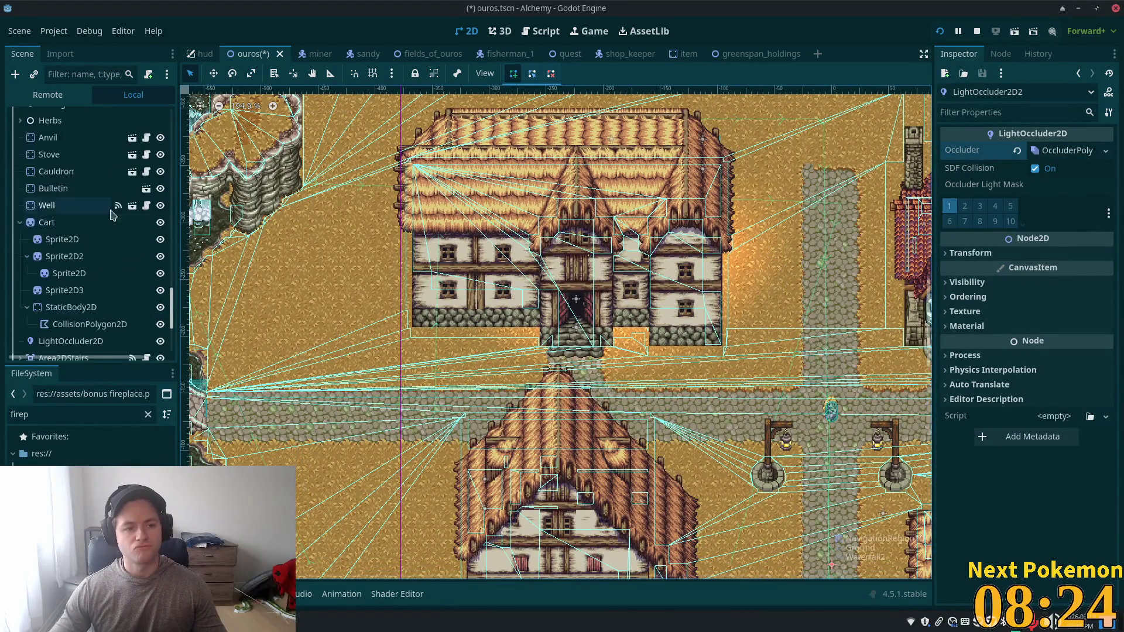
scroll(88, 208, "up", 4)
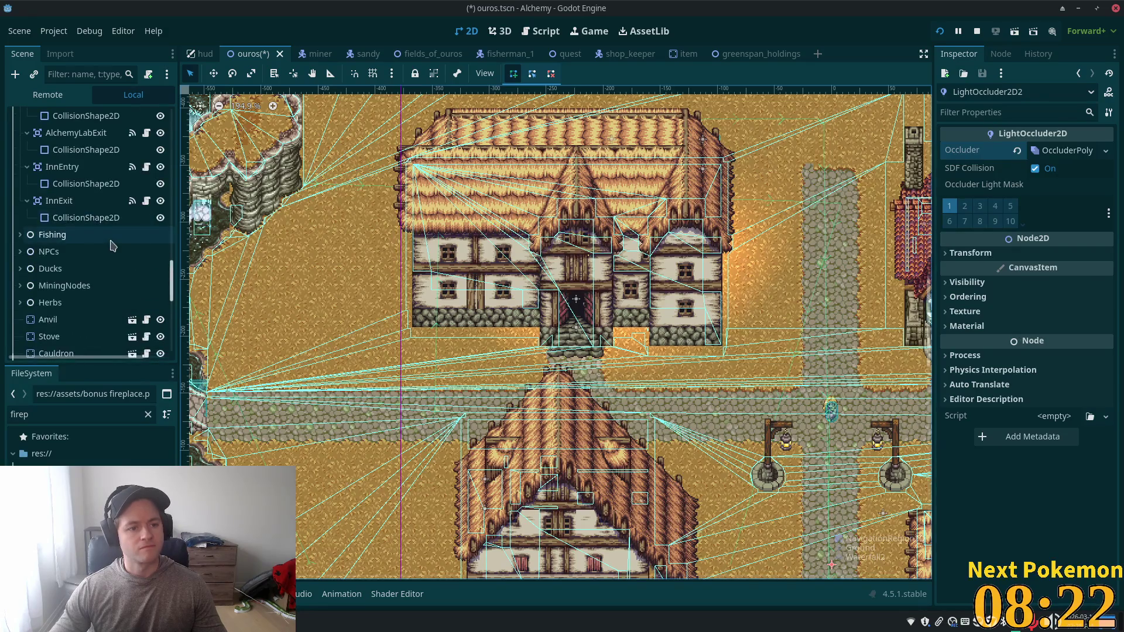
scroll(85, 233, "up", 2)
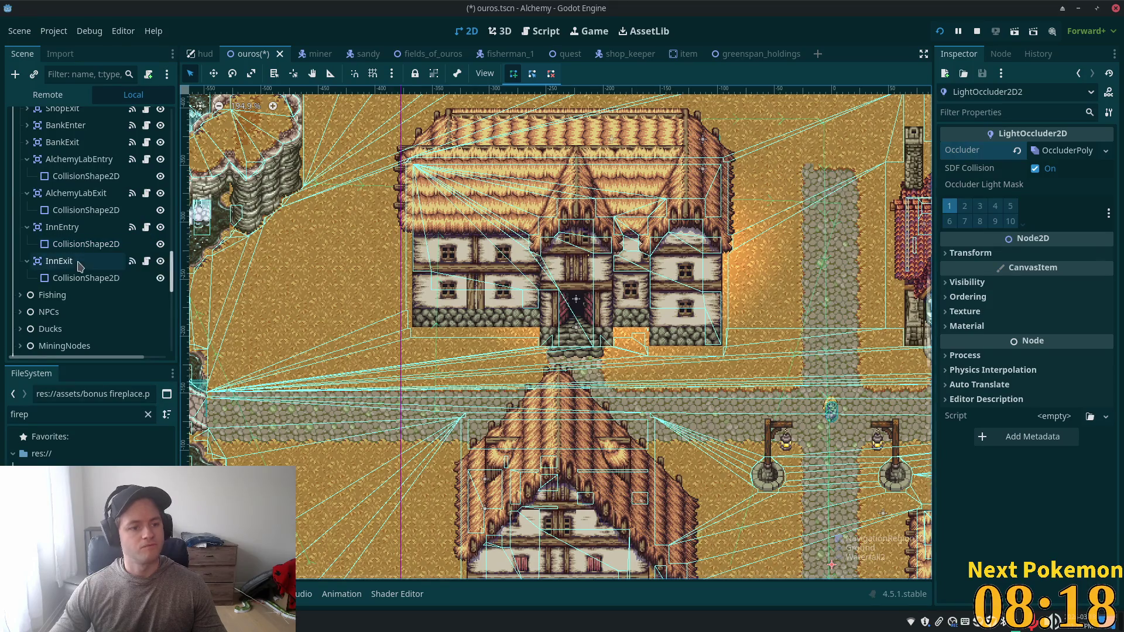
scroll(82, 261, "up", 5)
scroll(71, 269, "up", 5)
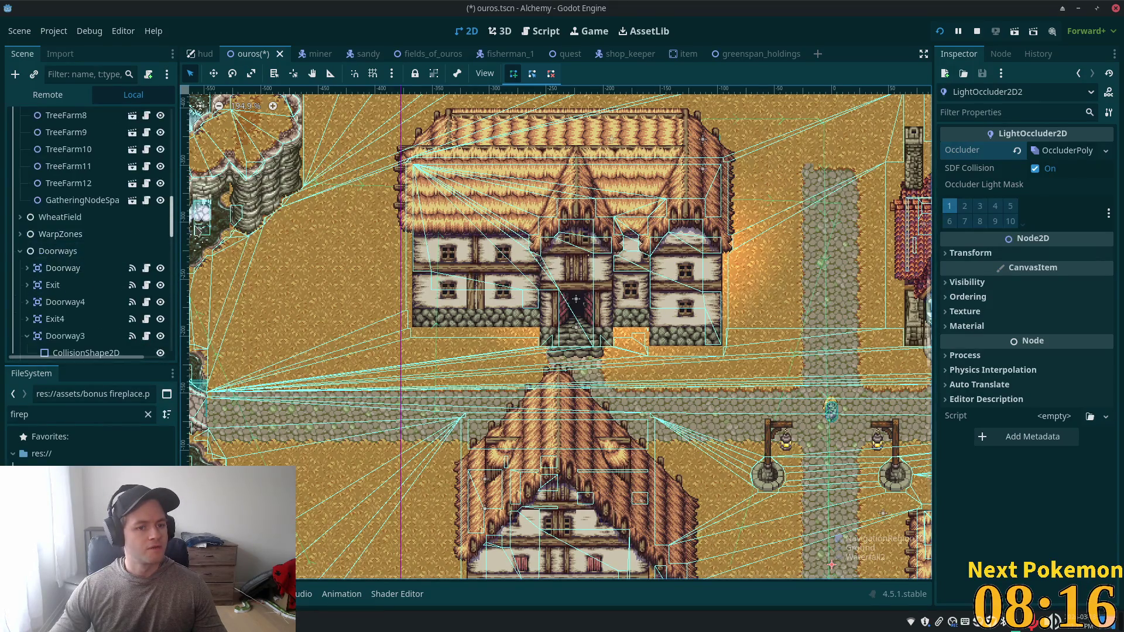
left_click_drag(177, 222, 186, 143)
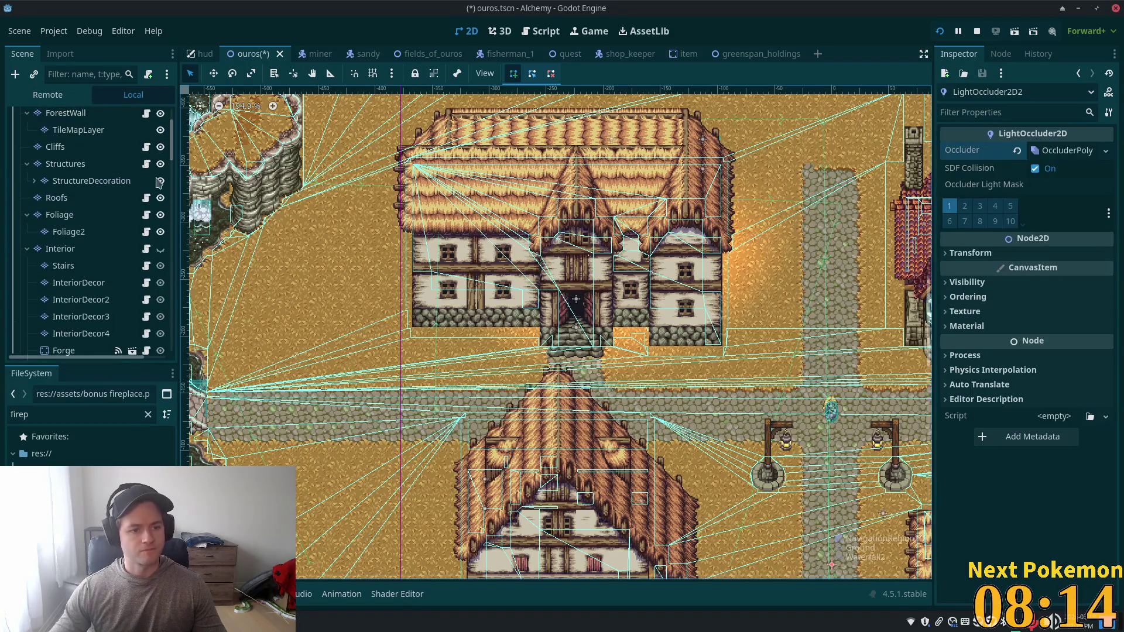
Step: Make the Interior layer group visible
left_click(75, 250)
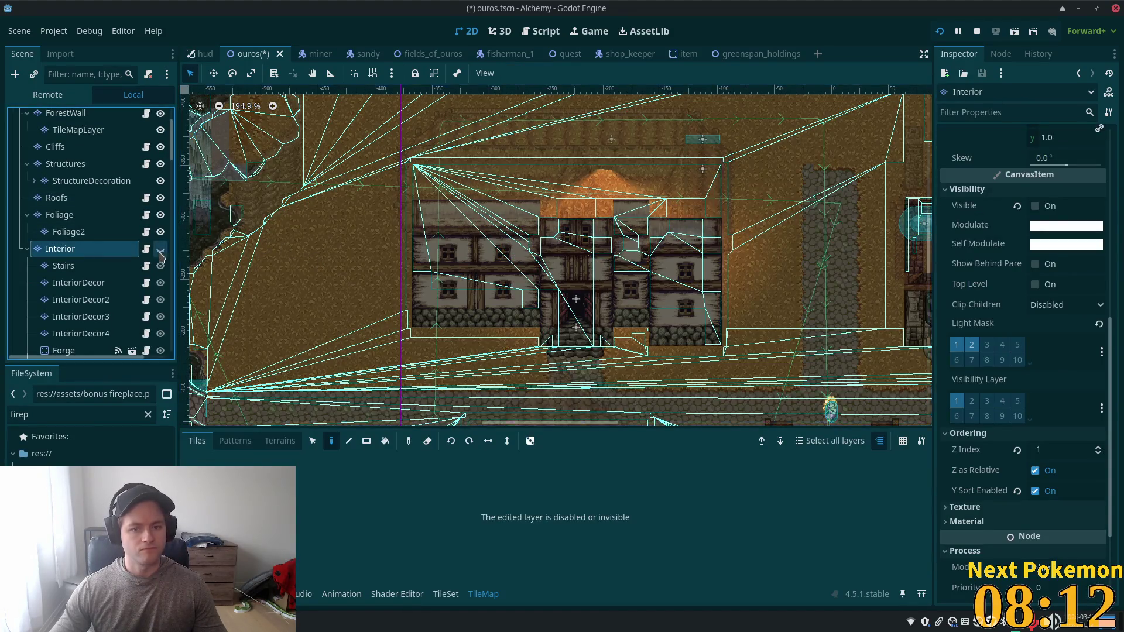
left_click(160, 251)
scroll(548, 264, "up", 3)
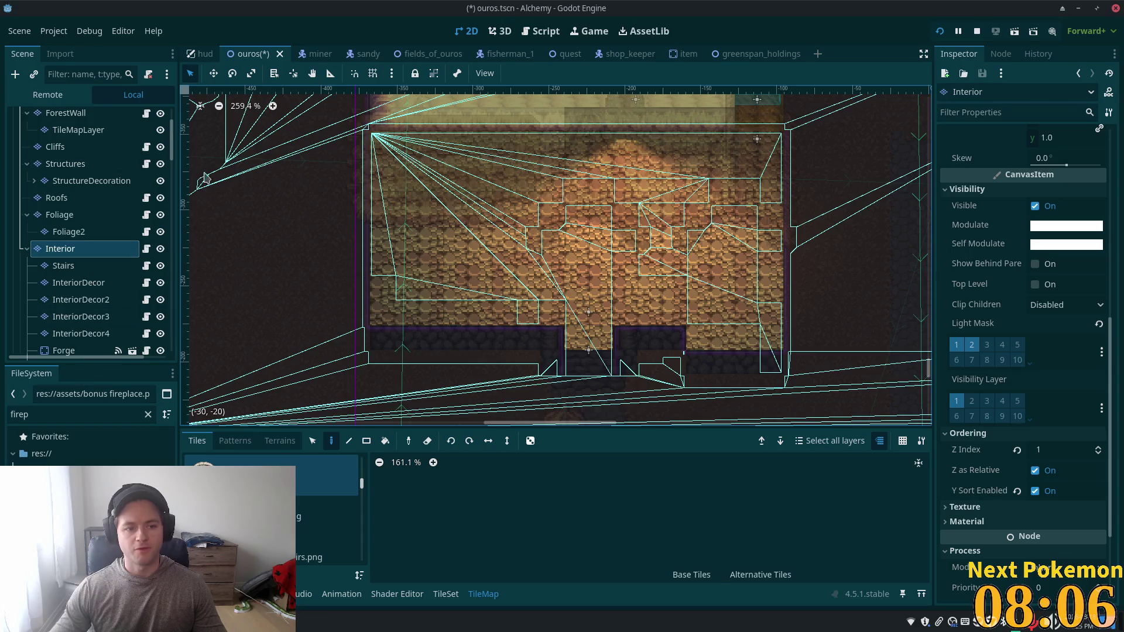
scroll(88, 264, "down", 10)
Step: Select LightOccluder2D2 and hide the Roofs layer to reveal the interior room
left_click(88, 342)
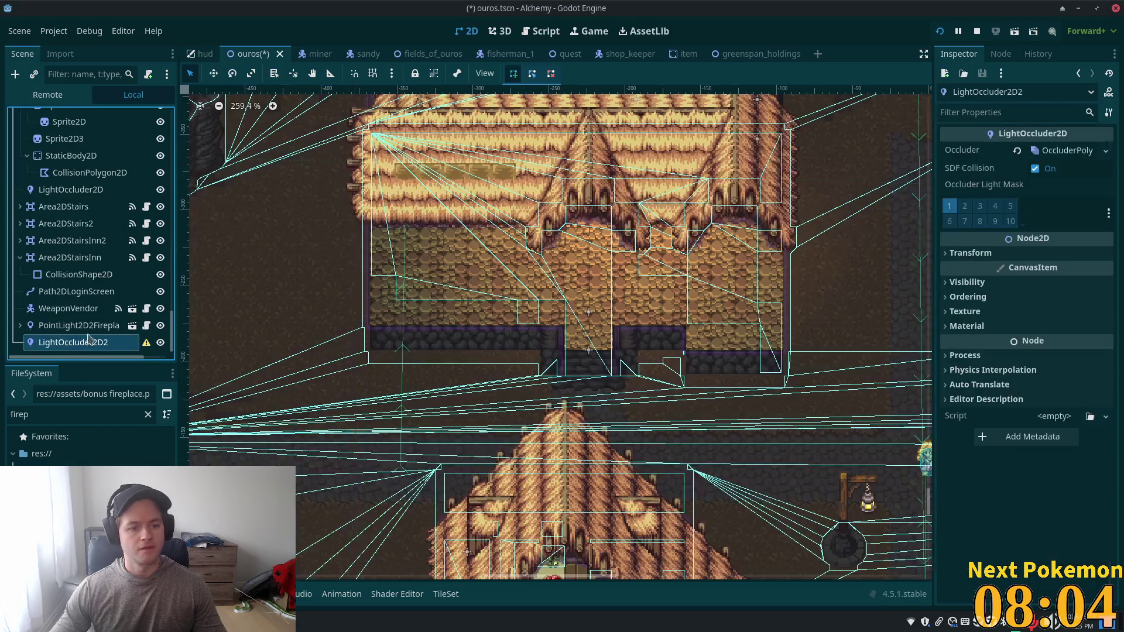
scroll(82, 223, "up", 10)
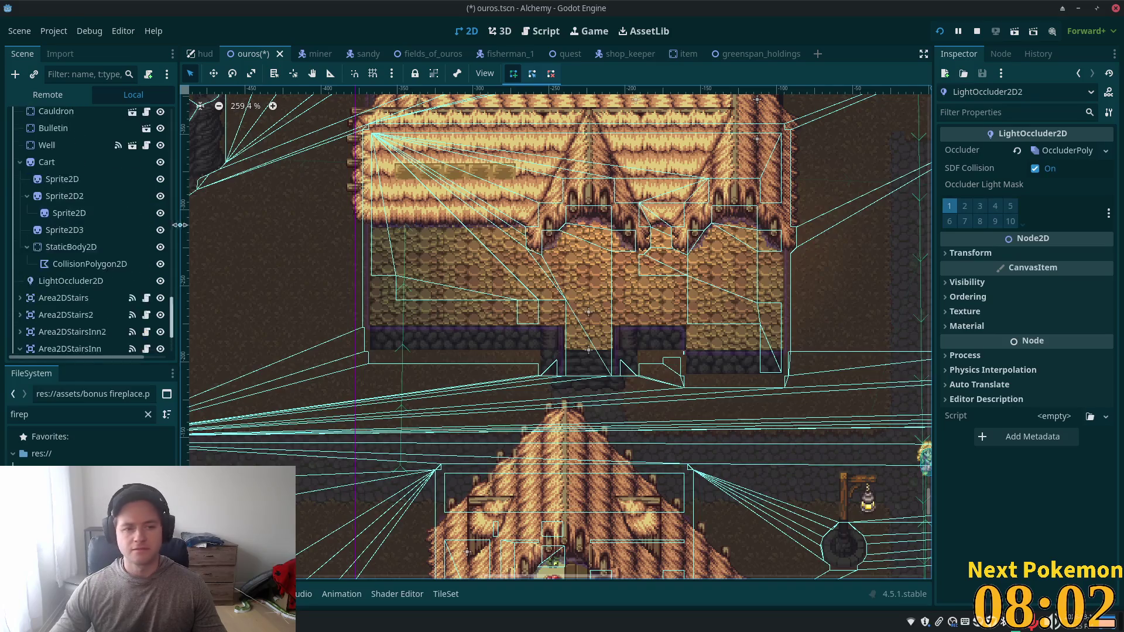
scroll(157, 185, "up", 4)
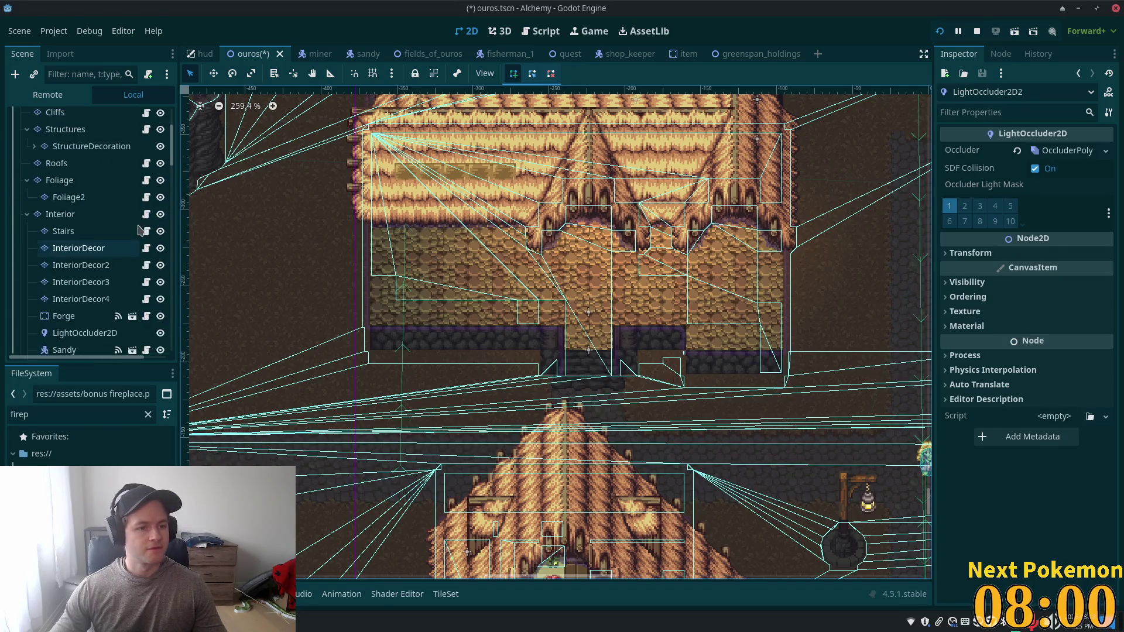
left_click(160, 194)
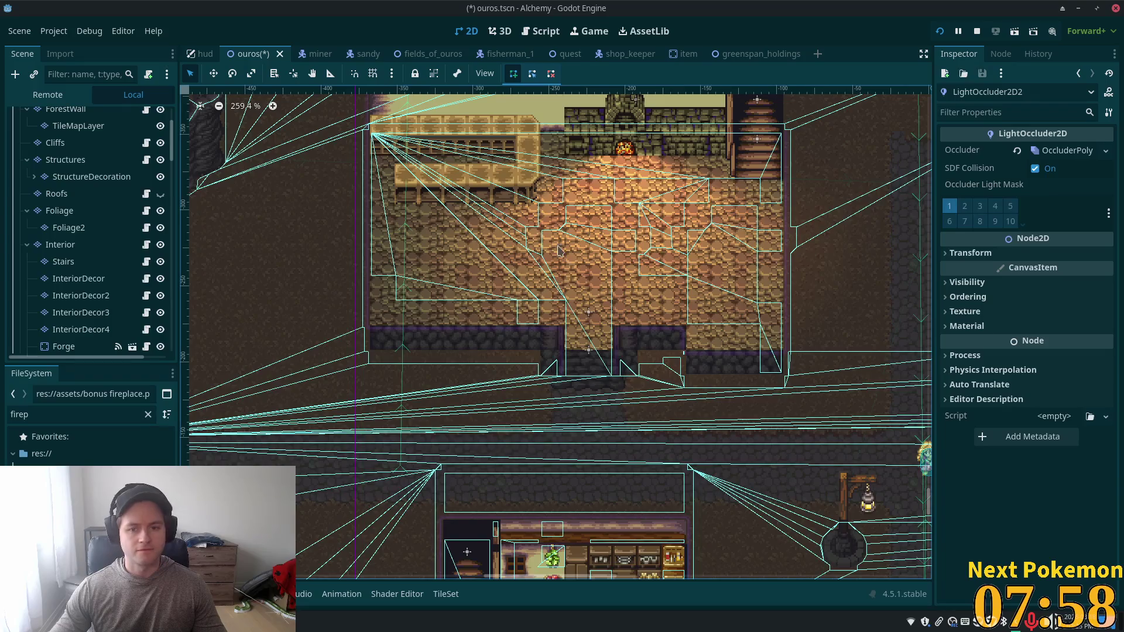
scroll(281, 339, "down", 2)
scroll(283, 329, "up", 3)
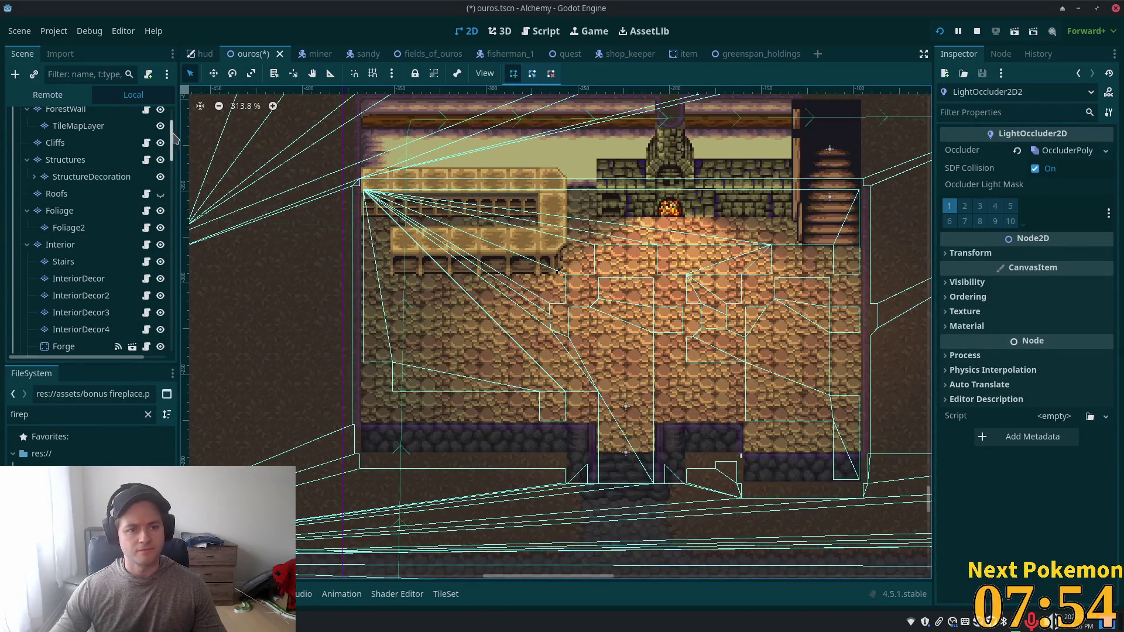
Step: Reselect LightOccluder2D2, close its polygon at the room's top-right corner, and save the ouros scene
left_click_drag(173, 139, 173, 330)
left_click(69, 309)
left_click(73, 342)
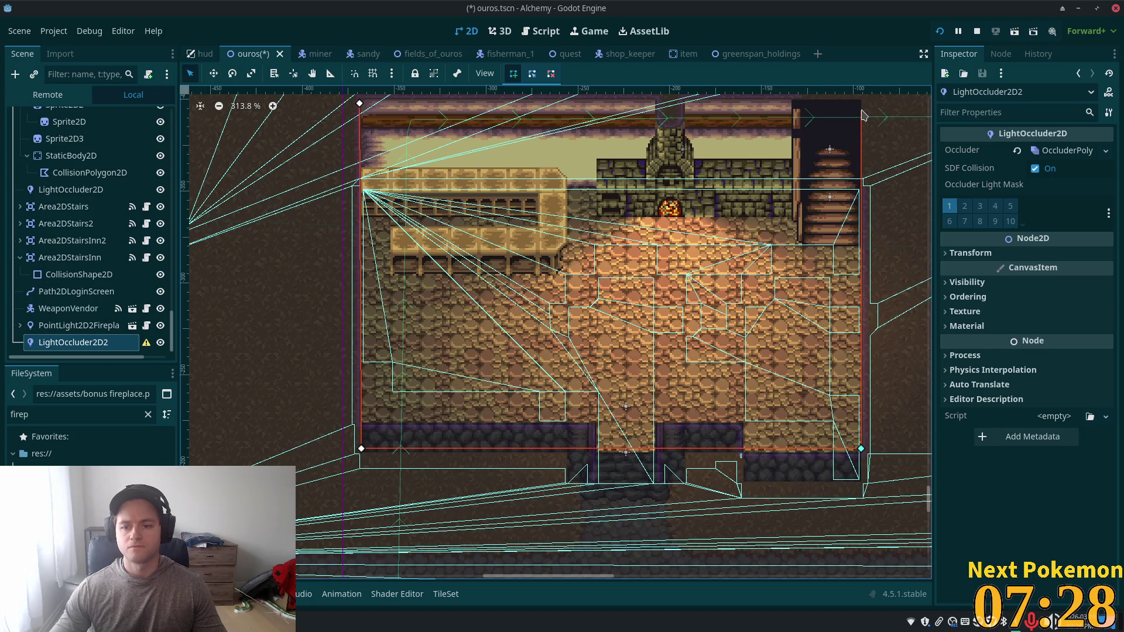
left_click(862, 110)
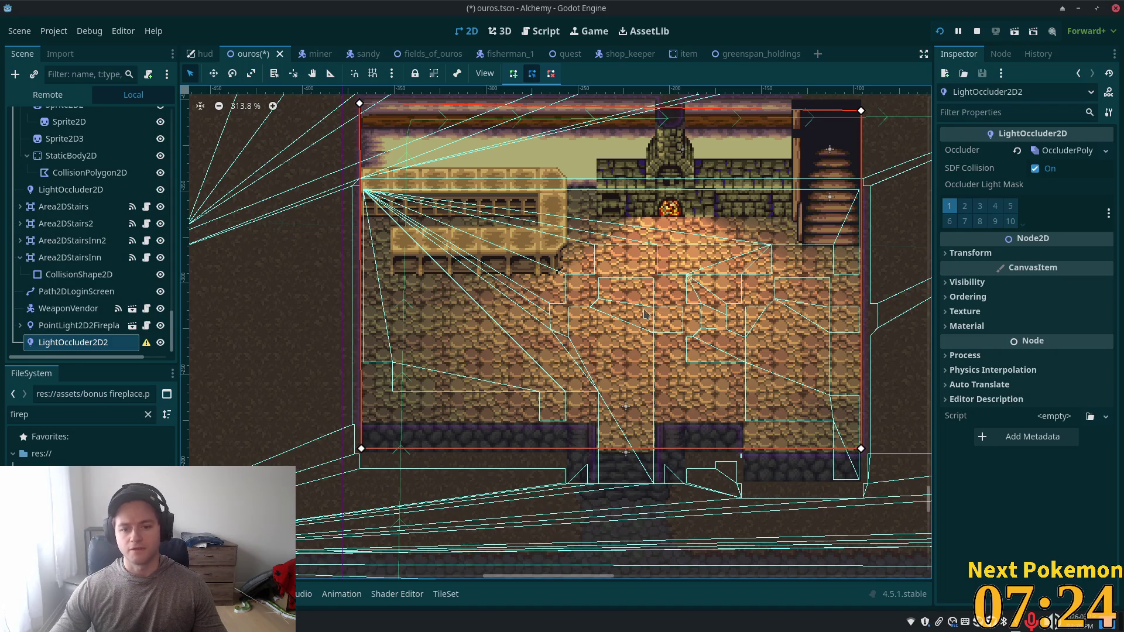
key("ctrl+s")
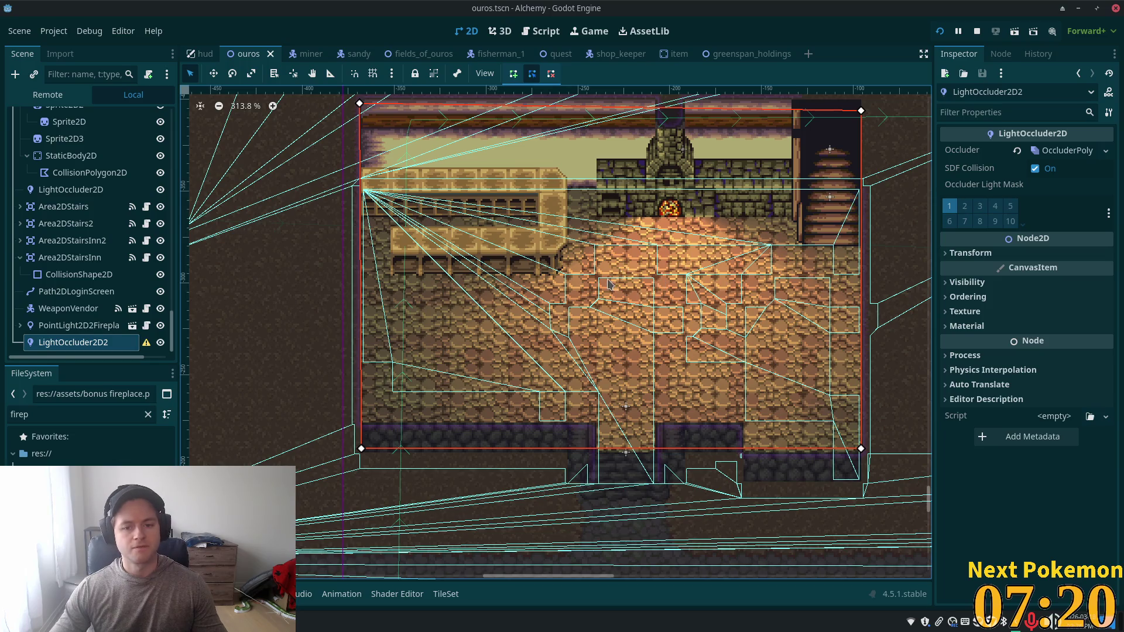
Step: Walk the character out of the inn and restart the game to its title screen
key("Down")
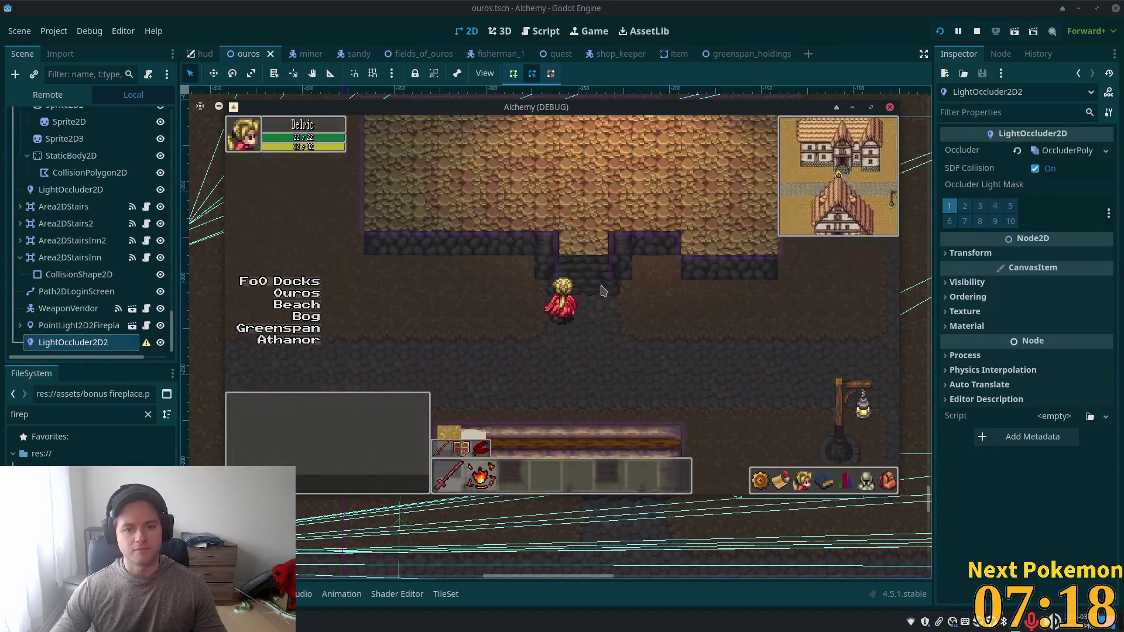
key("Right")
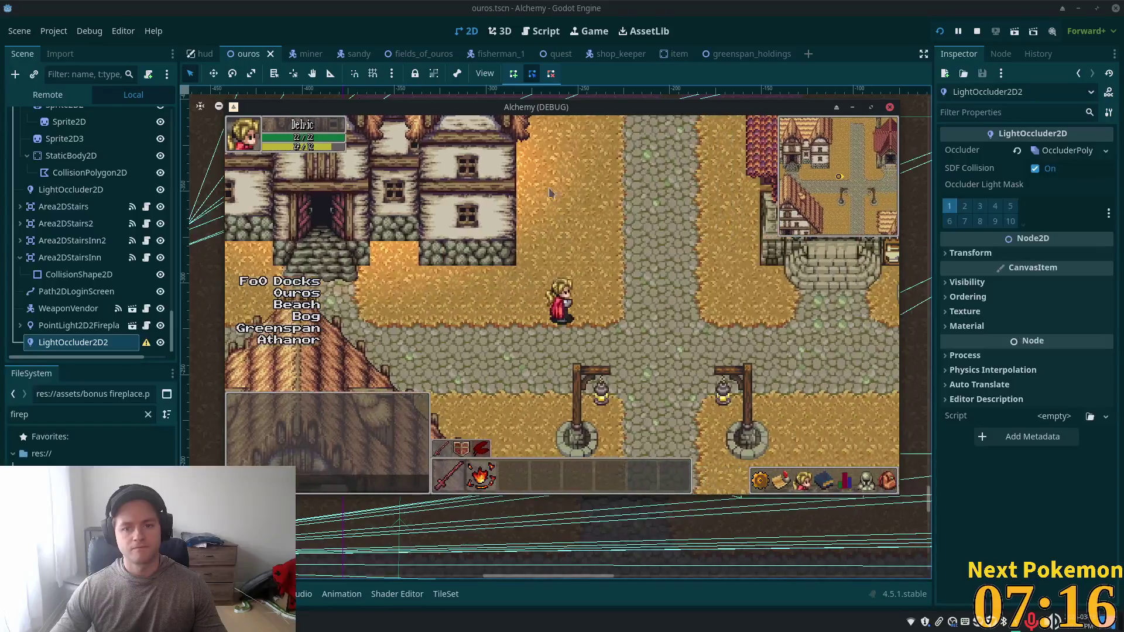
key("Up")
key("Up")
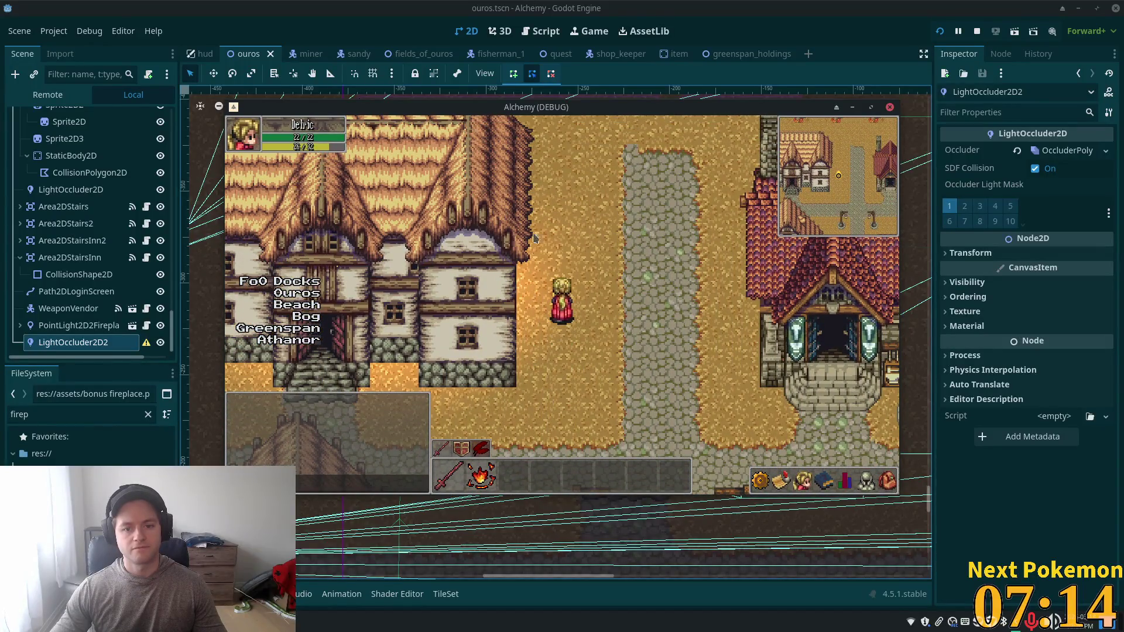
left_click(941, 31)
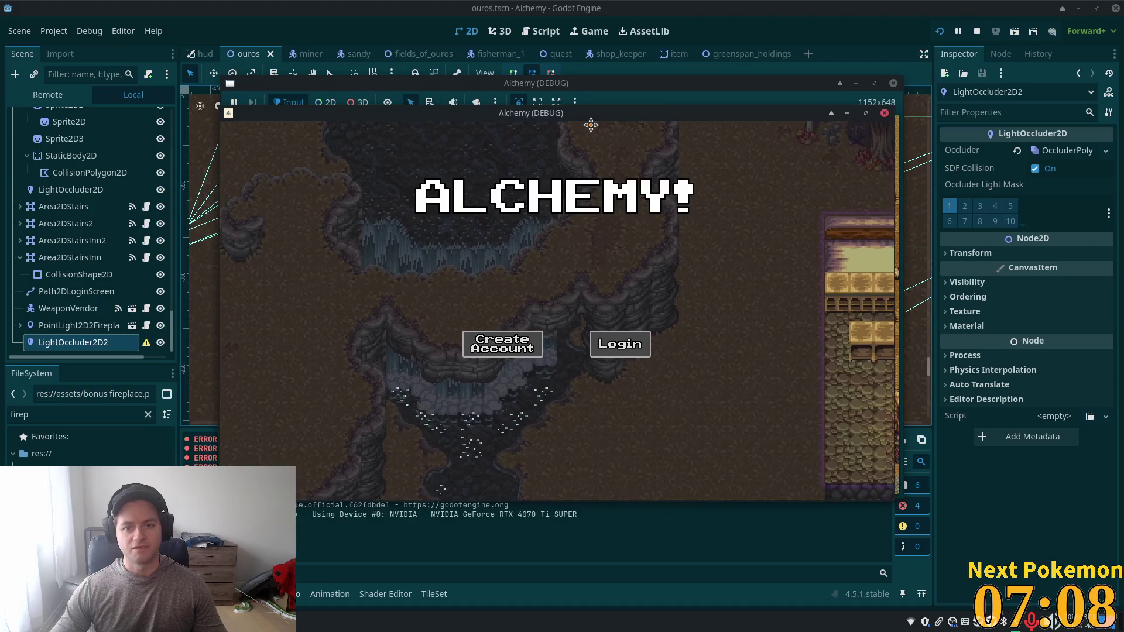
Step: Walk the character through town to the inn's front door
key("Up")
key("Right")
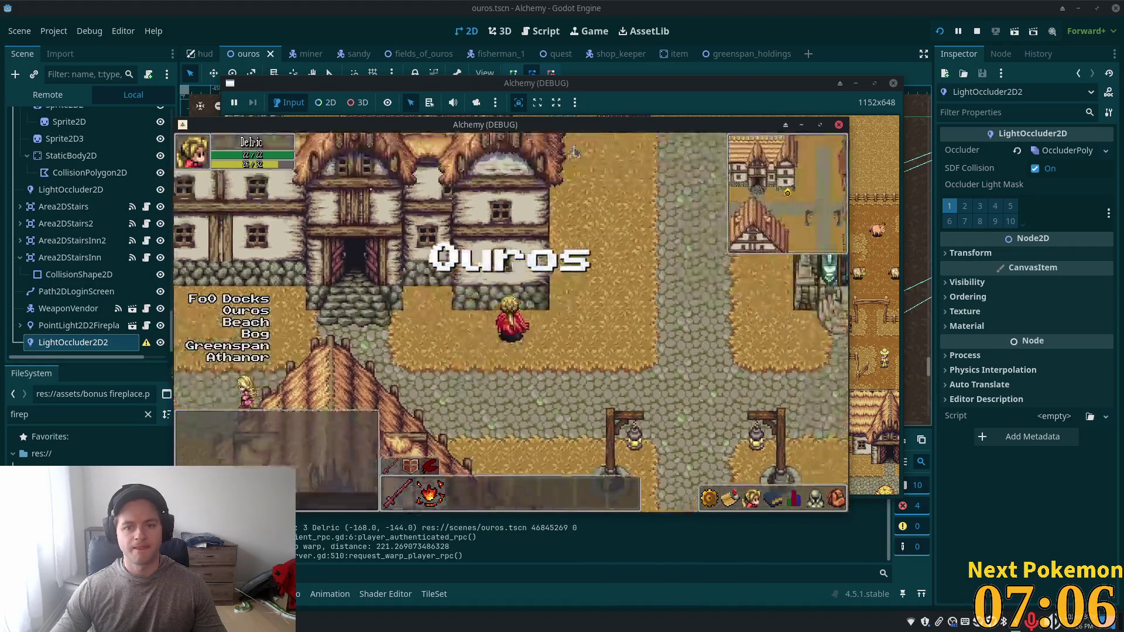
key("Down")
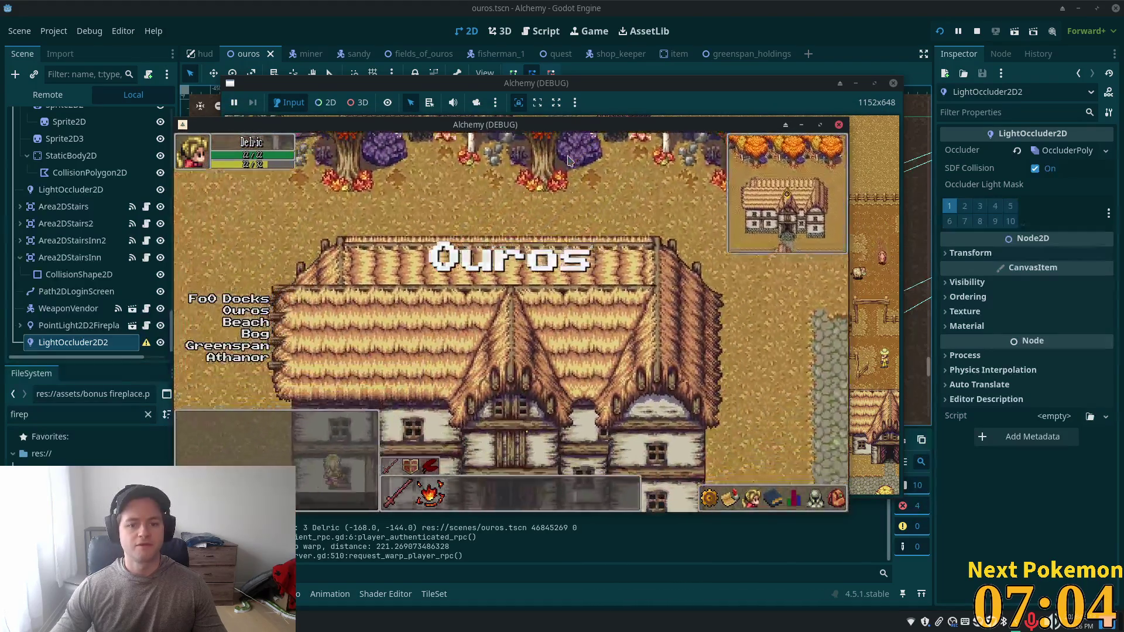
key("Up")
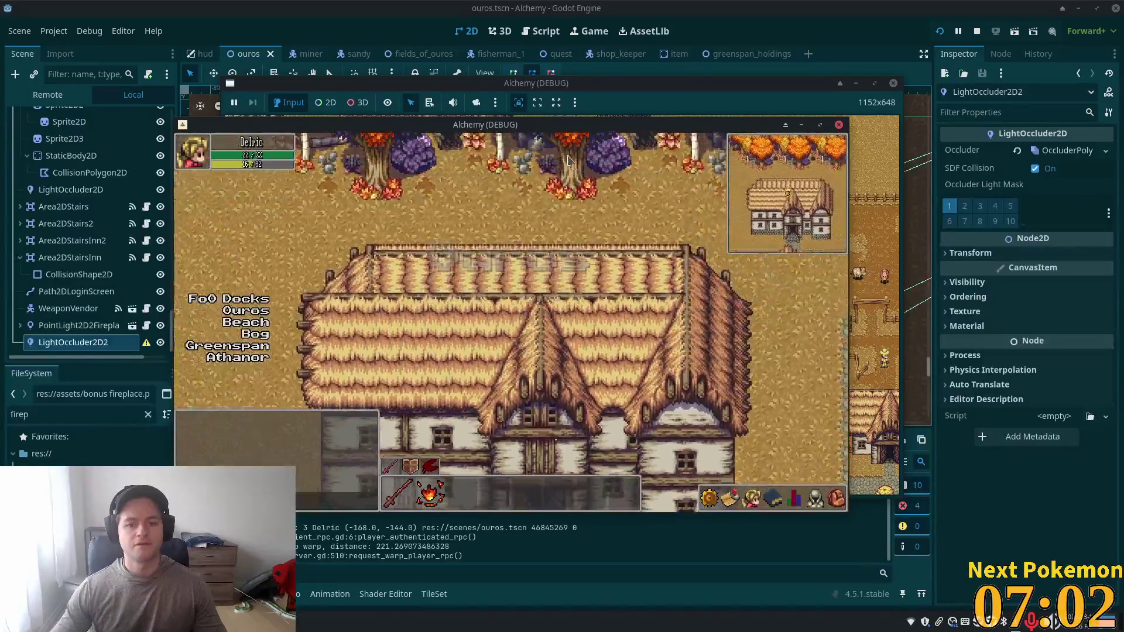
key("Right")
key("Down")
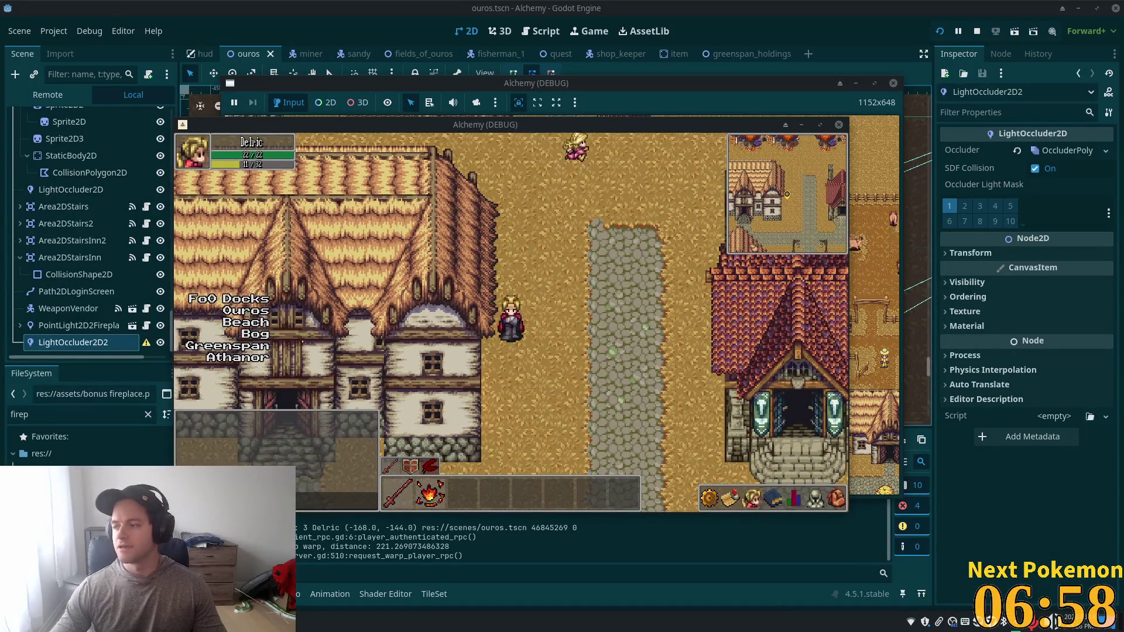
key("Down")
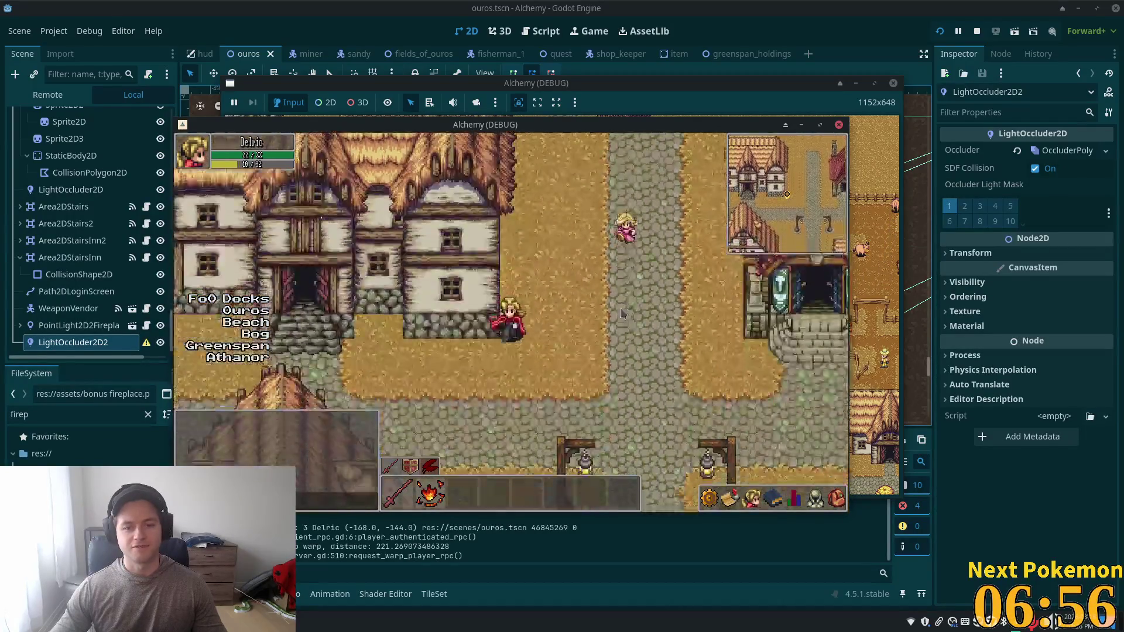
key("Left")
key("Up")
key("Up")
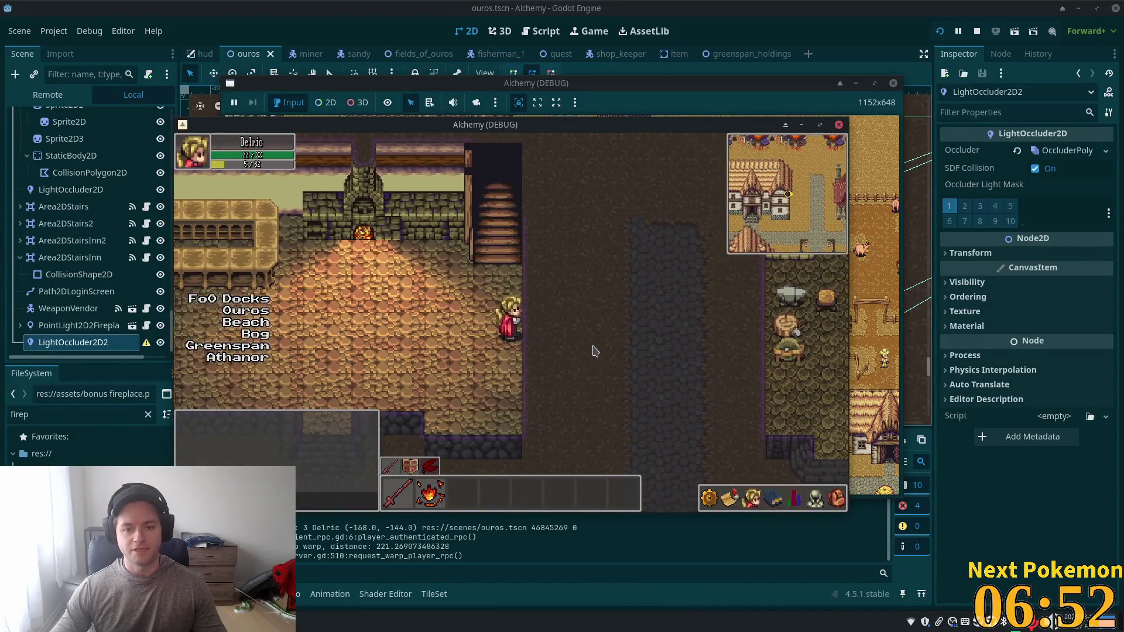
Step: Cast the fire spell (key 2) on the fireplace and walk around it to test lighting
key("2")
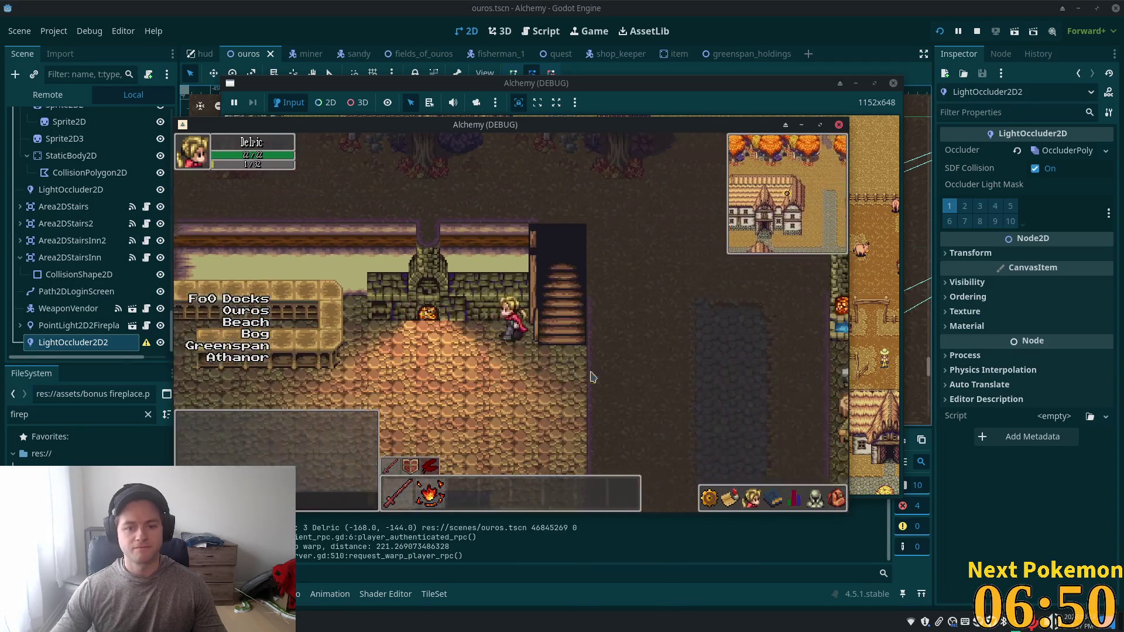
key("Right")
key("Right")
key("Down")
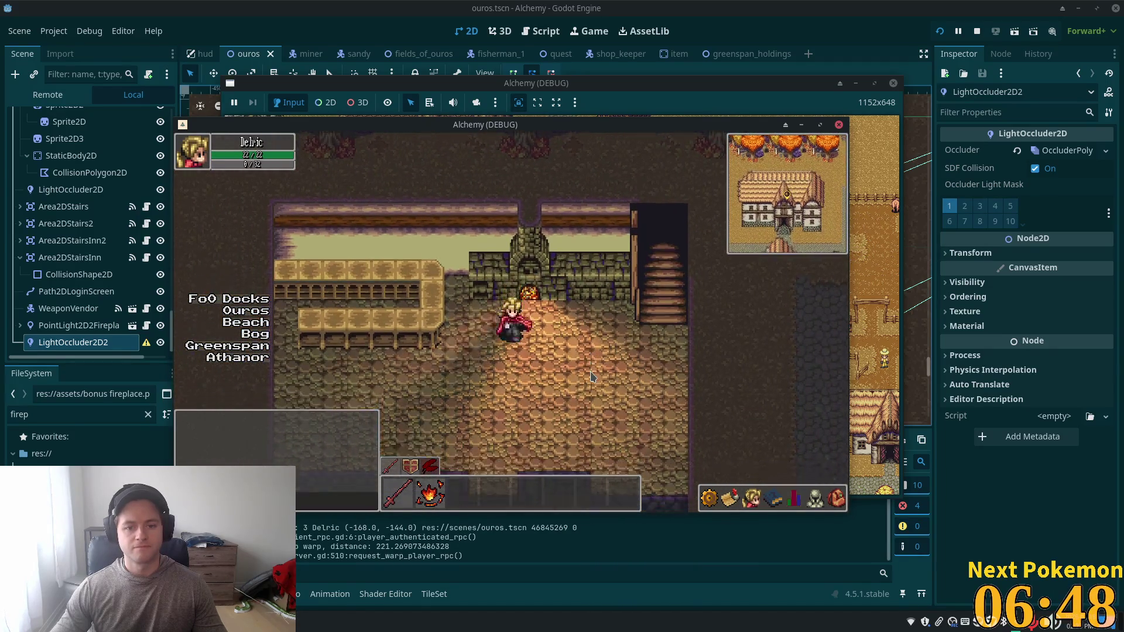
key("Up")
key("Down")
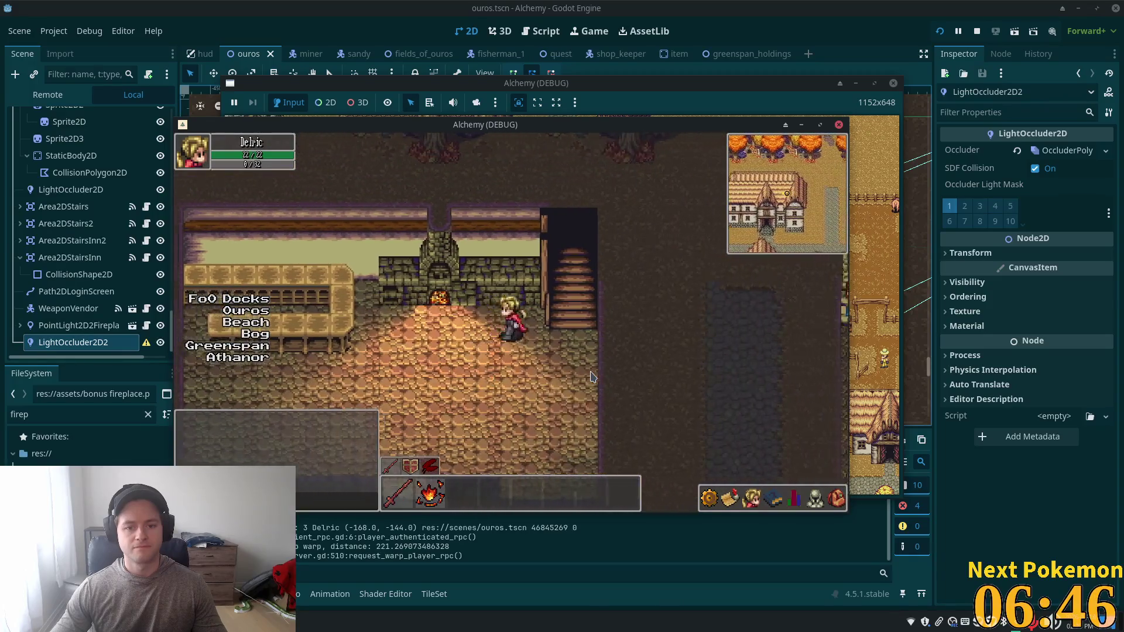
key("Left")
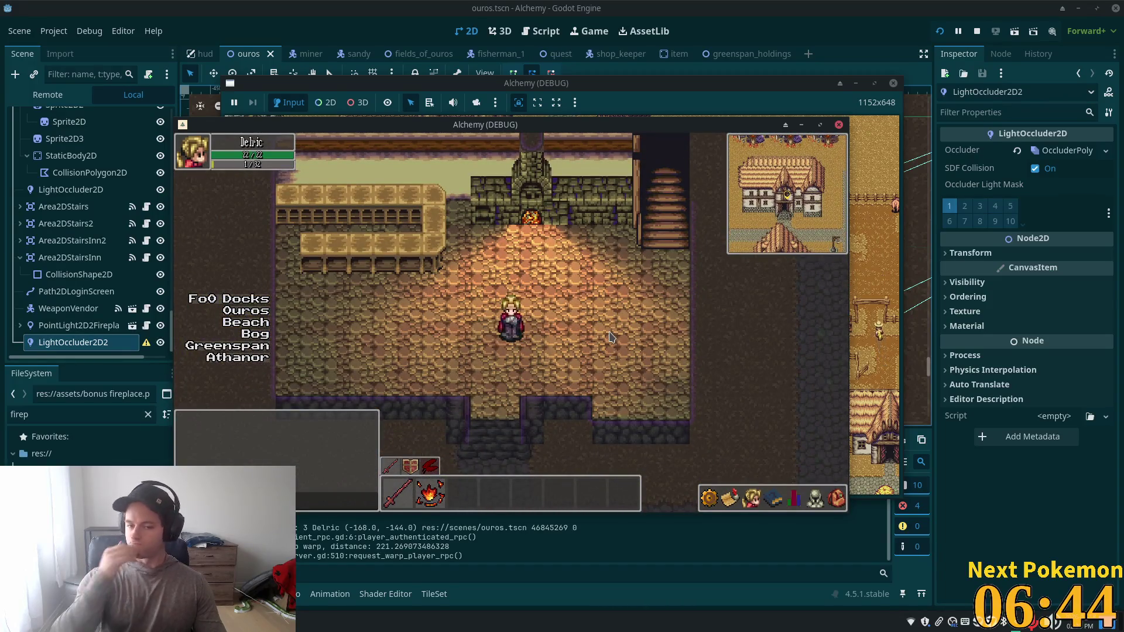
Step: Walk past the counter and back toward the fireplace, then close the game with F8
key("Left")
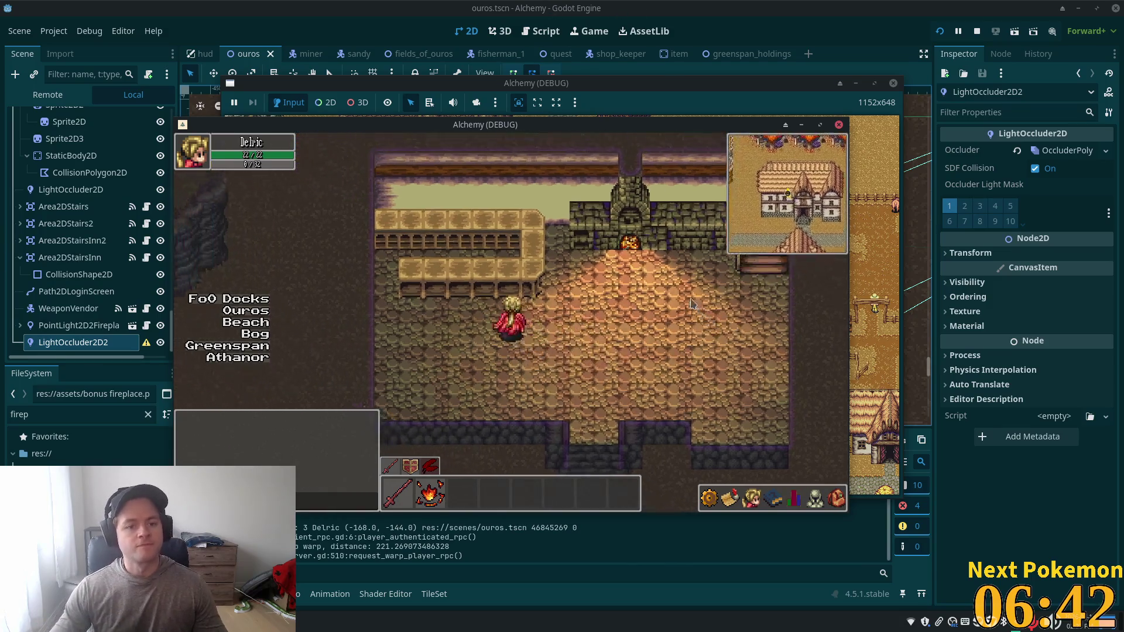
key("Up")
key("Left")
key("Down")
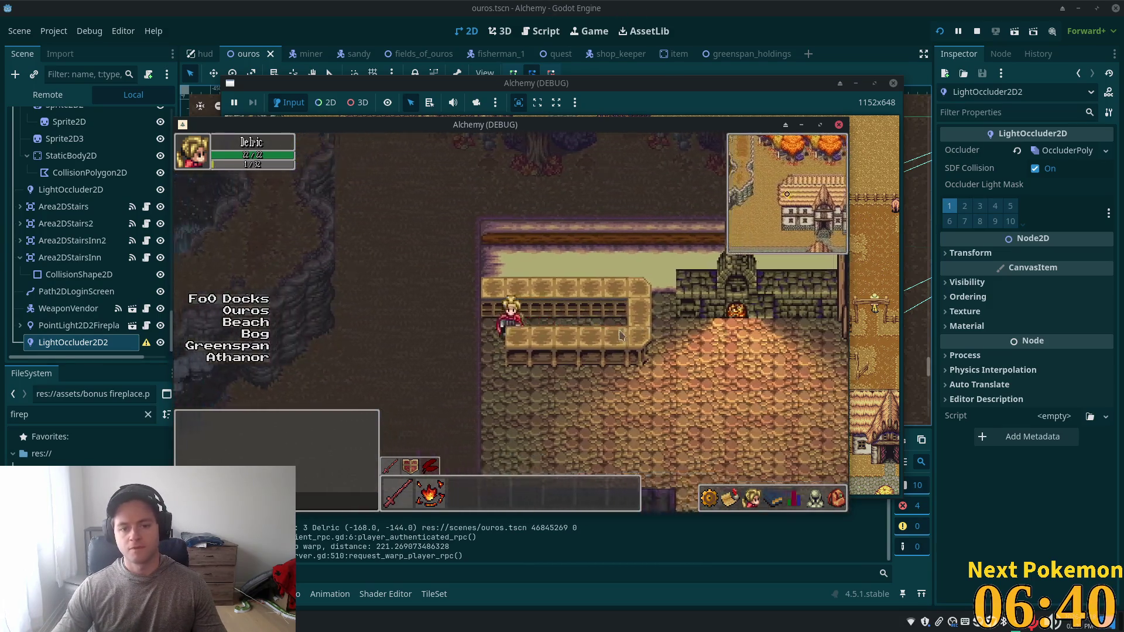
key("Right")
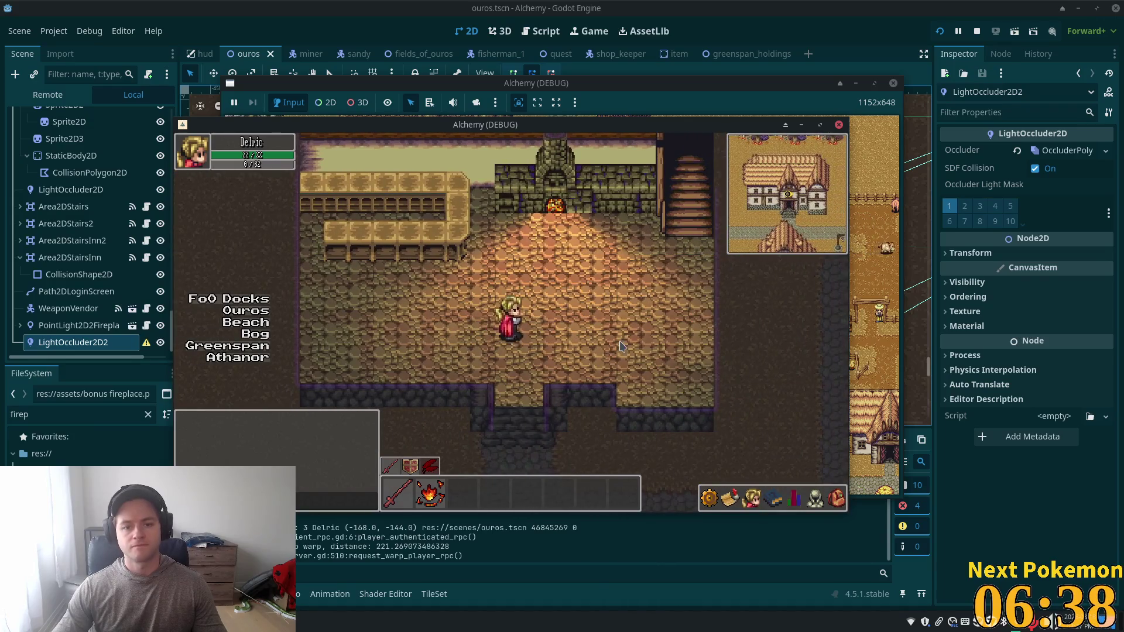
key("Up")
key("F8")
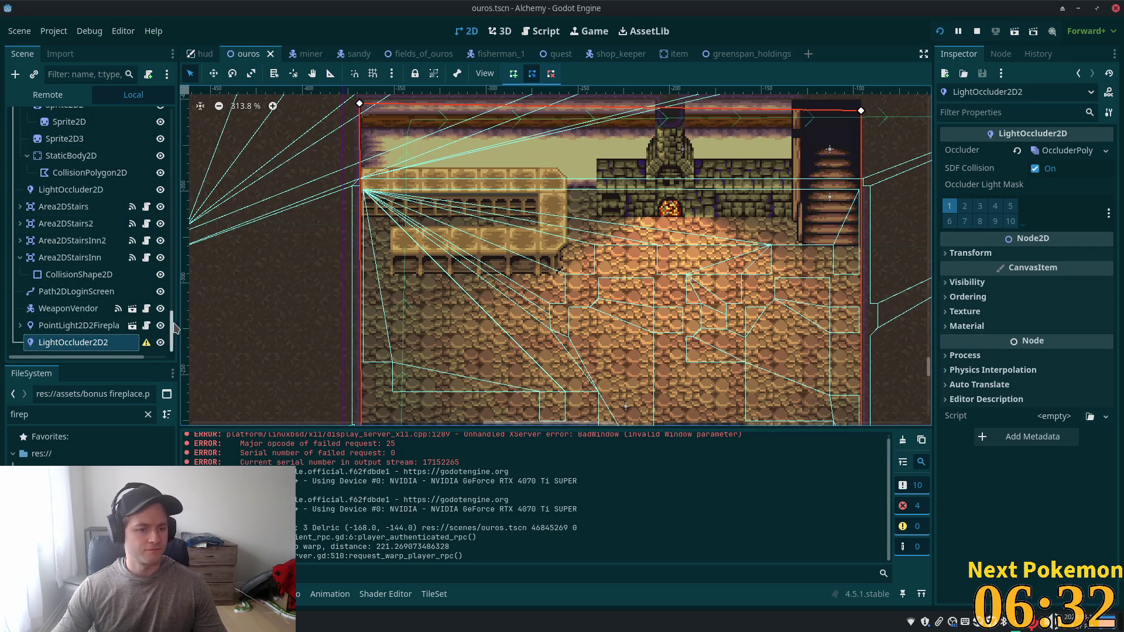
Step: Collapse the Area2DStairsInn children and select the InteriorDecor TileMapLayer node for editing
mouse_move(174, 327)
left_mouse_down()
mouse_move(179, 216)
mouse_move(164, 328)
mouse_move(146, 363)
left_mouse_up()
mouse_move(148, 346)
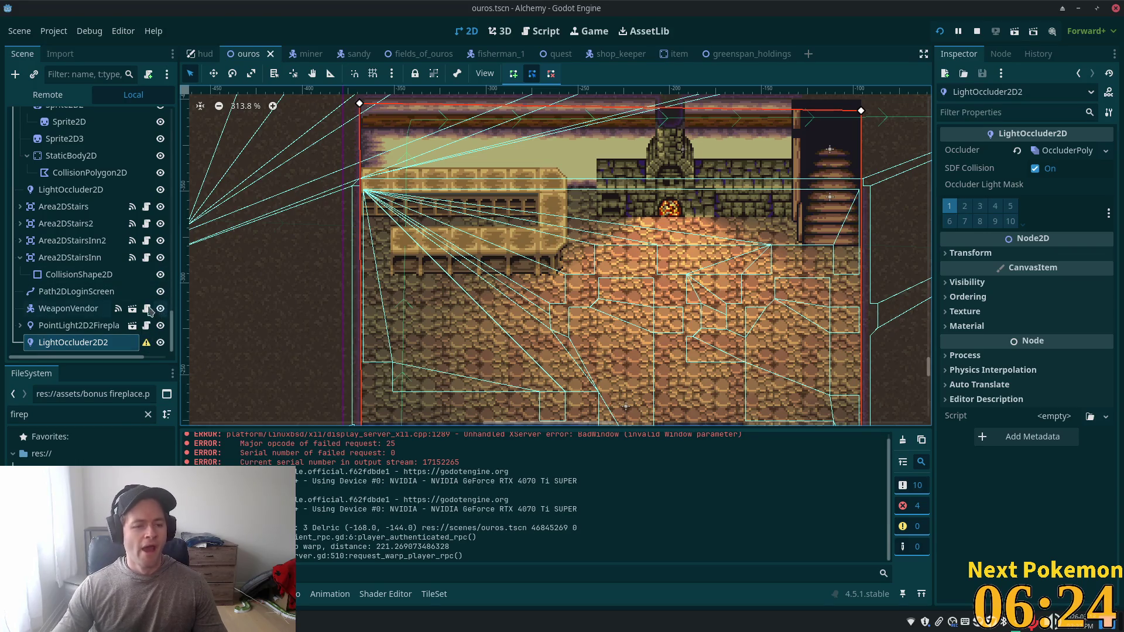
left_click(20, 258)
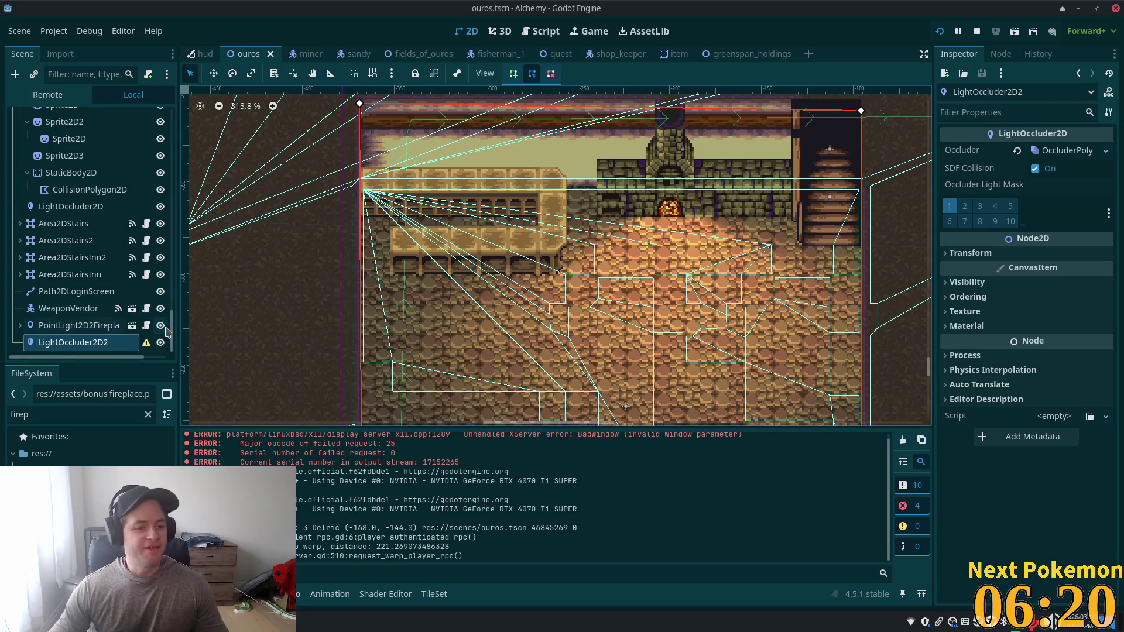
mouse_move(171, 328)
left_mouse_down()
mouse_move(174, 288)
mouse_move(178, 309)
left_mouse_up()
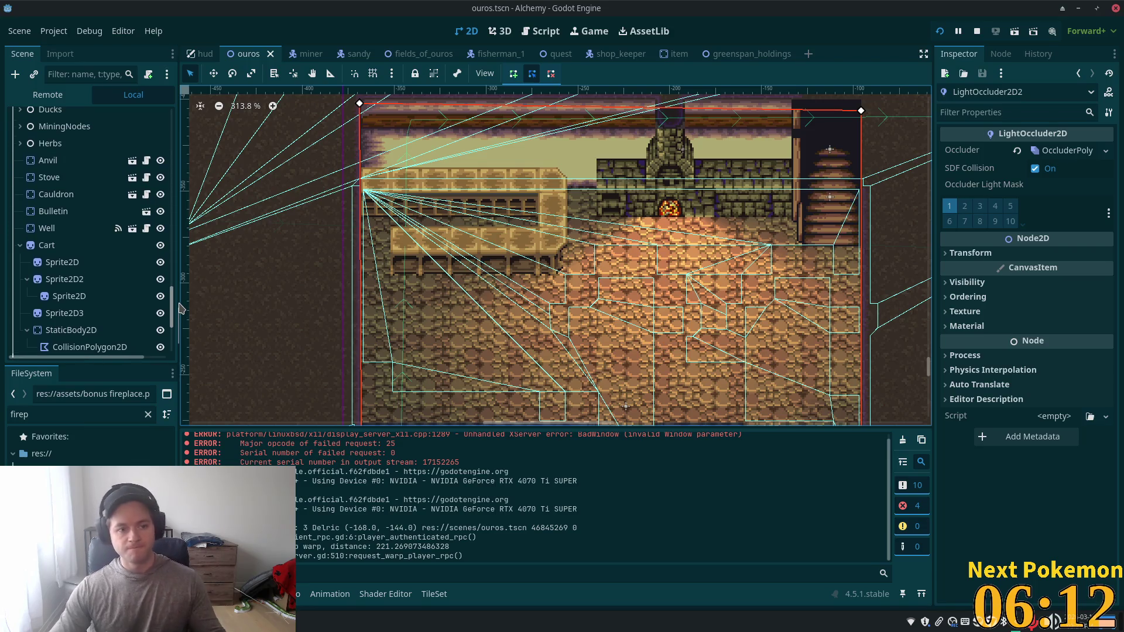
scroll(66, 246, "up", 5)
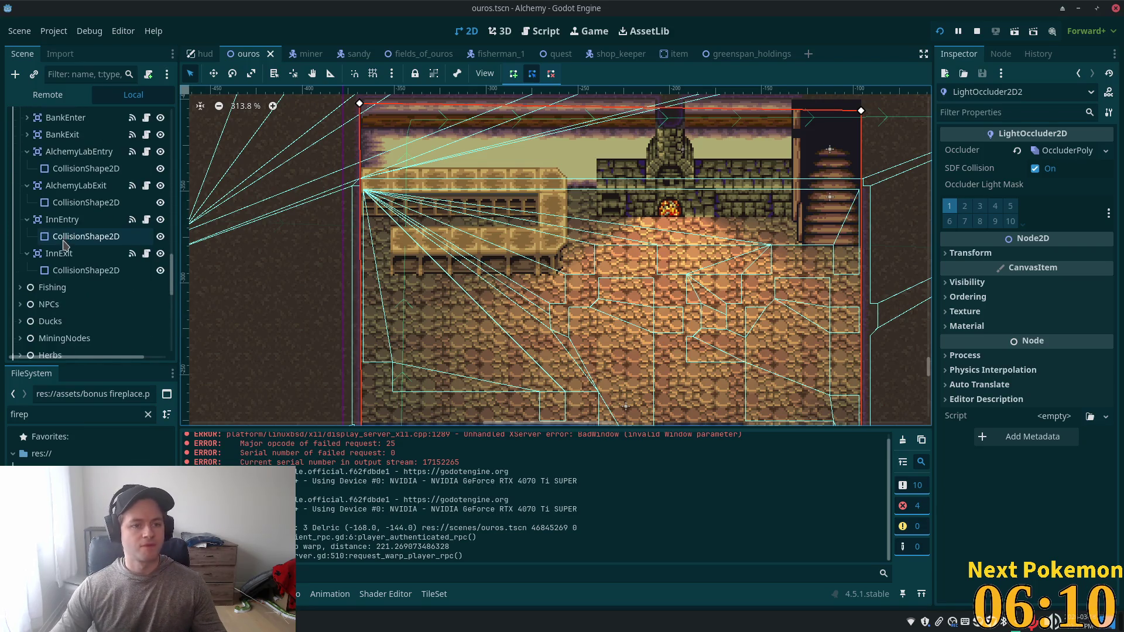
left_click_drag(172, 253, 172, 148)
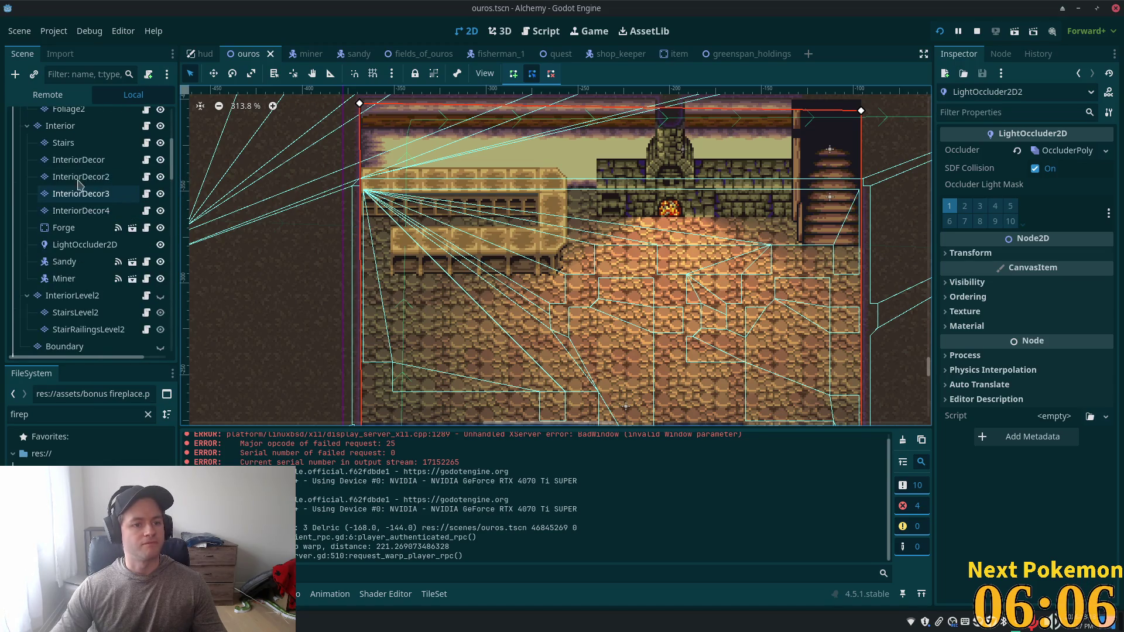
left_click(81, 162)
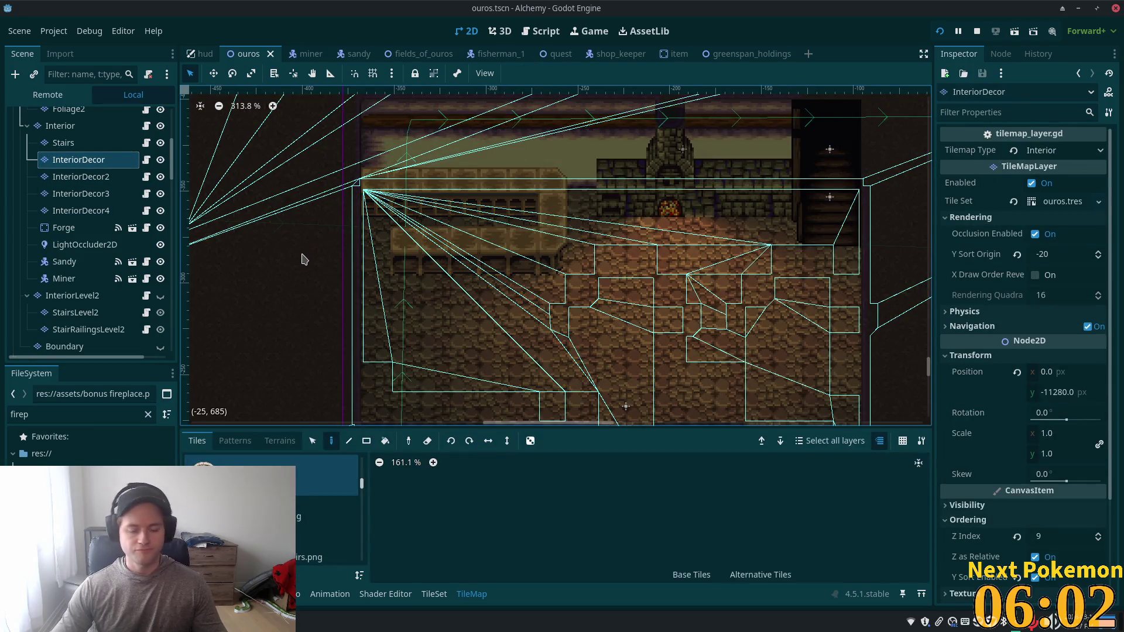
Step: Clear the FileSystem filter so all files are shown
scroll(291, 357, "down", 2)
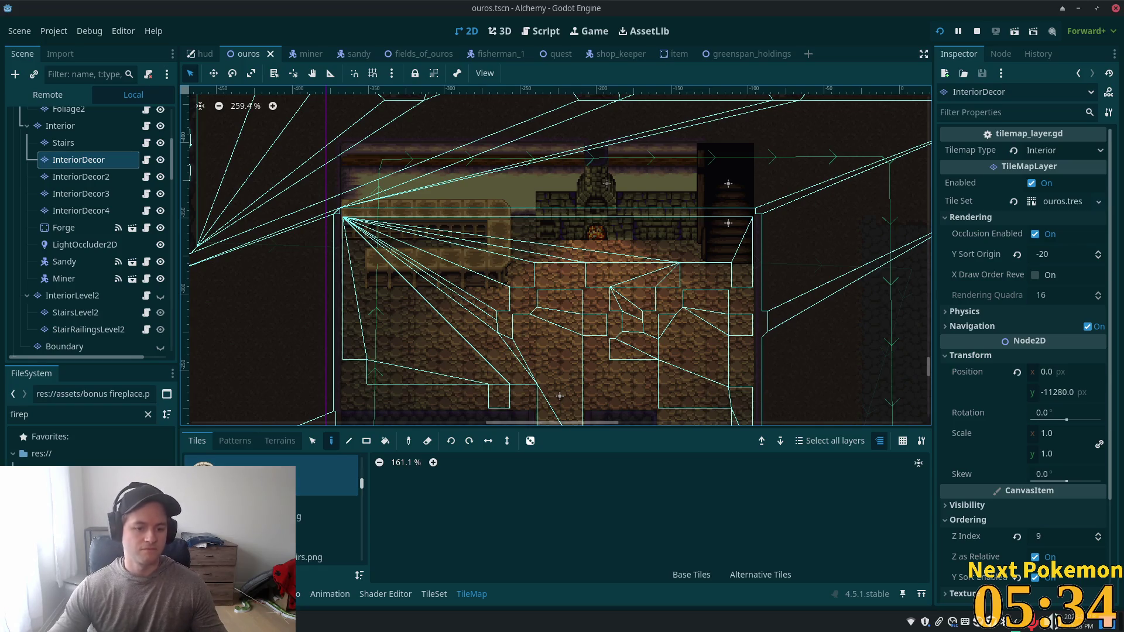
left_click(149, 415)
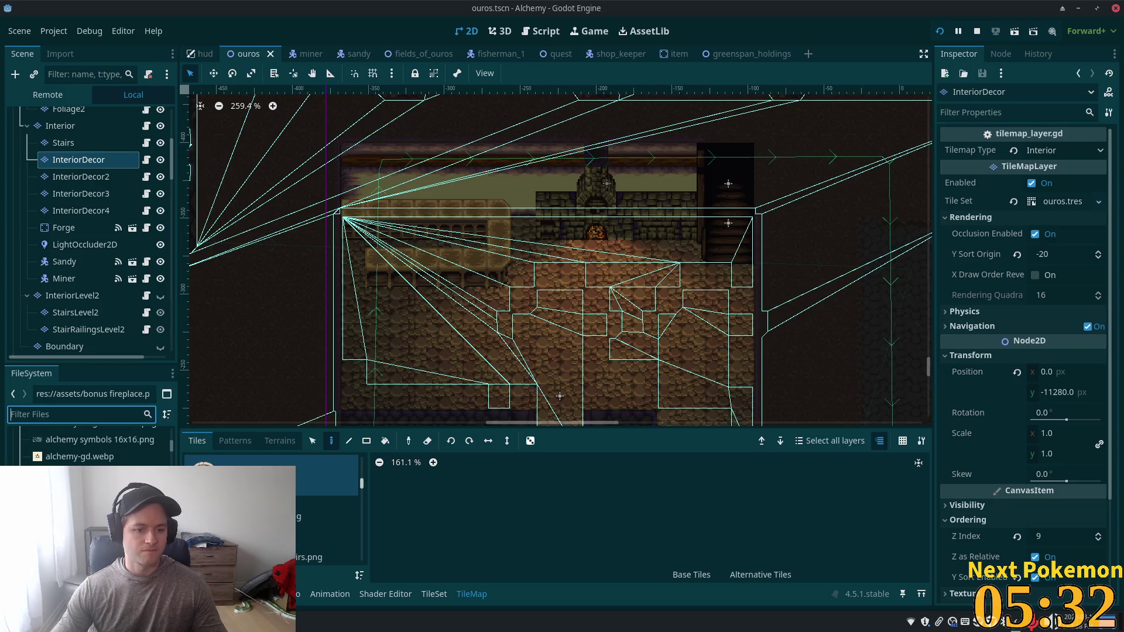
scroll(315, 499, "down", 2)
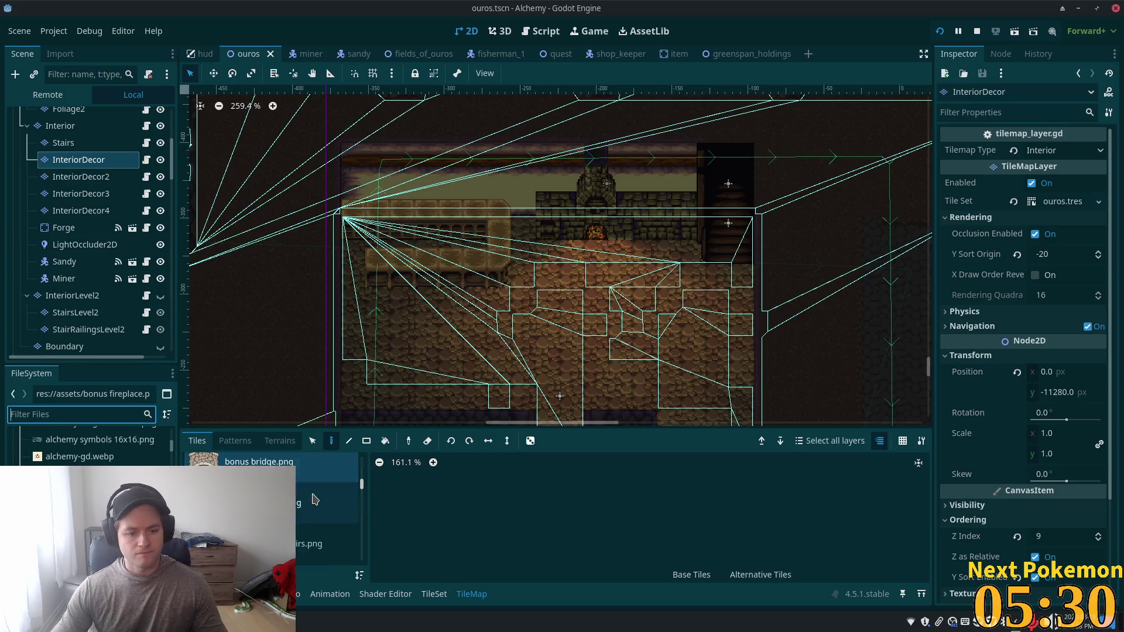
left_click_drag(362, 489, 372, 516)
scroll(373, 522, "up", 2)
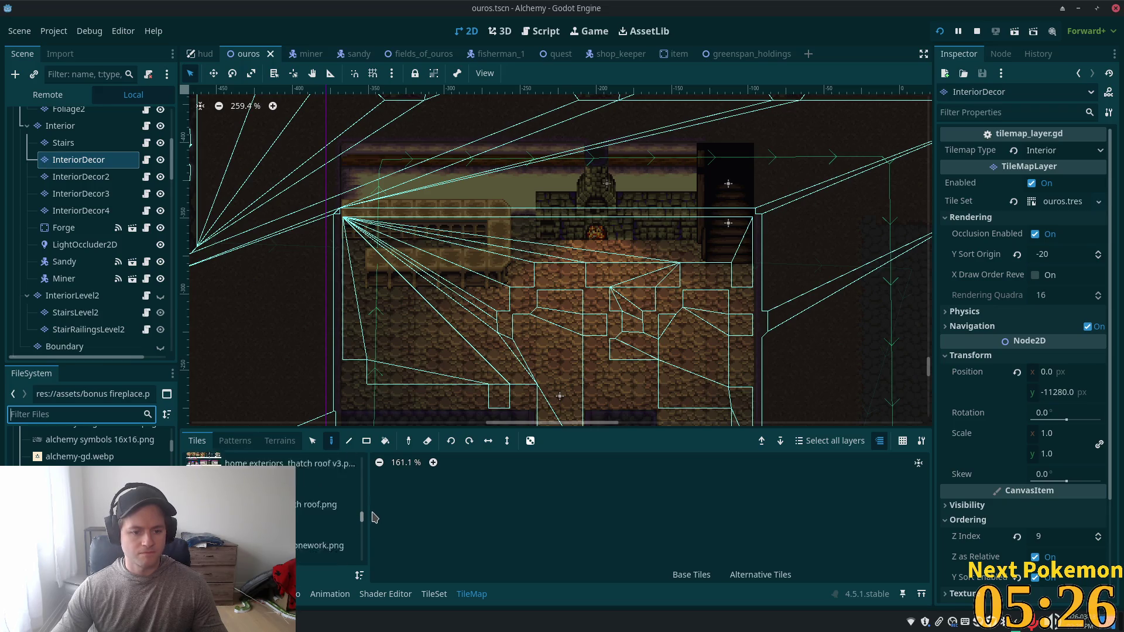
Step: Select the 3x3 round table from the furniture atlas and paint one on the floor
left_click(346, 539)
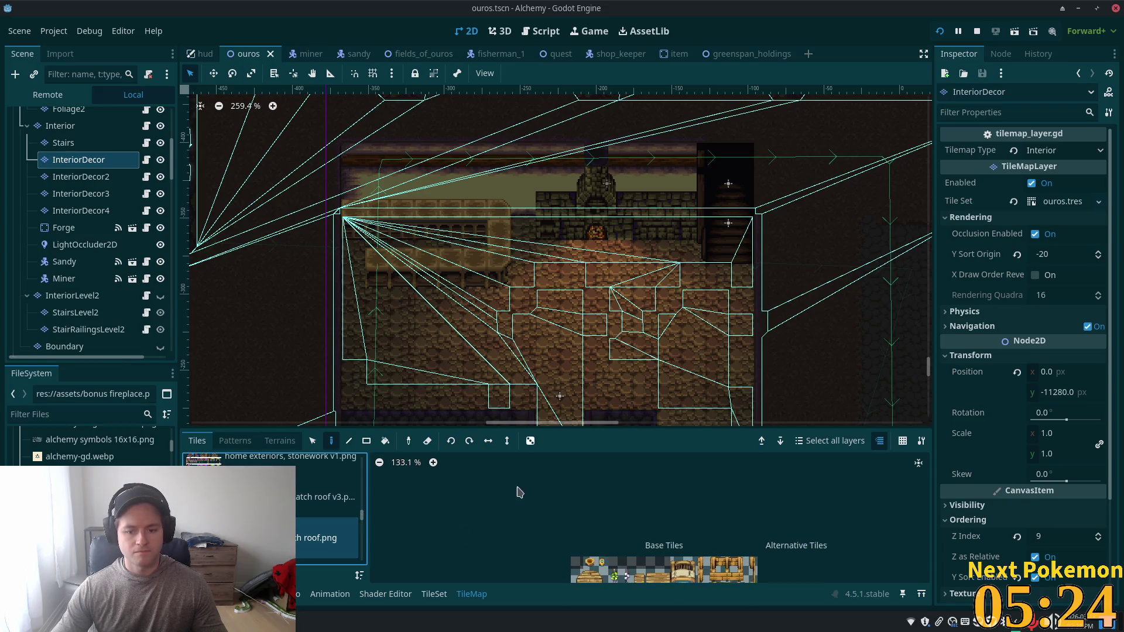
scroll(545, 536, "up", 2)
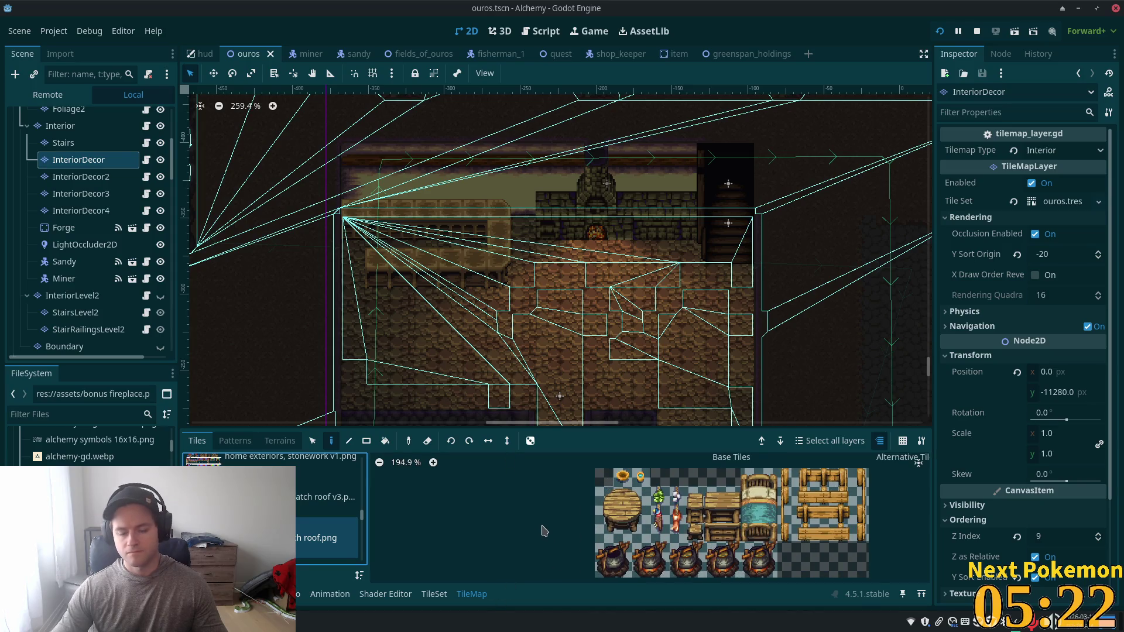
scroll(521, 535, "up", 3)
scroll(528, 522, "right", 3)
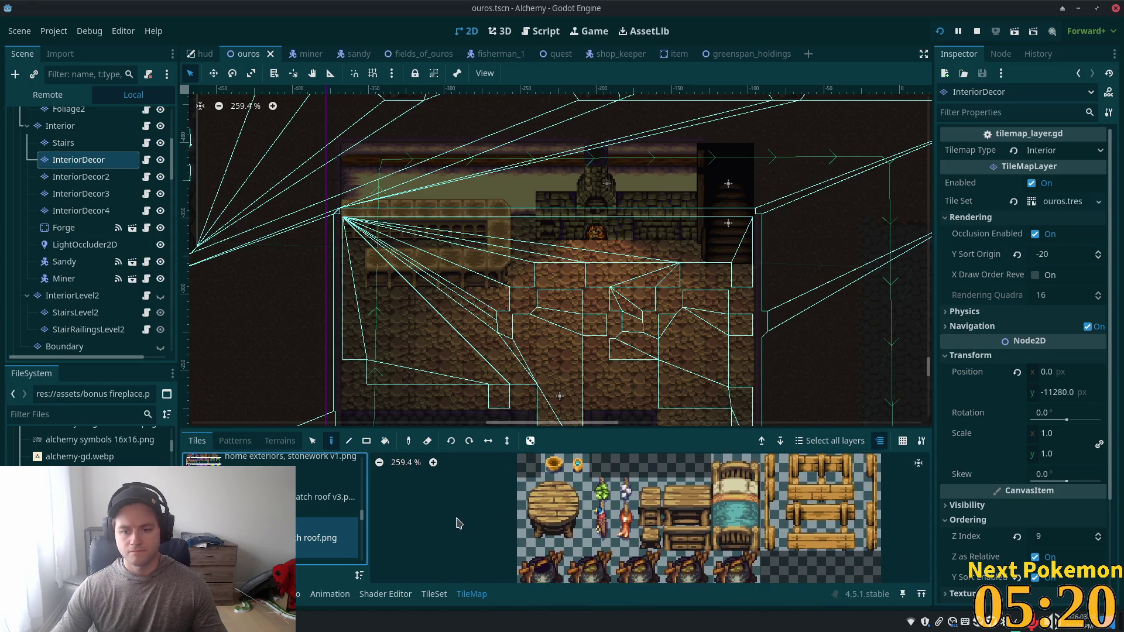
mouse_move(523, 490)
left_mouse_down()
mouse_move(577, 515)
mouse_move(575, 538)
left_mouse_up()
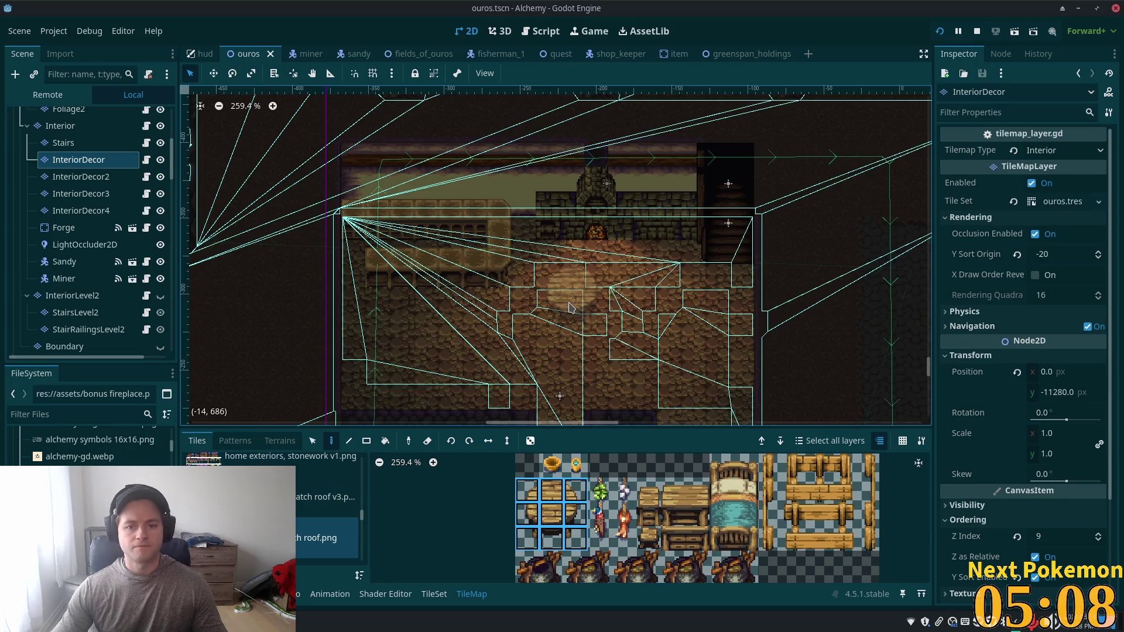
left_click(397, 376)
Step: Stamp another round table further right on the tavern's stone floor
scroll(586, 351, "right", 5)
scroll(585, 352, "down", 2)
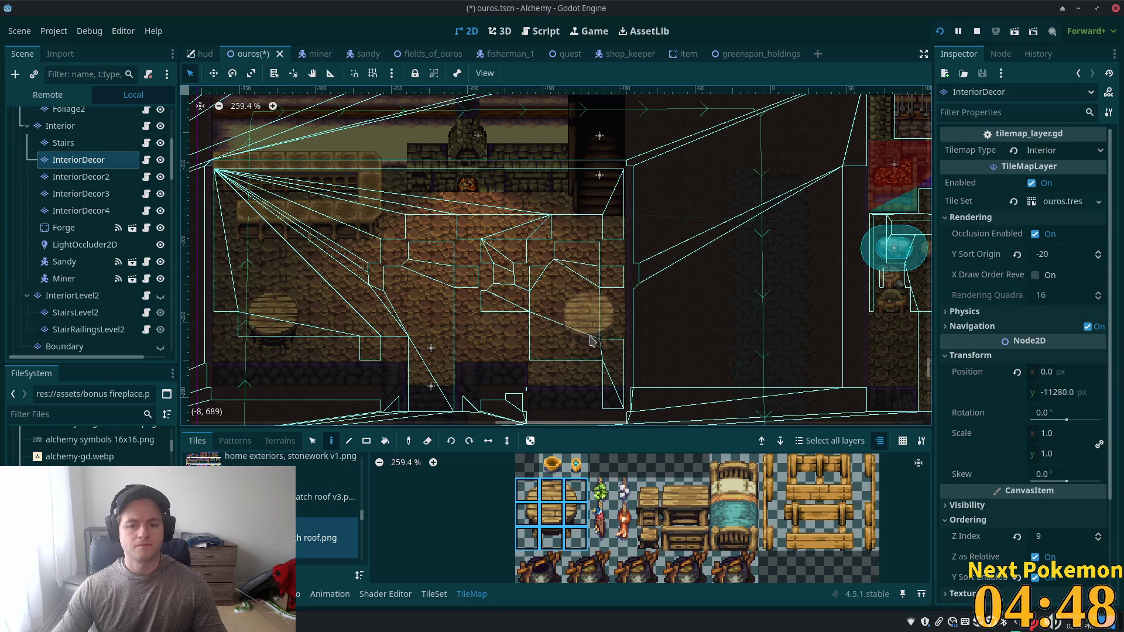
left_click(591, 340)
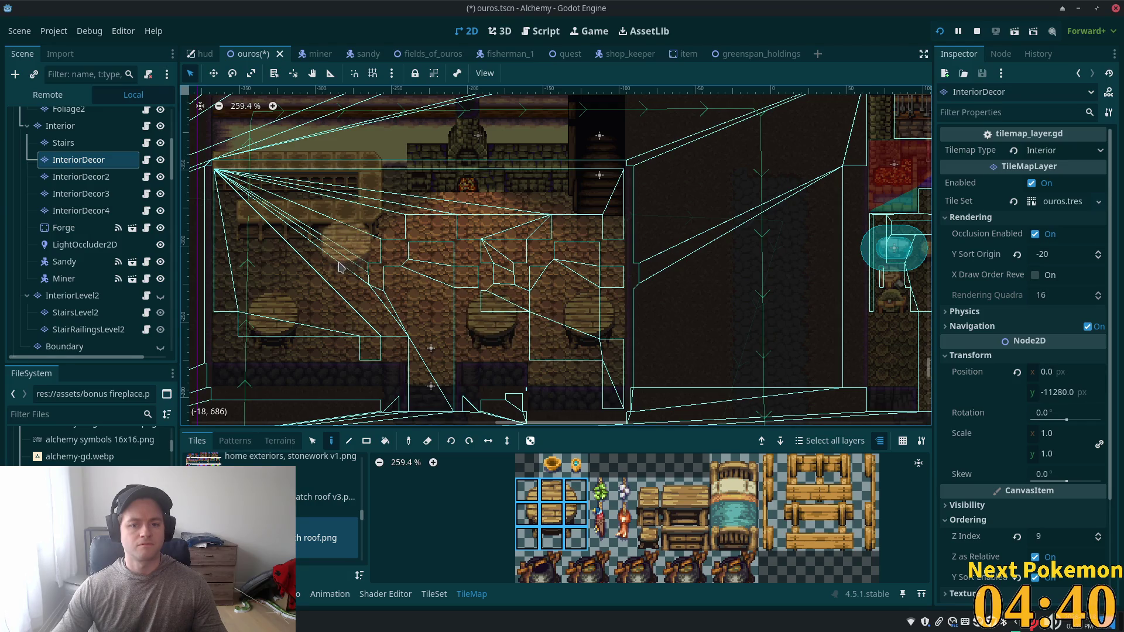
scroll(367, 275, "down", 2)
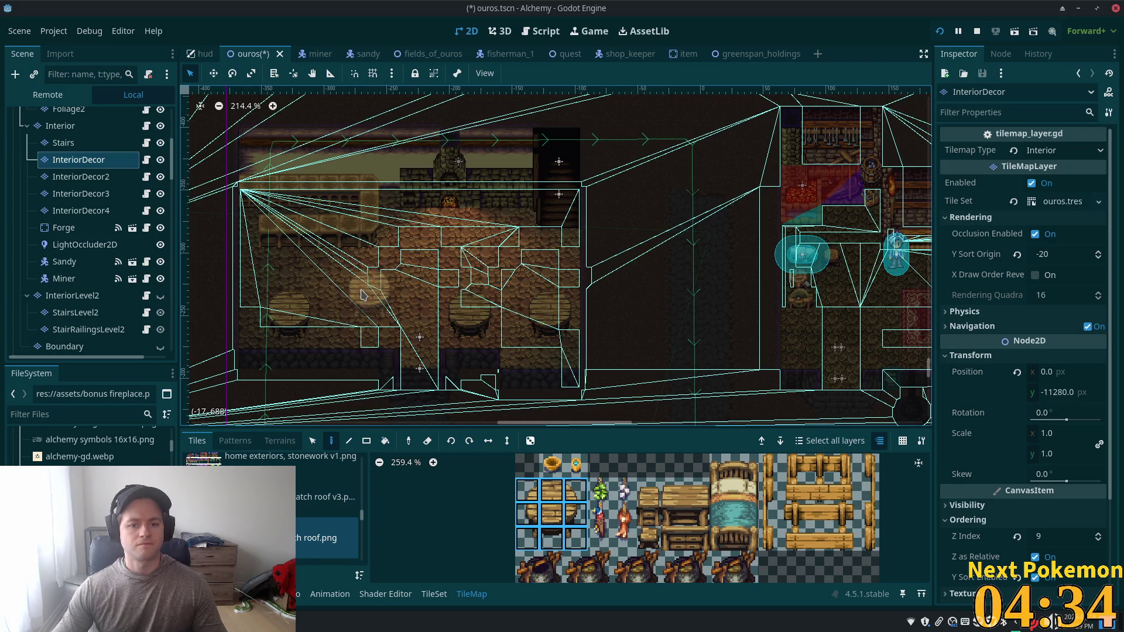
scroll(361, 295, "up", 3)
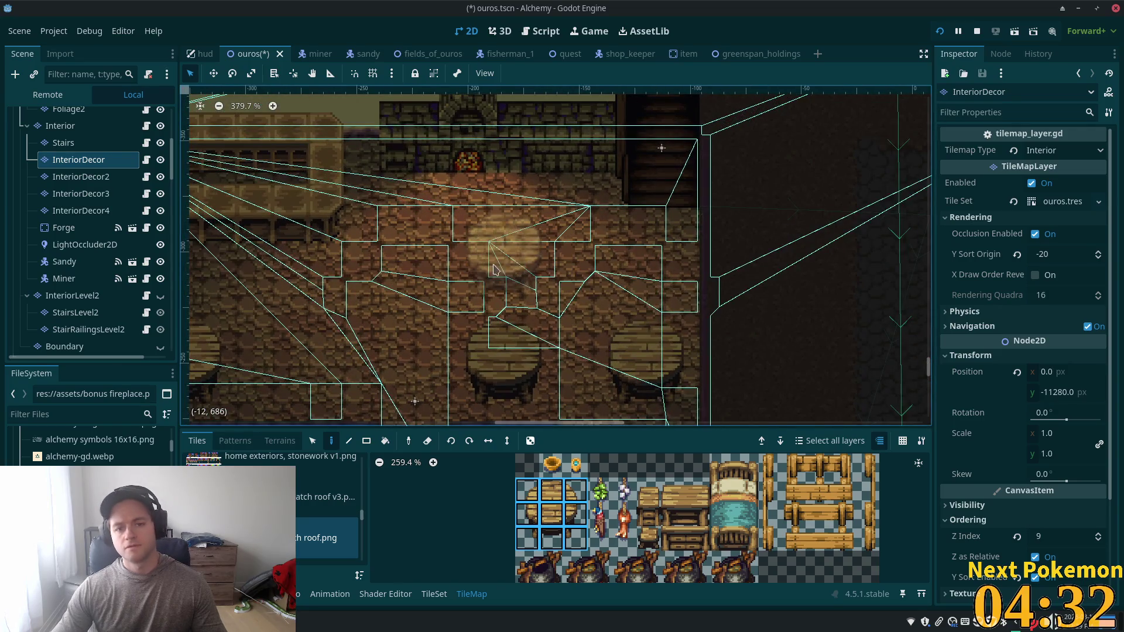
scroll(658, 516, "down", 3)
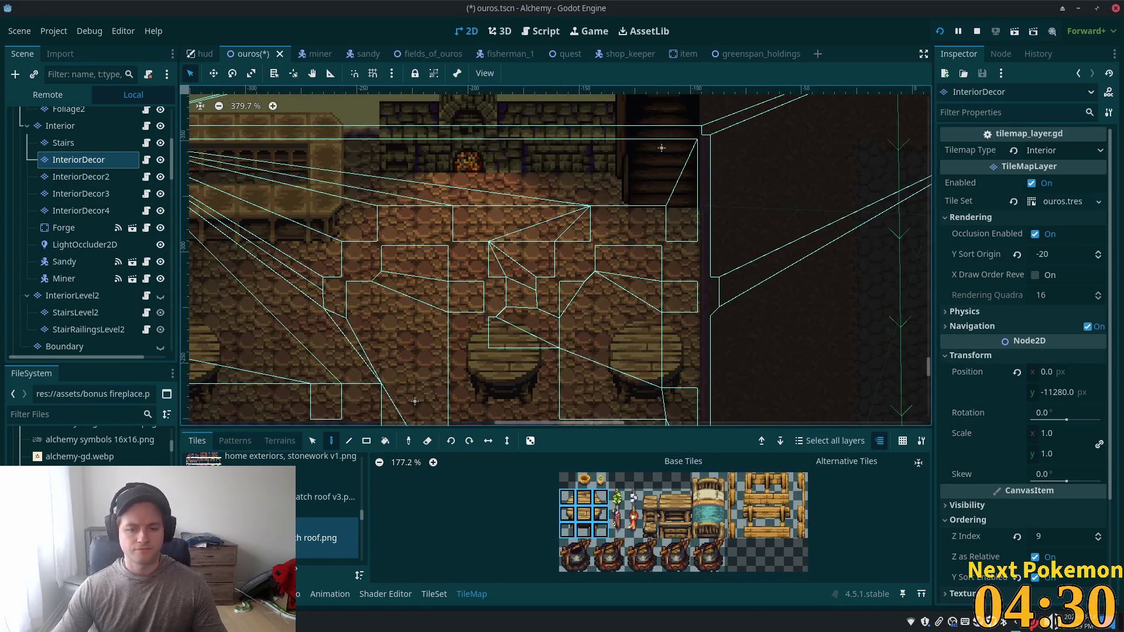
Step: Switch the TileMap panel to the cabinets and shelves atlas
scroll(351, 513, "down", 2)
mouse_move(362, 526)
left_mouse_down()
mouse_move(363, 563)
mouse_move(369, 477)
mouse_move(367, 491)
left_mouse_up()
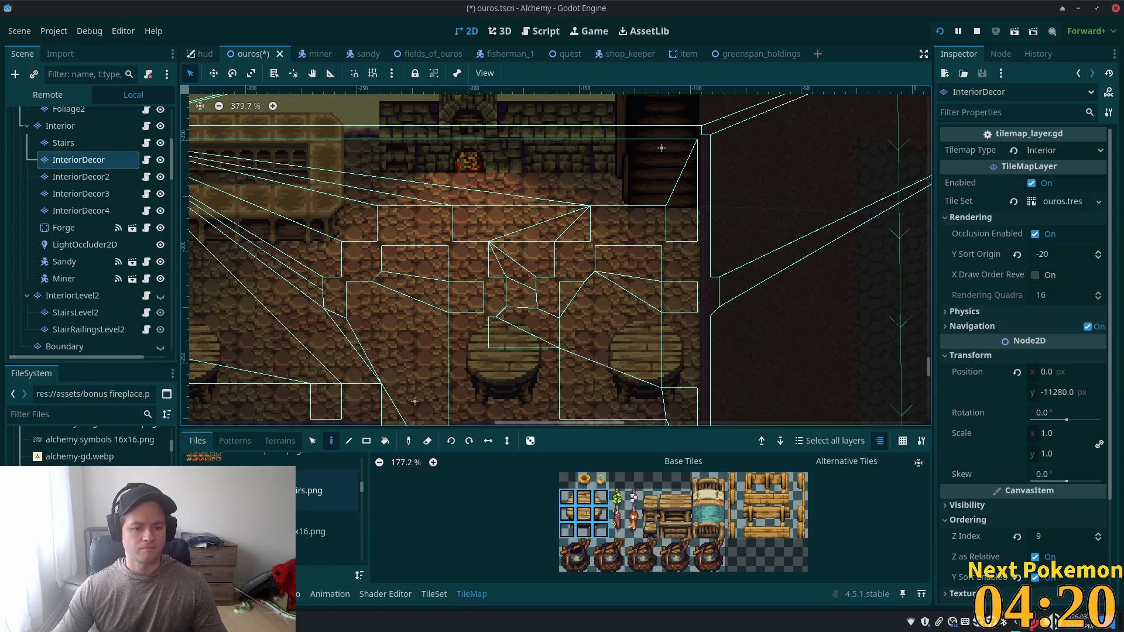
scroll(282, 509, "down", 1)
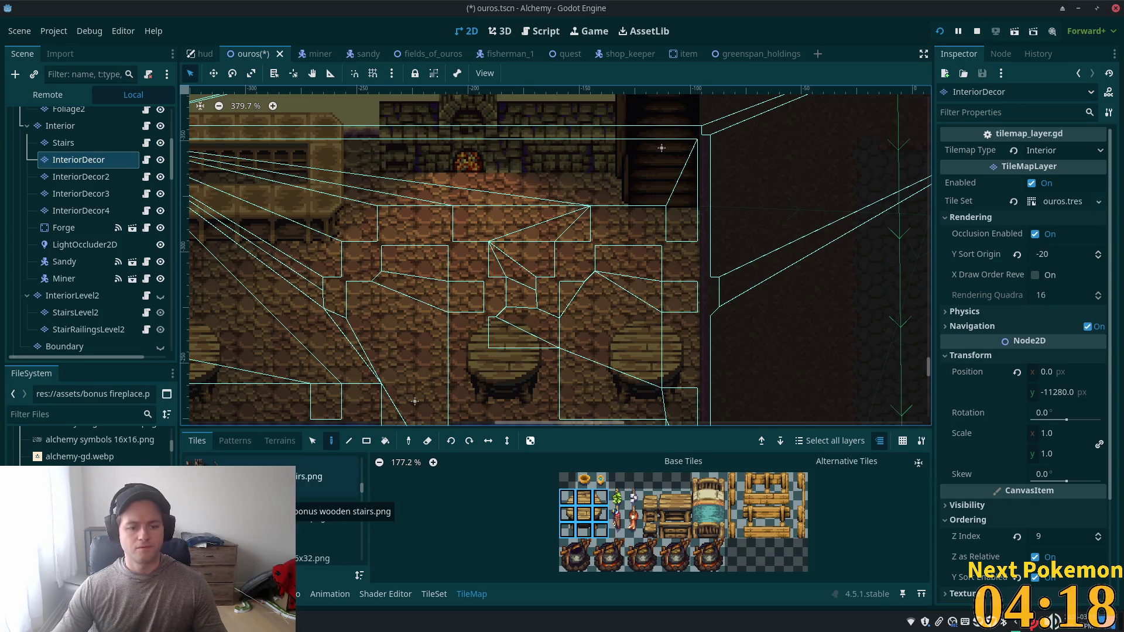
scroll(281, 509, "down", 3)
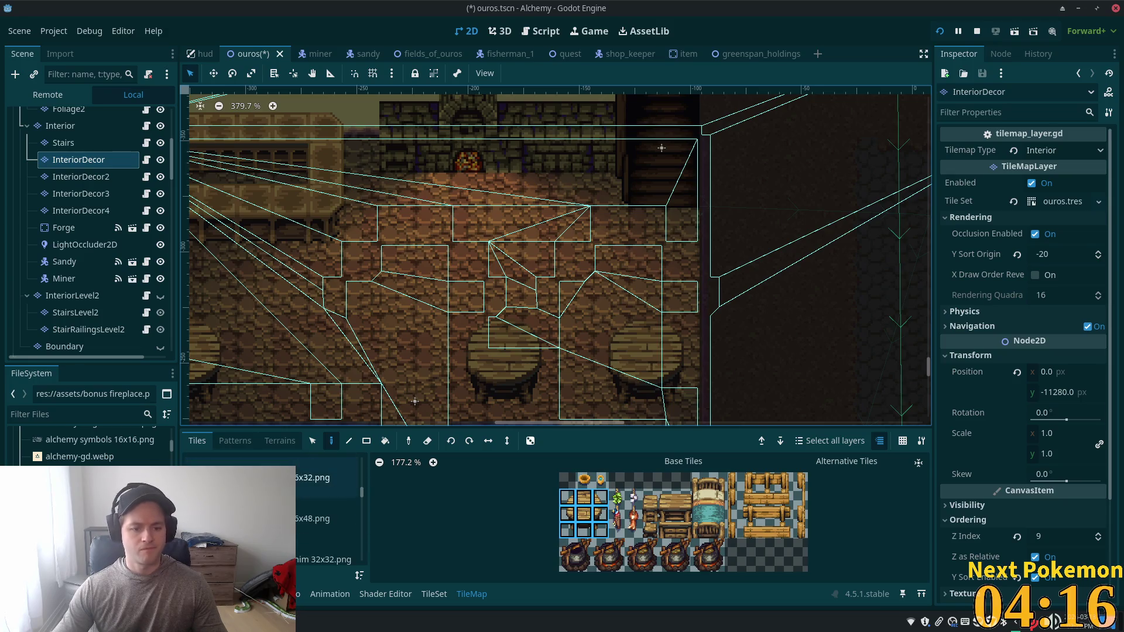
scroll(297, 497, "down", 2)
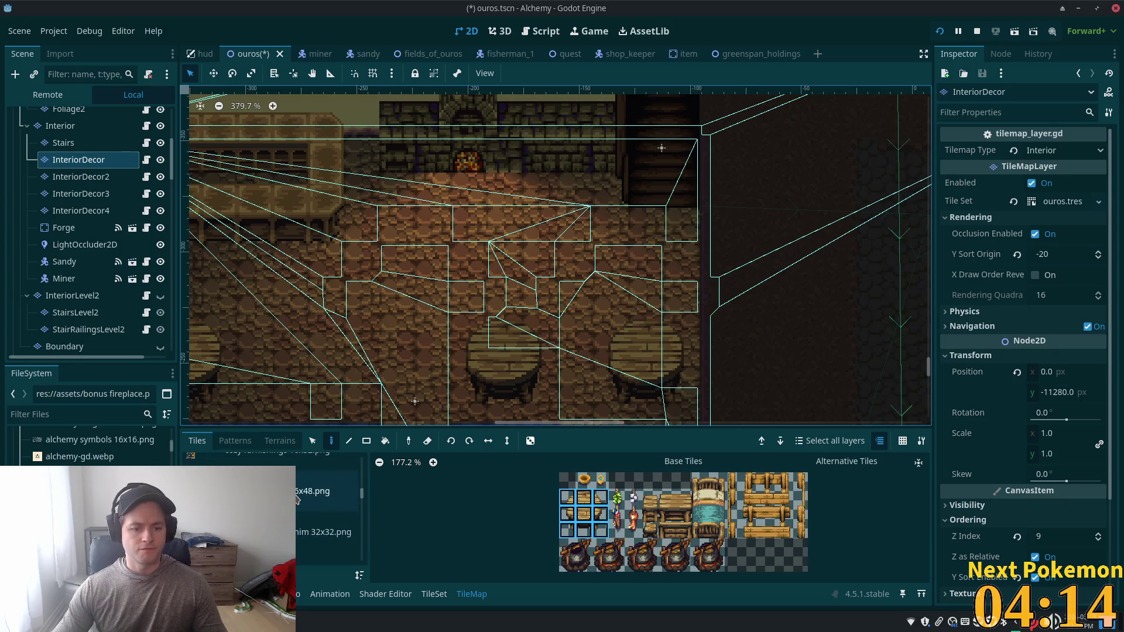
left_click(297, 498)
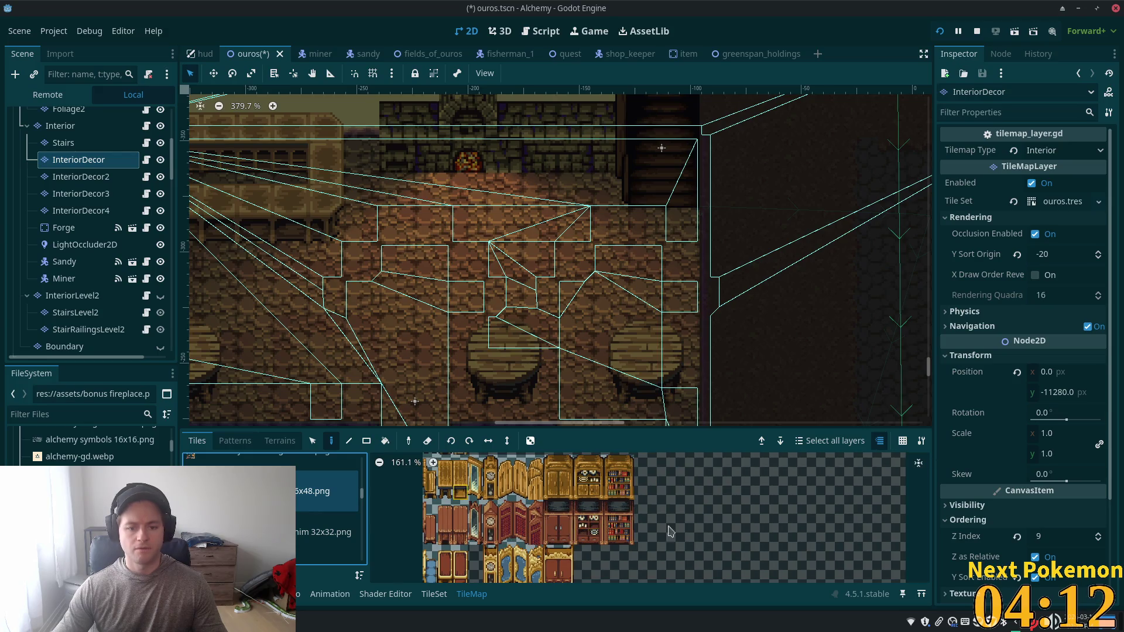
Step: Scroll to Base Tiles and select the three stacked knight statue tiles
scroll(498, 501, "down", 1)
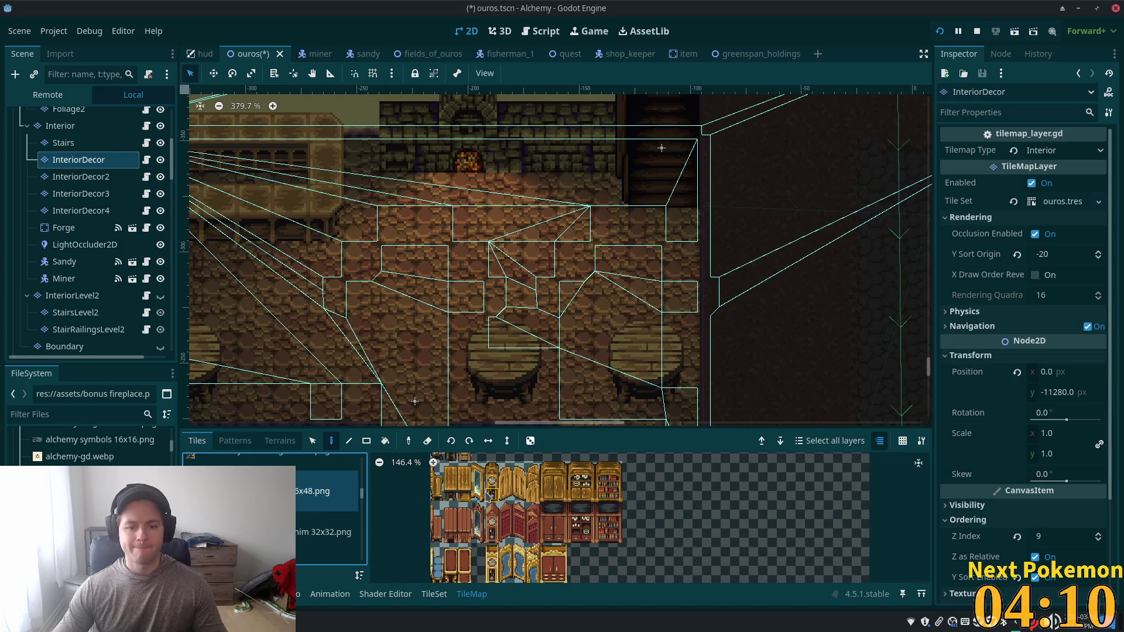
scroll(498, 501, "down", 4)
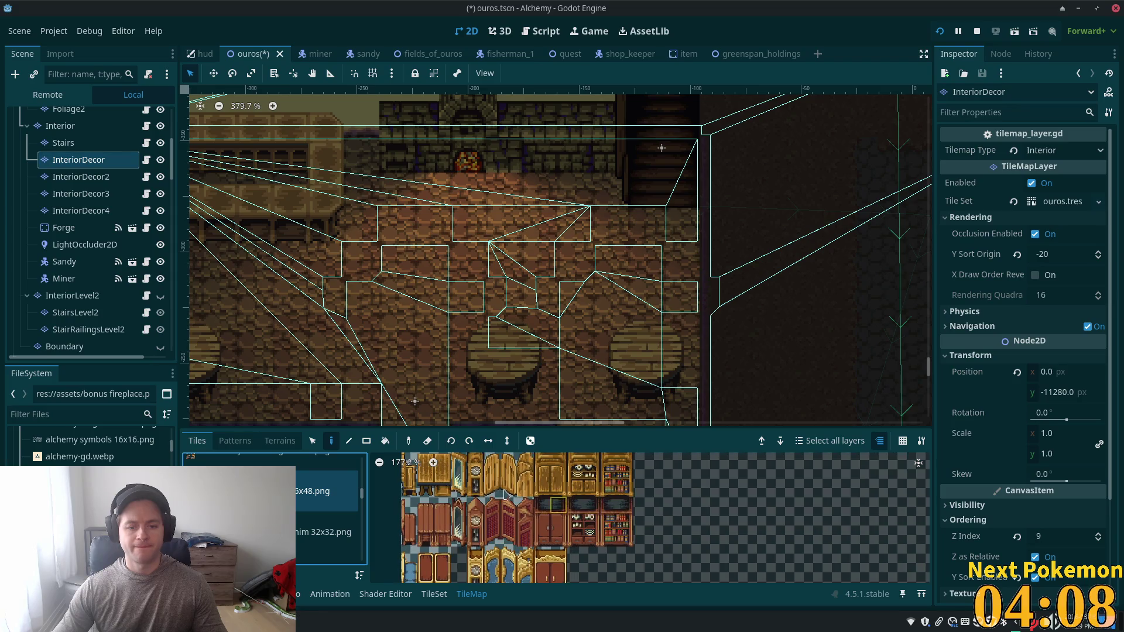
scroll(466, 507, "up", 3)
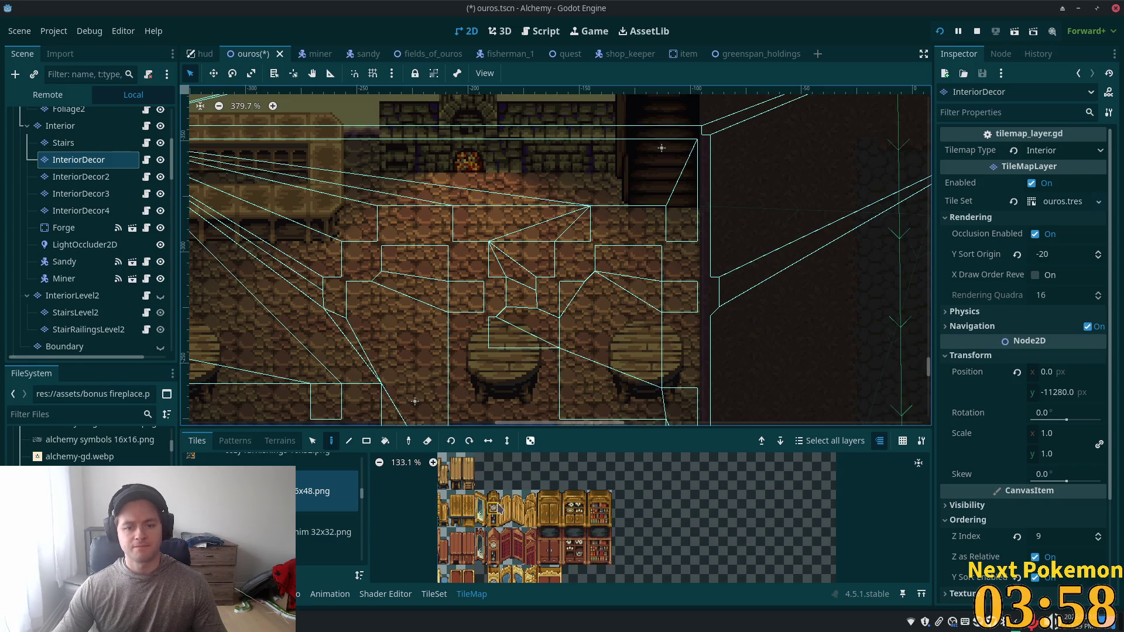
scroll(508, 512, "down", 1)
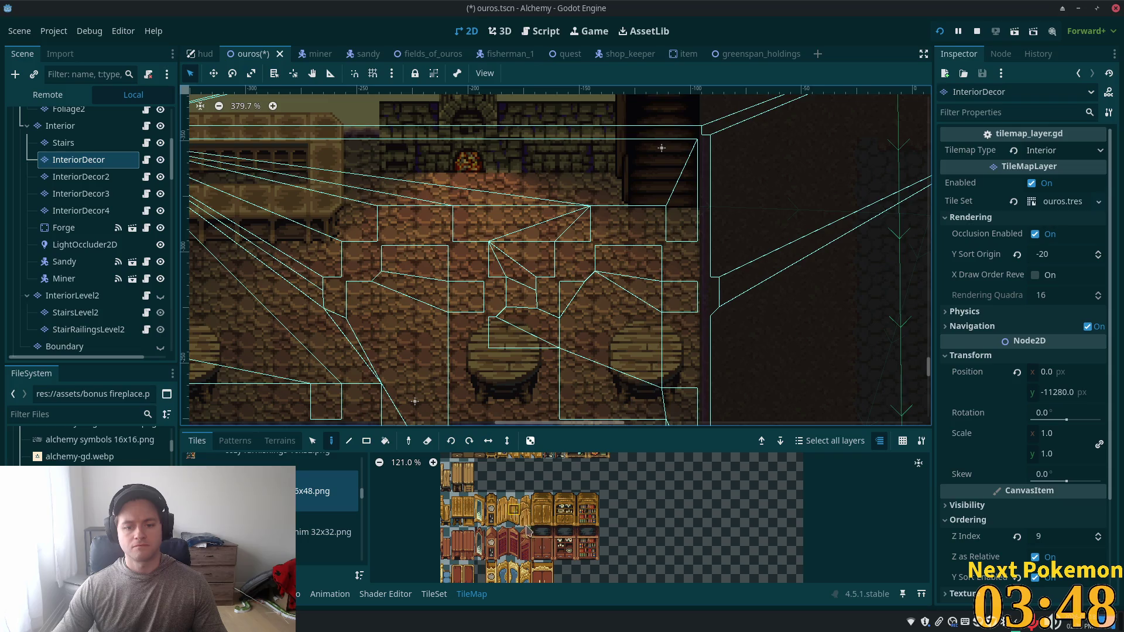
scroll(562, 463, "down", 3)
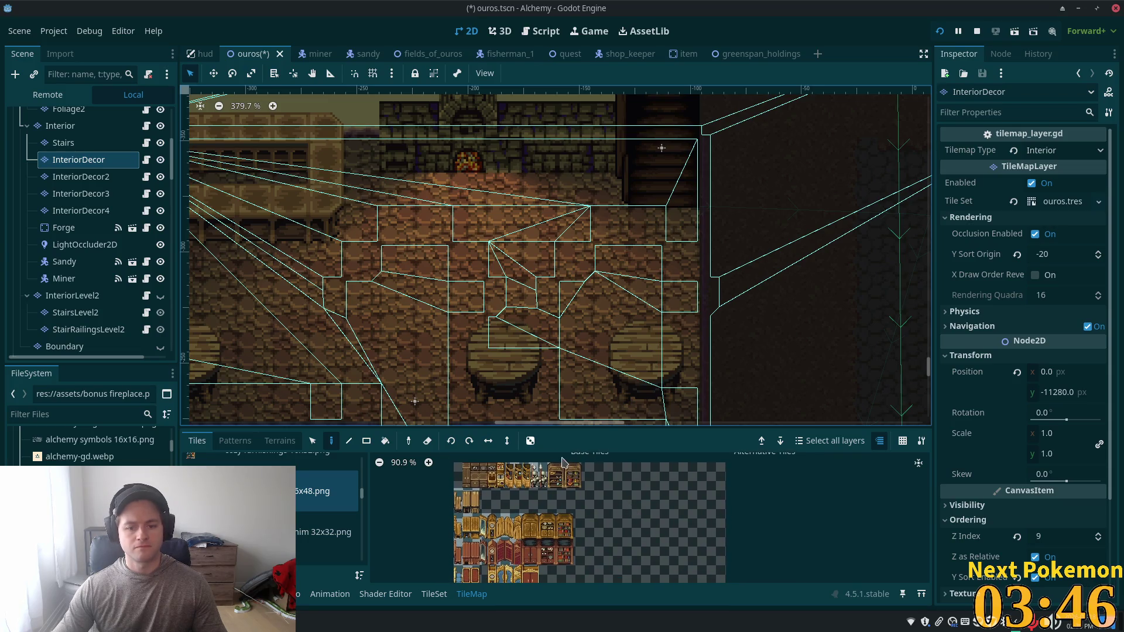
scroll(546, 480, "up", 4)
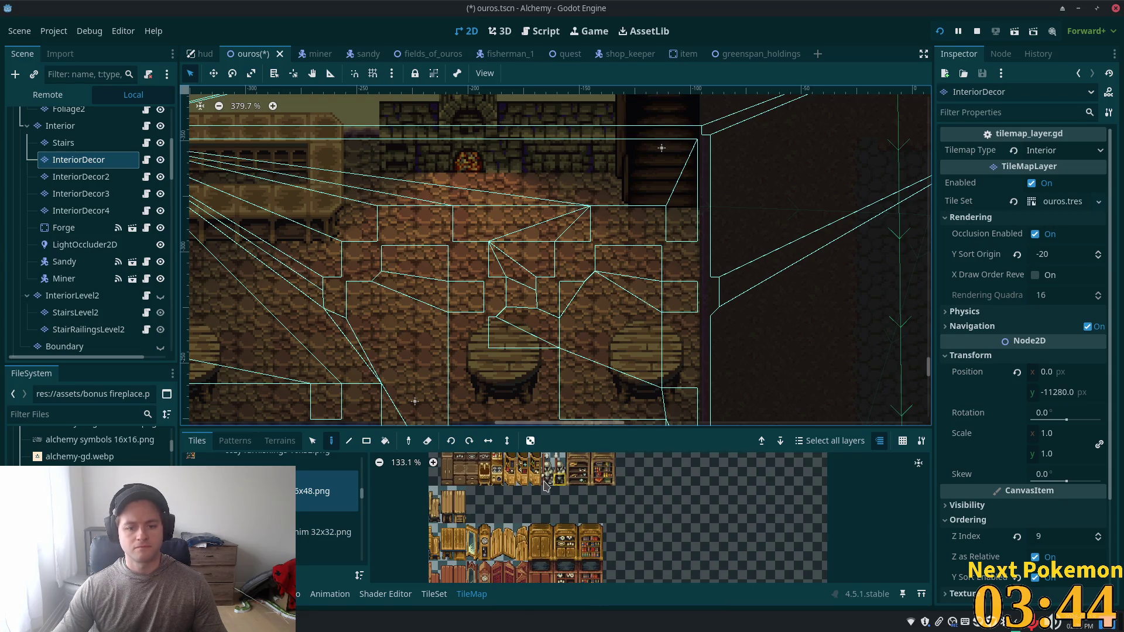
scroll(593, 562, "down", 2)
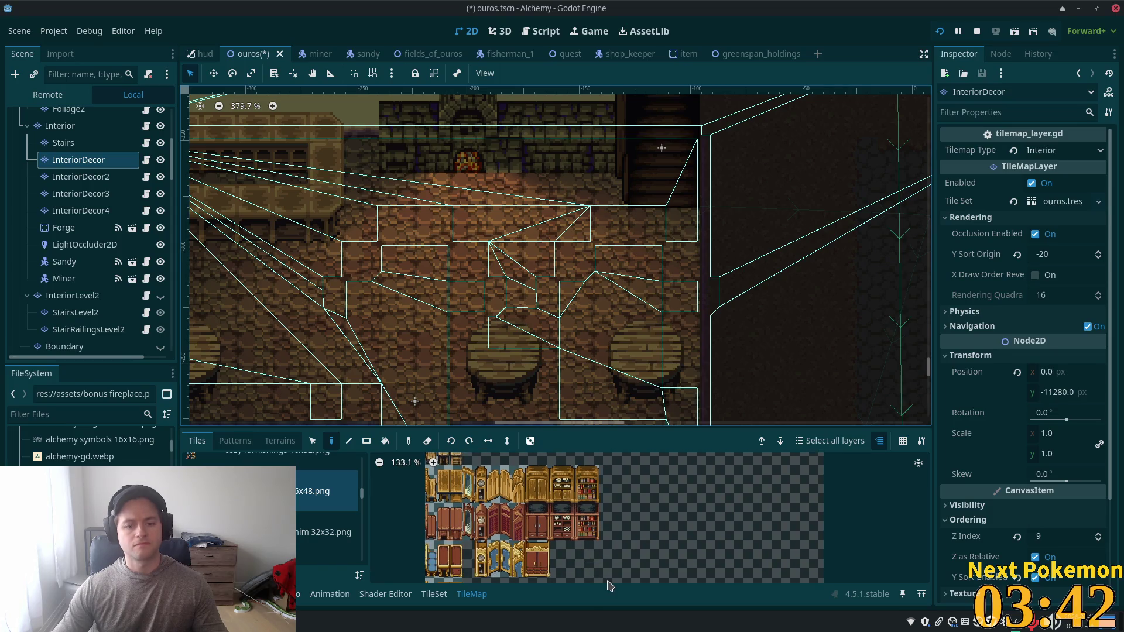
scroll(611, 577, "up", 4)
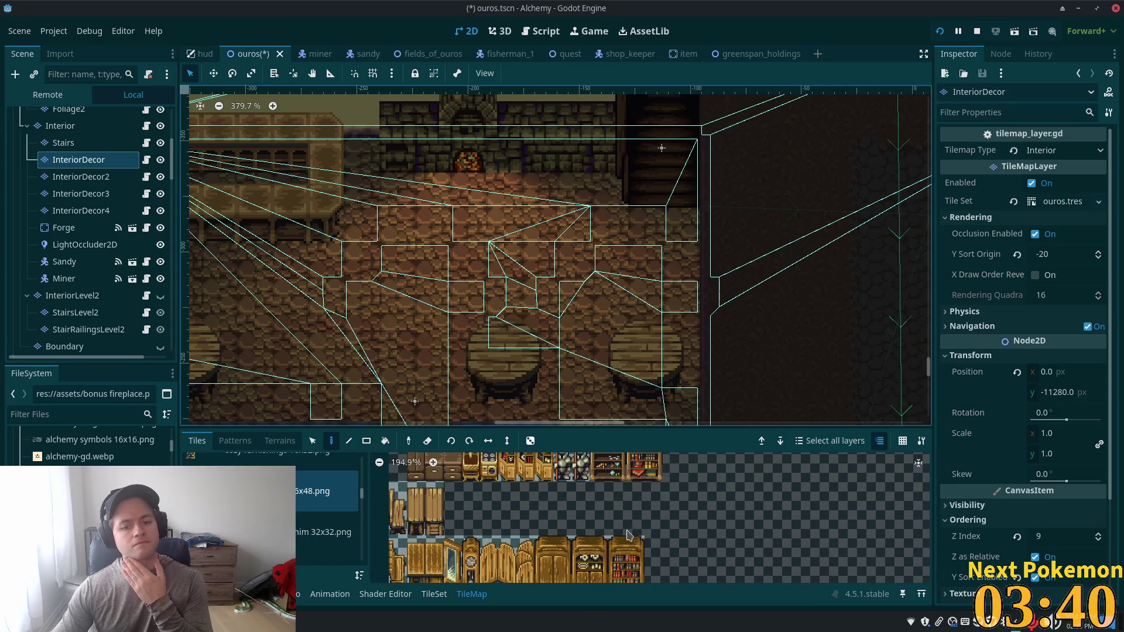
scroll(609, 548, "up", 2)
left_click_drag(591, 484, 585, 524)
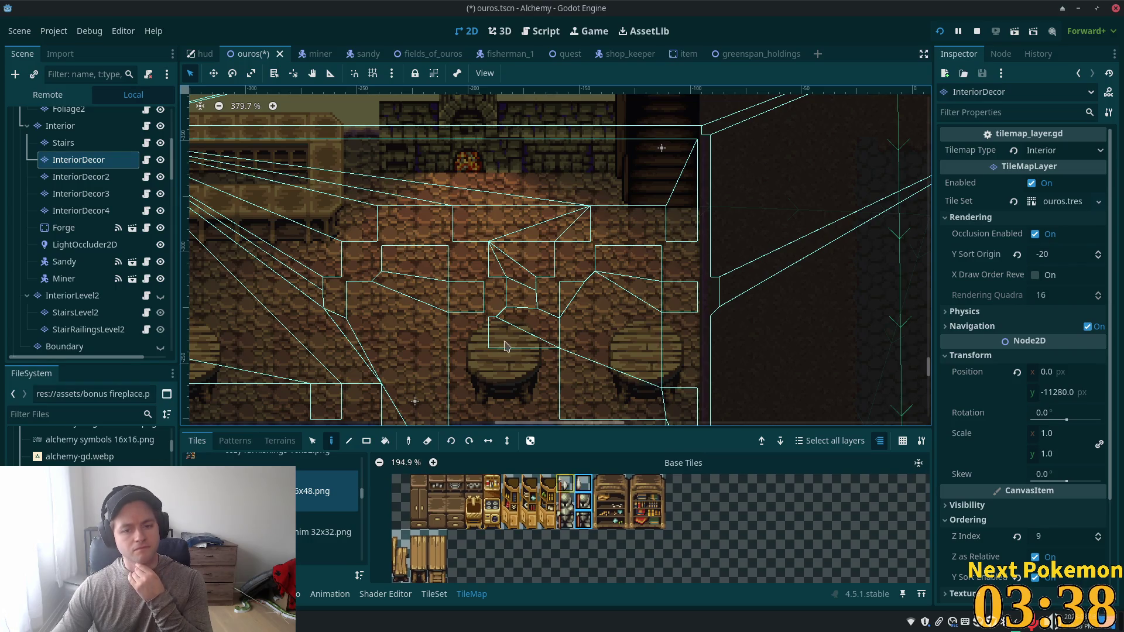
Step: Paint the knight statue beside the forge and switch to the cozy furnishings 16x32.png sheet
left_click(360, 130)
scroll(573, 339, "up", 3)
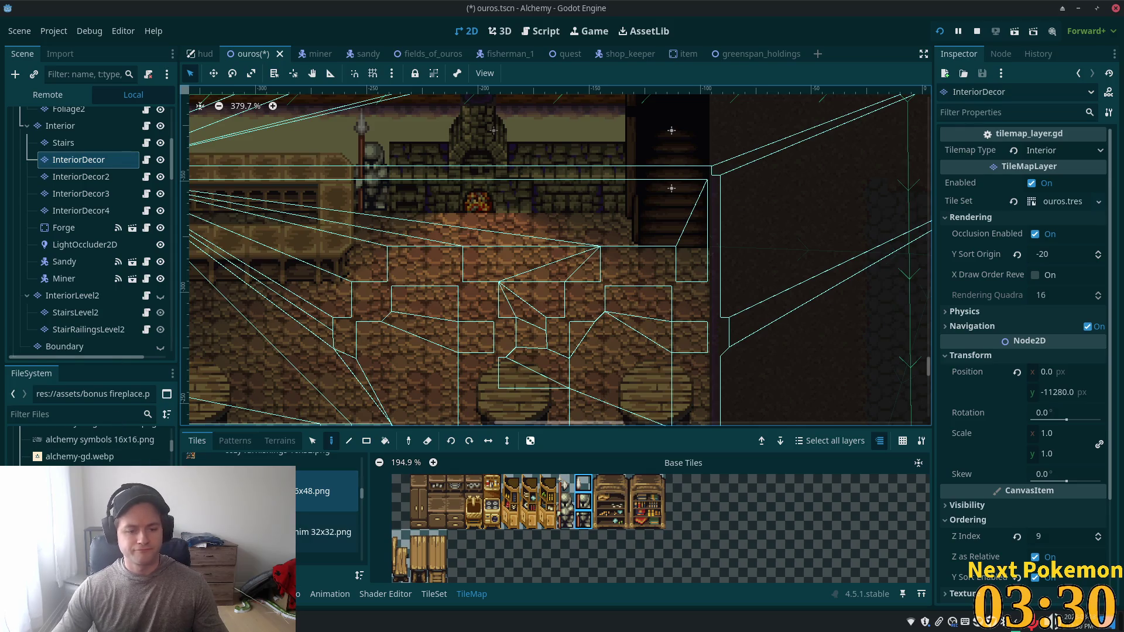
left_click(322, 457)
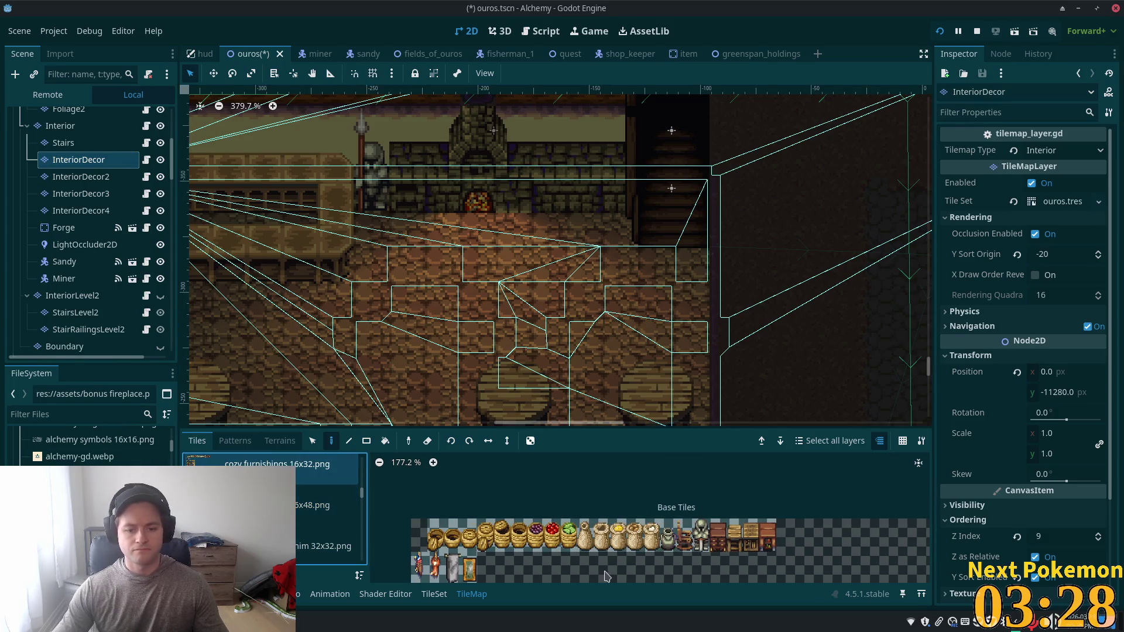
scroll(591, 542, "down", 2)
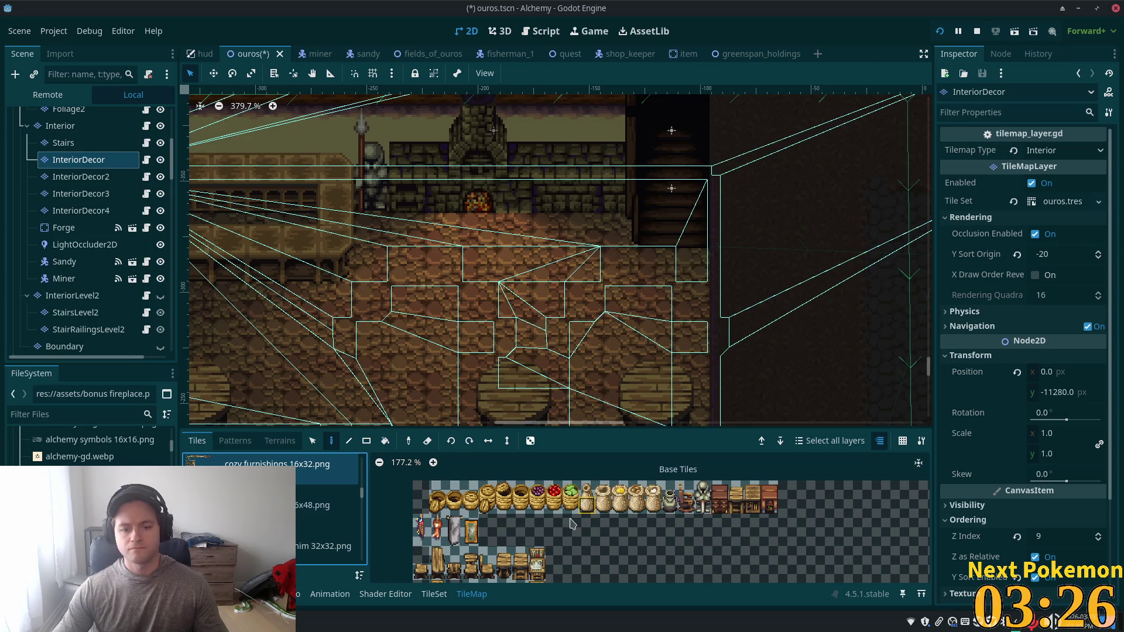
scroll(565, 527, "down", 1)
scroll(561, 498, "down", 1)
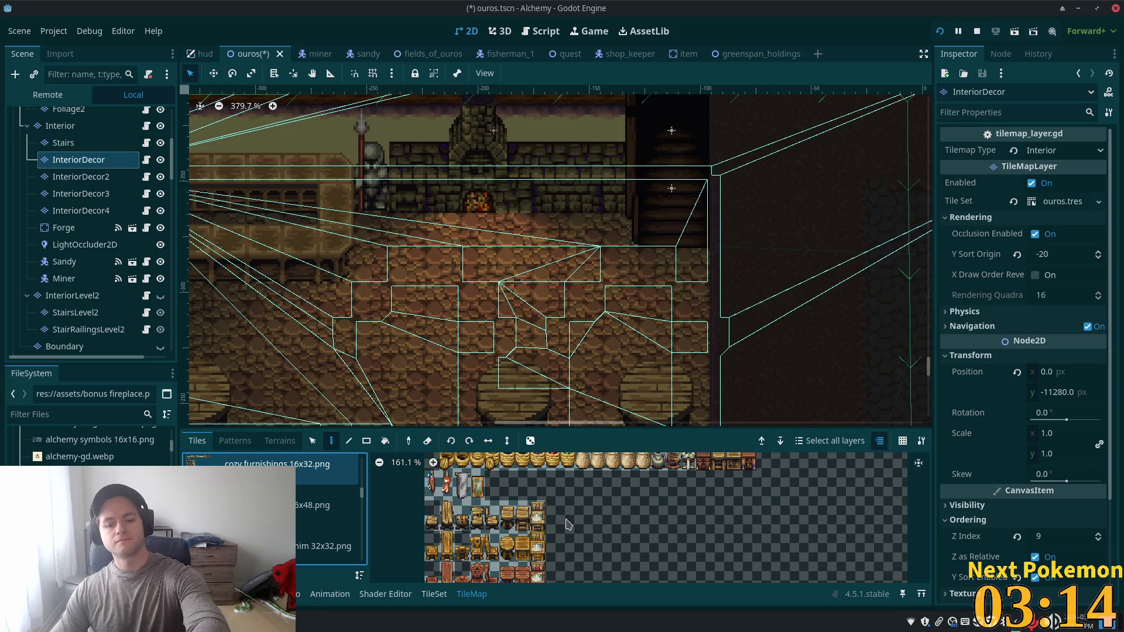
scroll(567, 524, "down", 2)
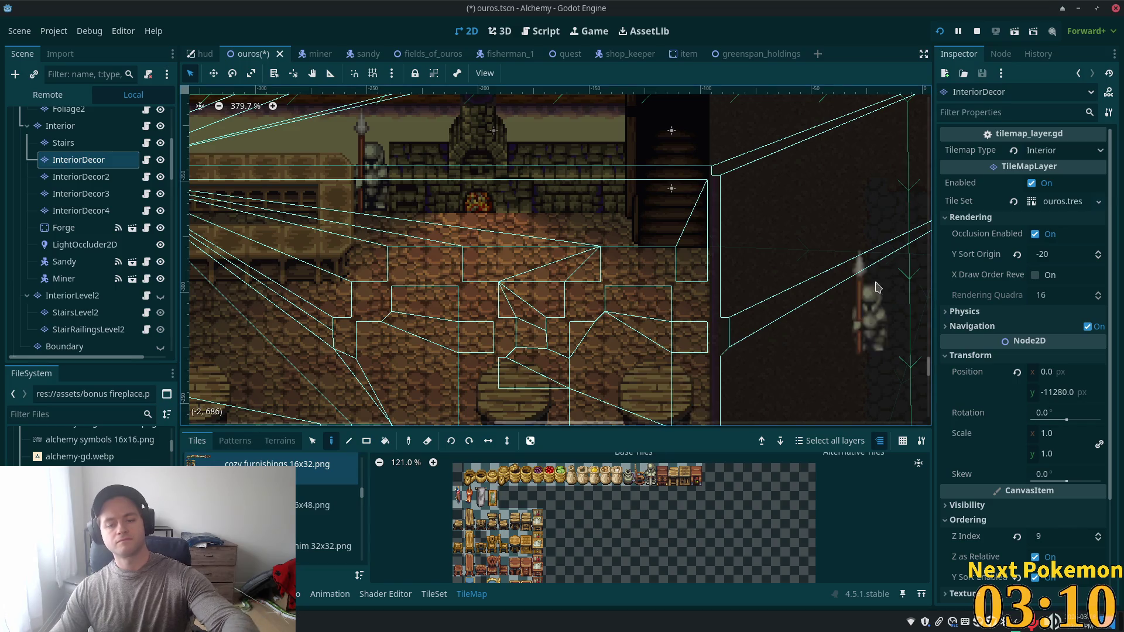
scroll(855, 257, "down", 3)
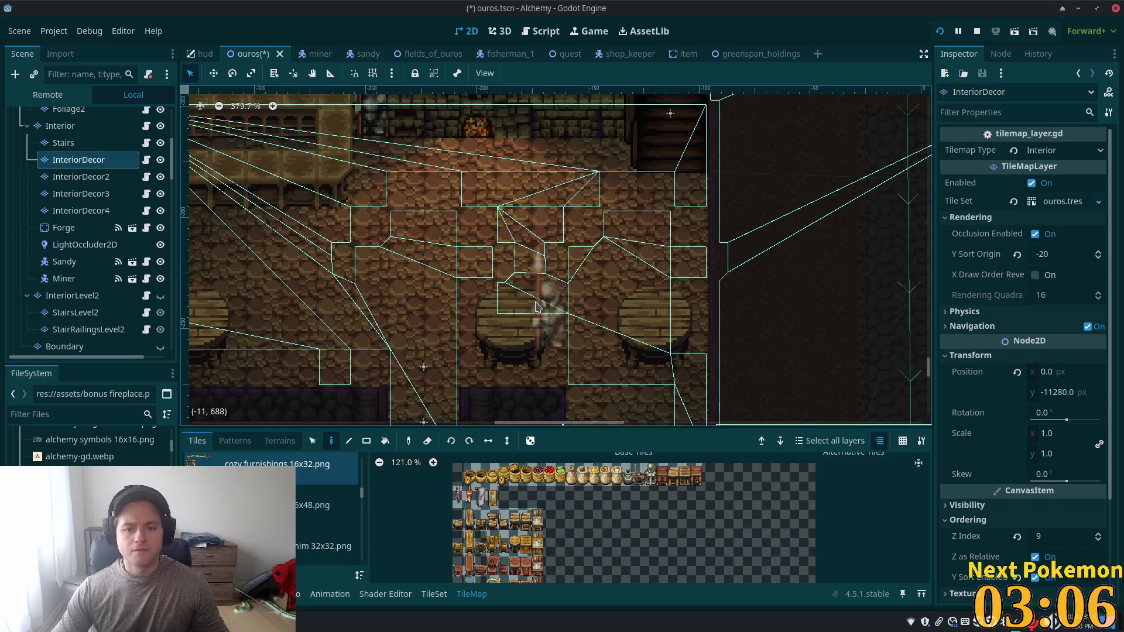
Step: Erase the middle and right round tables and place a stool near the top of the floor
right_click(536, 307)
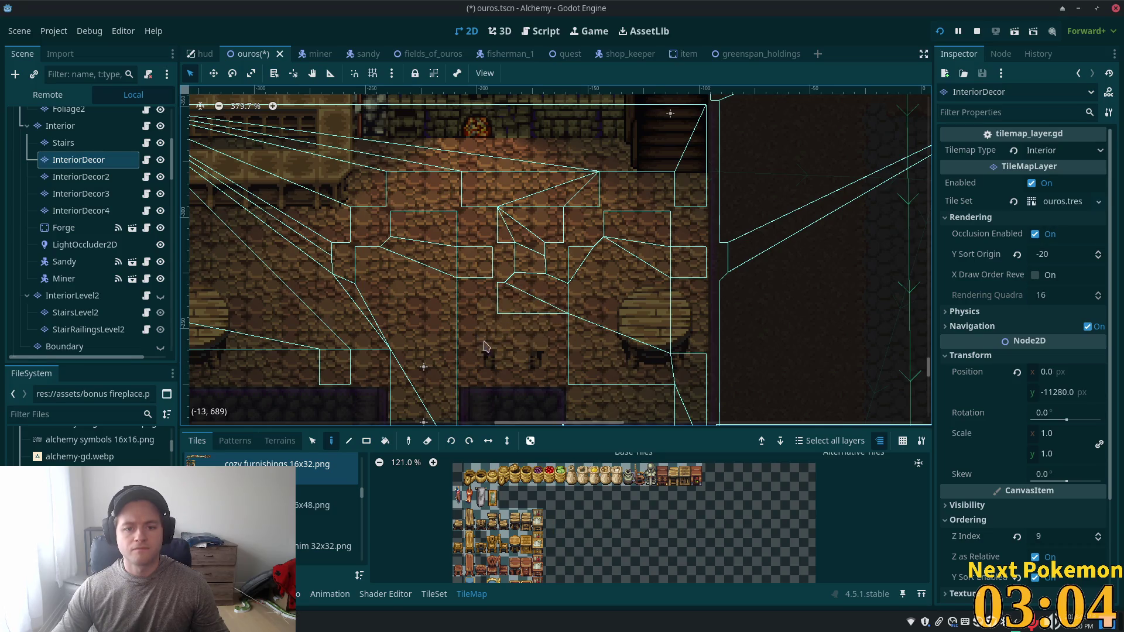
left_click(515, 545)
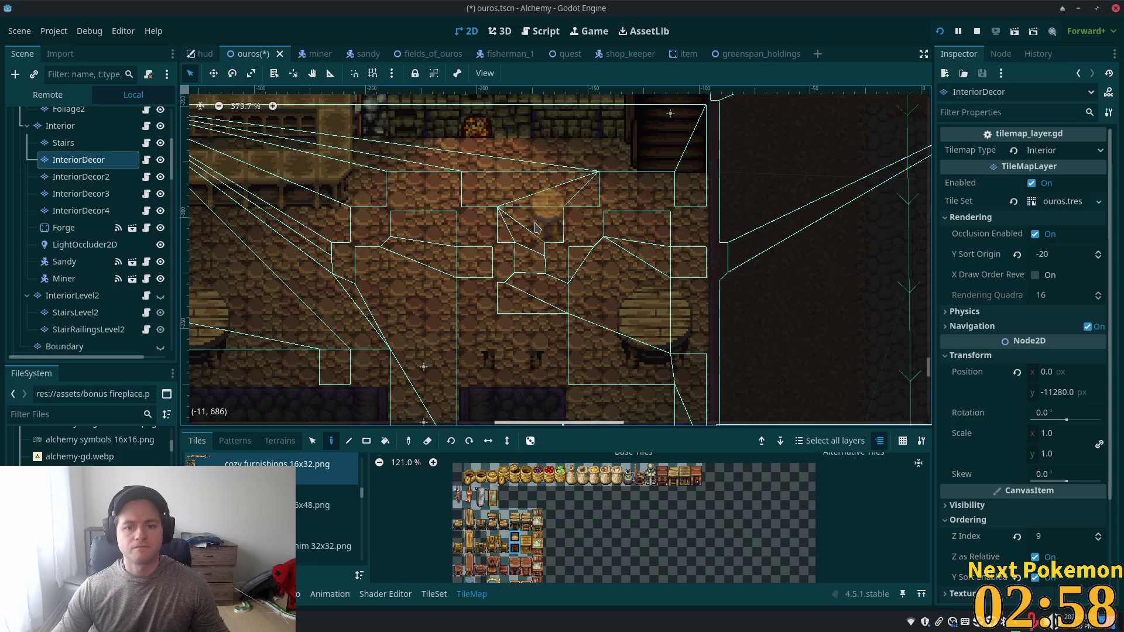
left_click(537, 233)
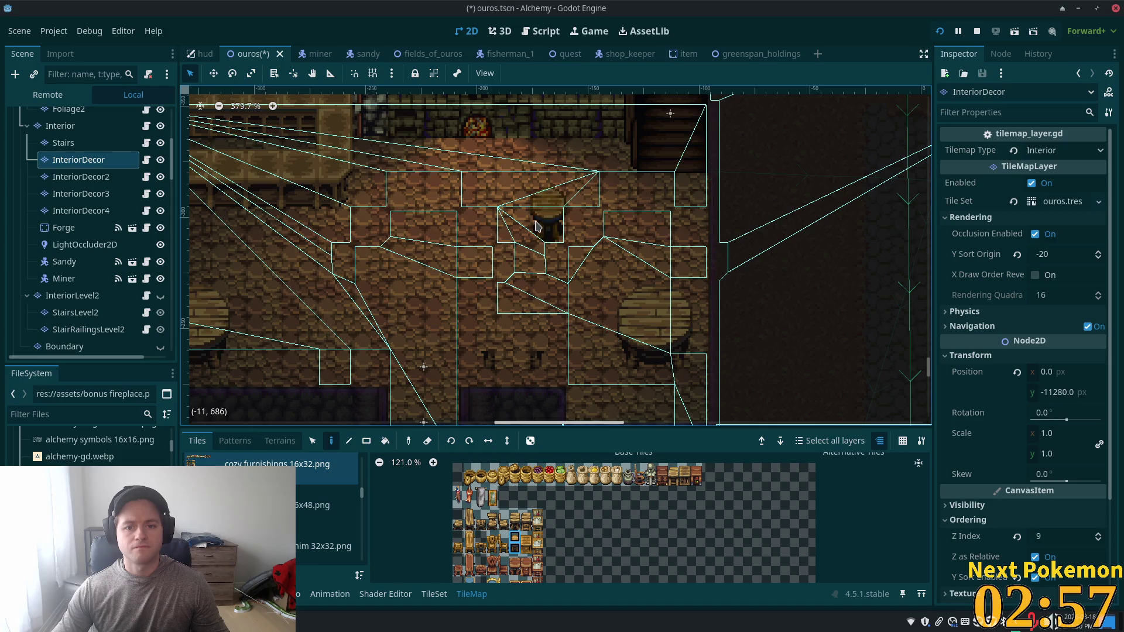
right_click(644, 314)
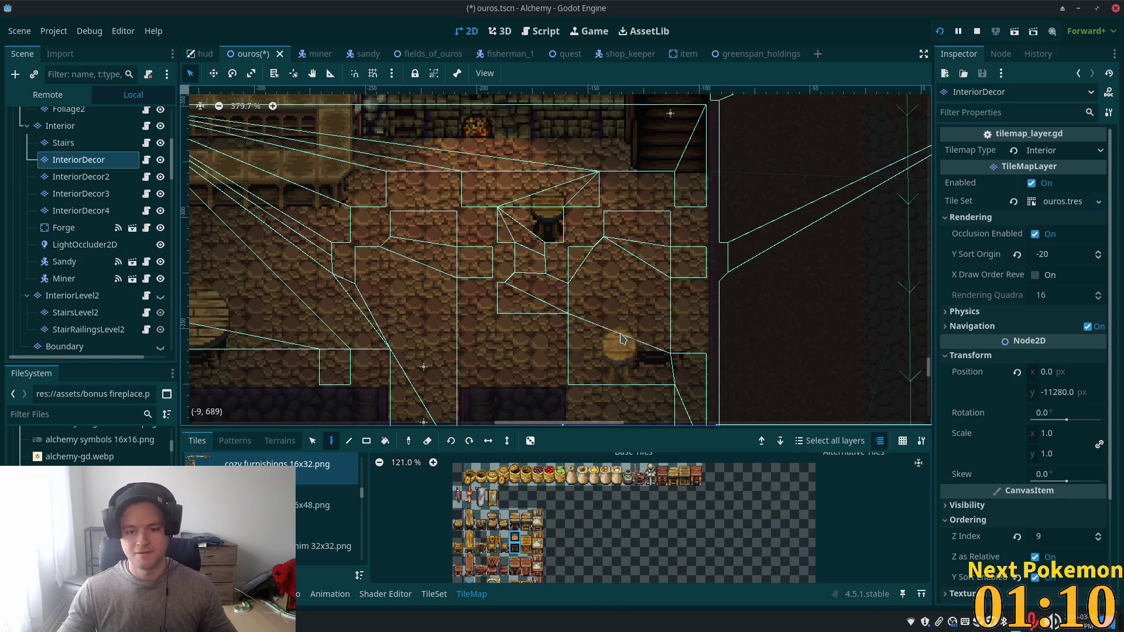
scroll(774, 309, "down", 2)
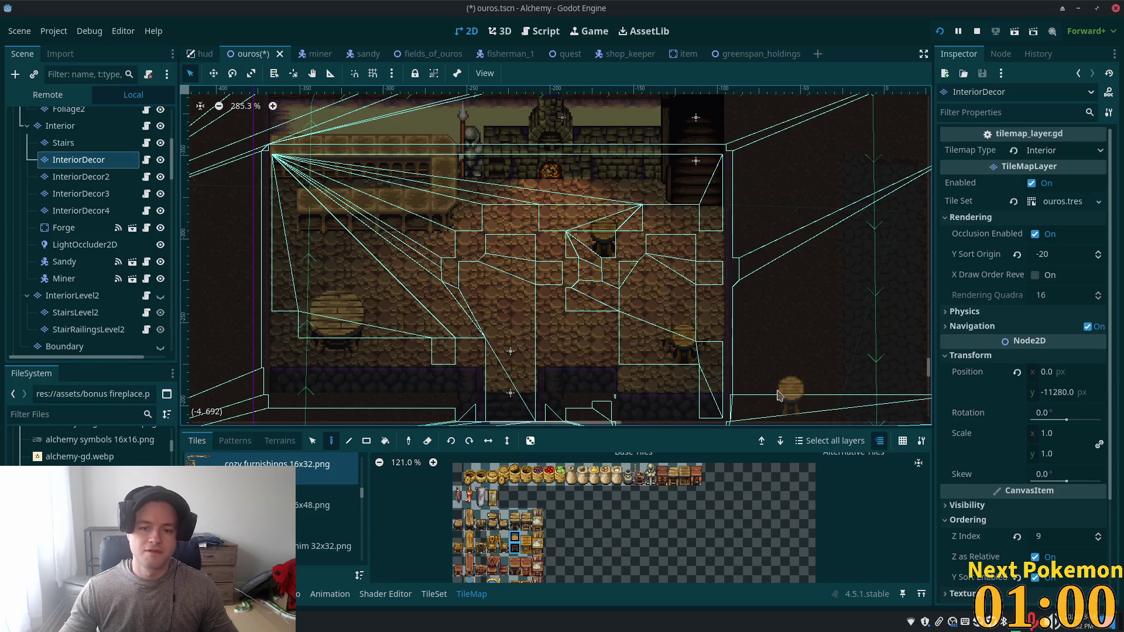
Step: Erase the leftover barrel and place a tall chair beside the stool mid-room
right_click(670, 330)
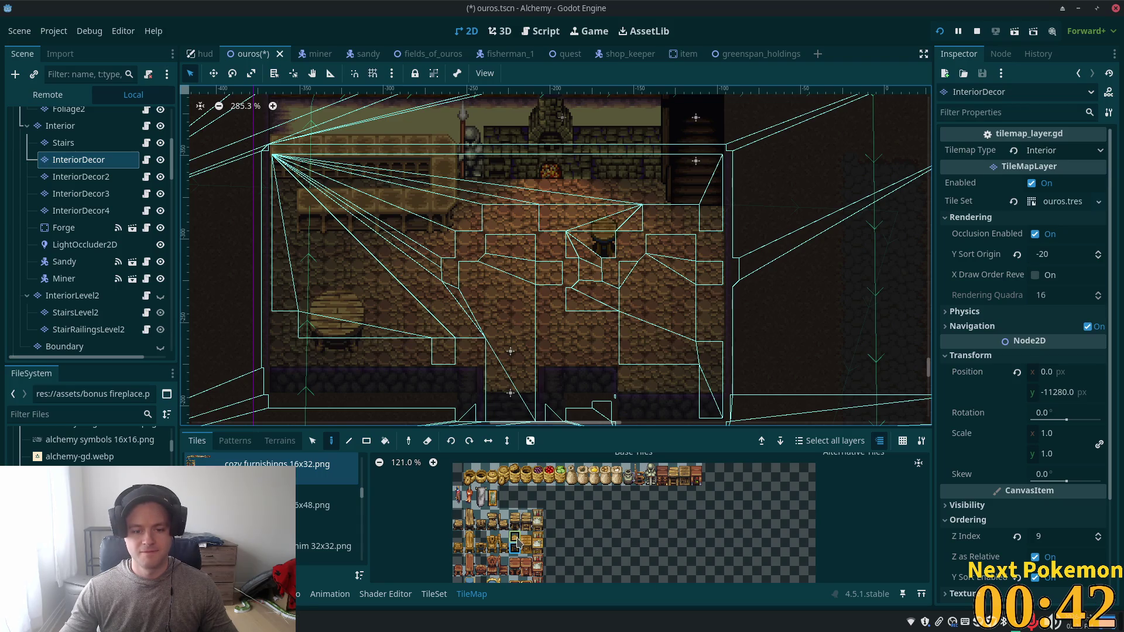
scroll(518, 541, "up", 3)
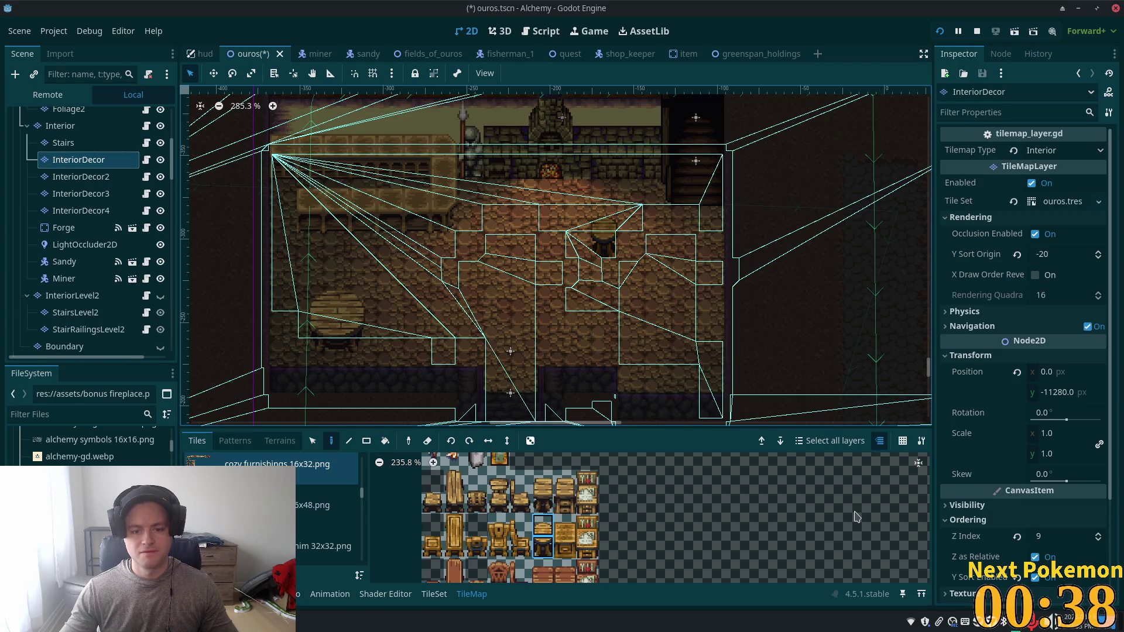
left_click(549, 491)
left_click(603, 241)
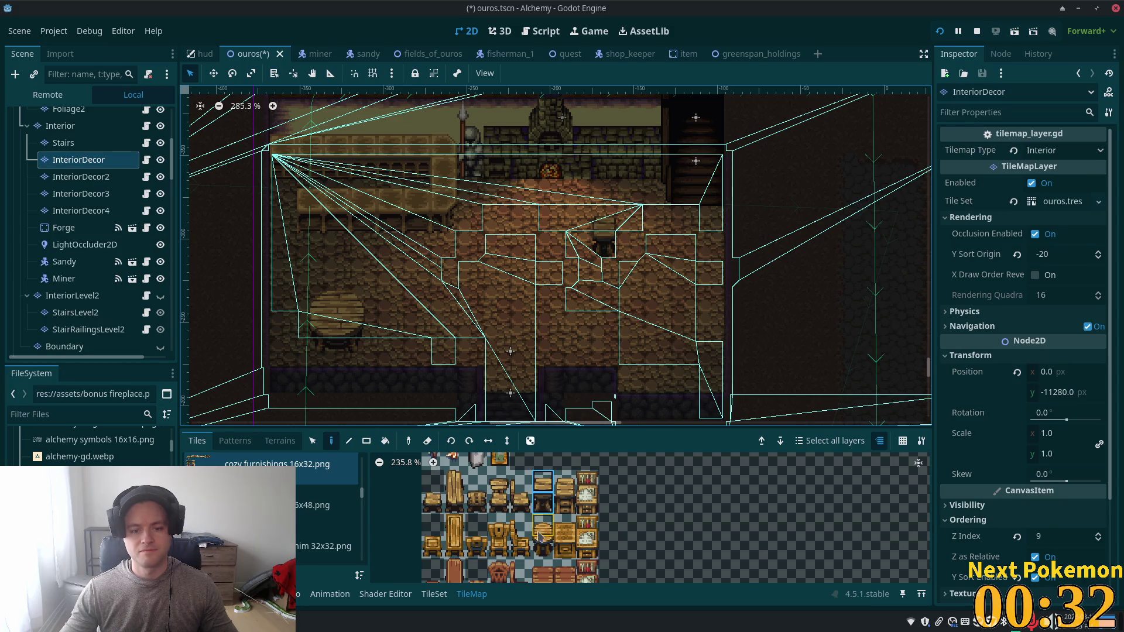
left_click(541, 537)
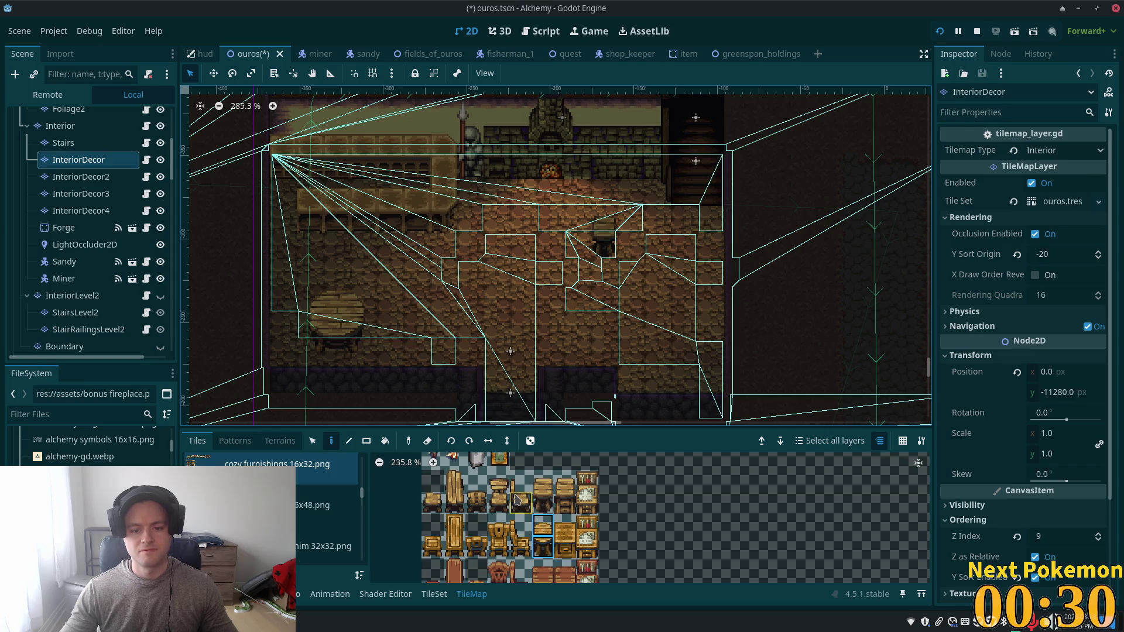
left_click(520, 501)
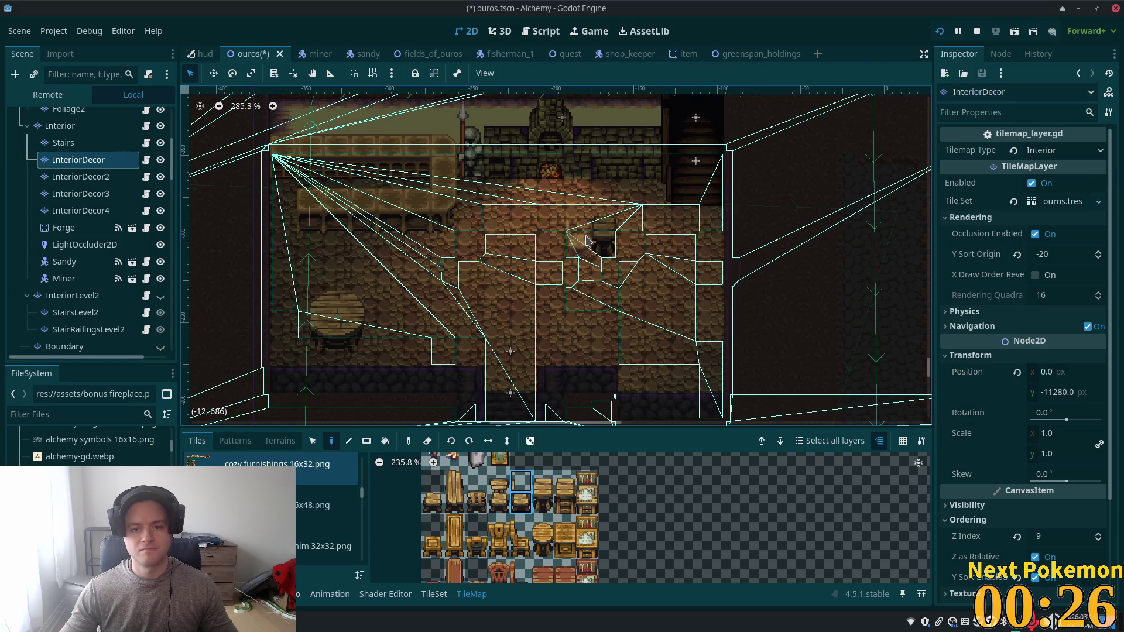
left_click(628, 241)
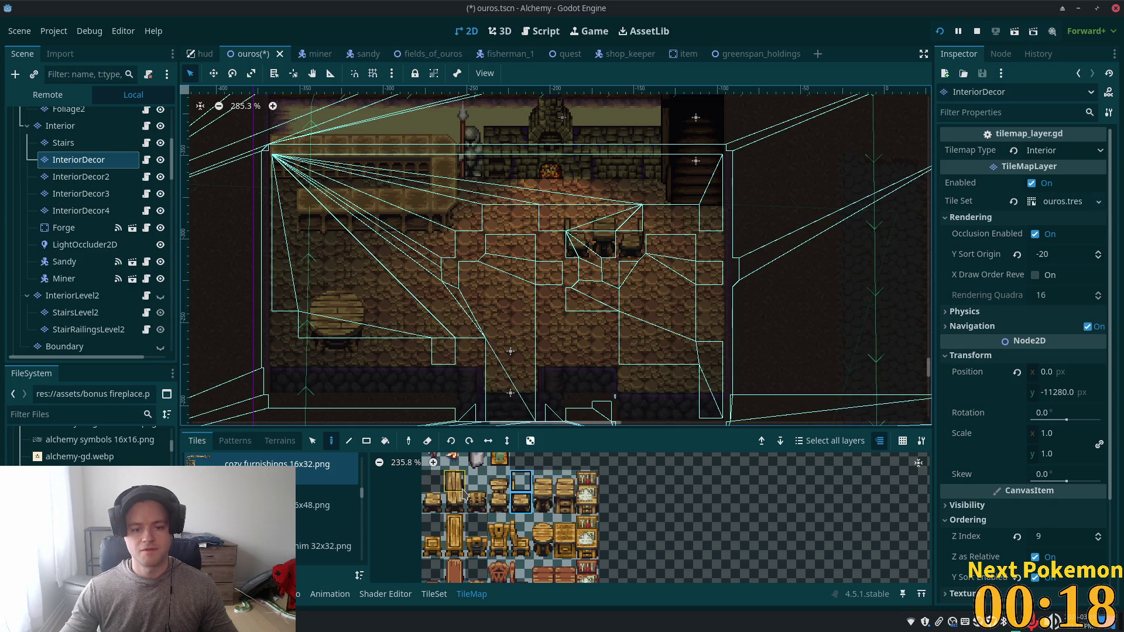
Step: Line the tavern's left wall with tall wooden furniture tiles
left_click(461, 493)
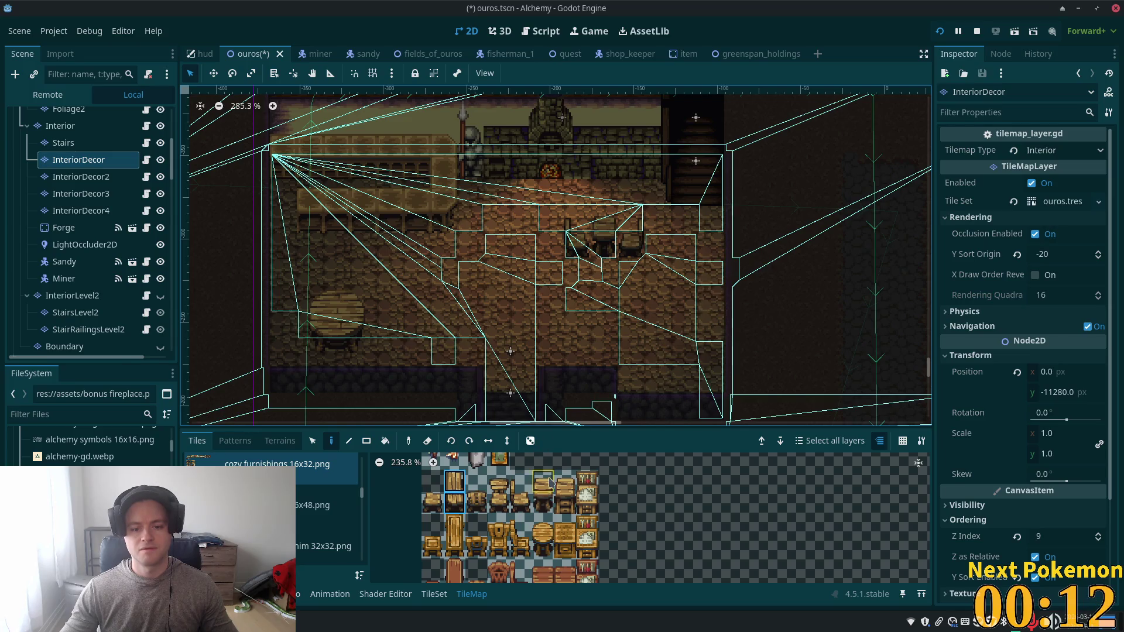
scroll(551, 482, "down", 5)
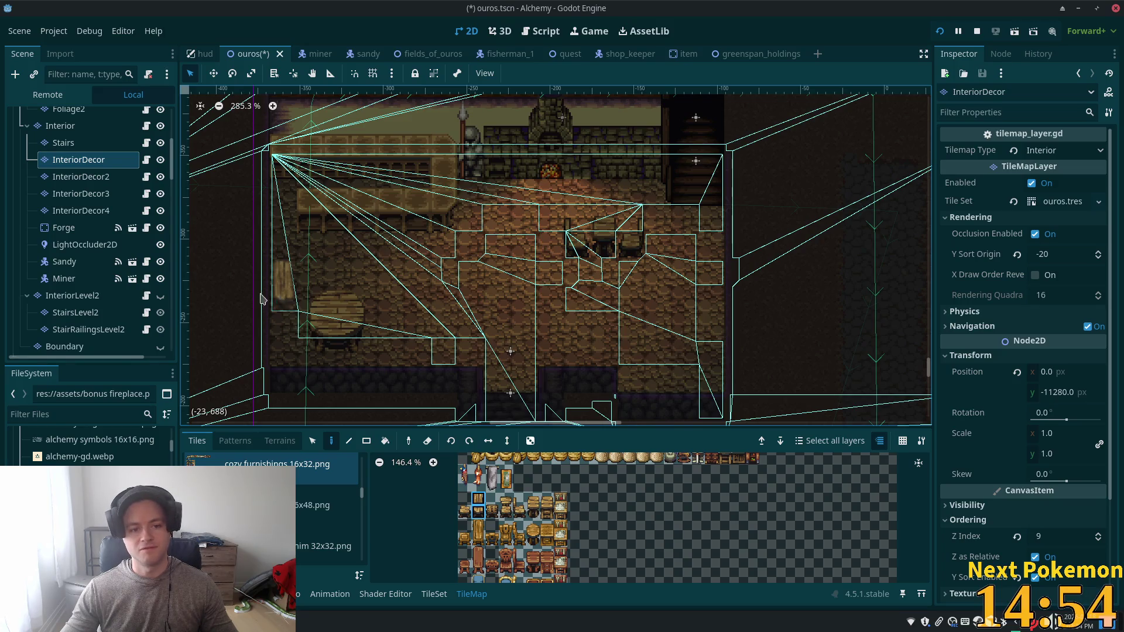
left_click(284, 333)
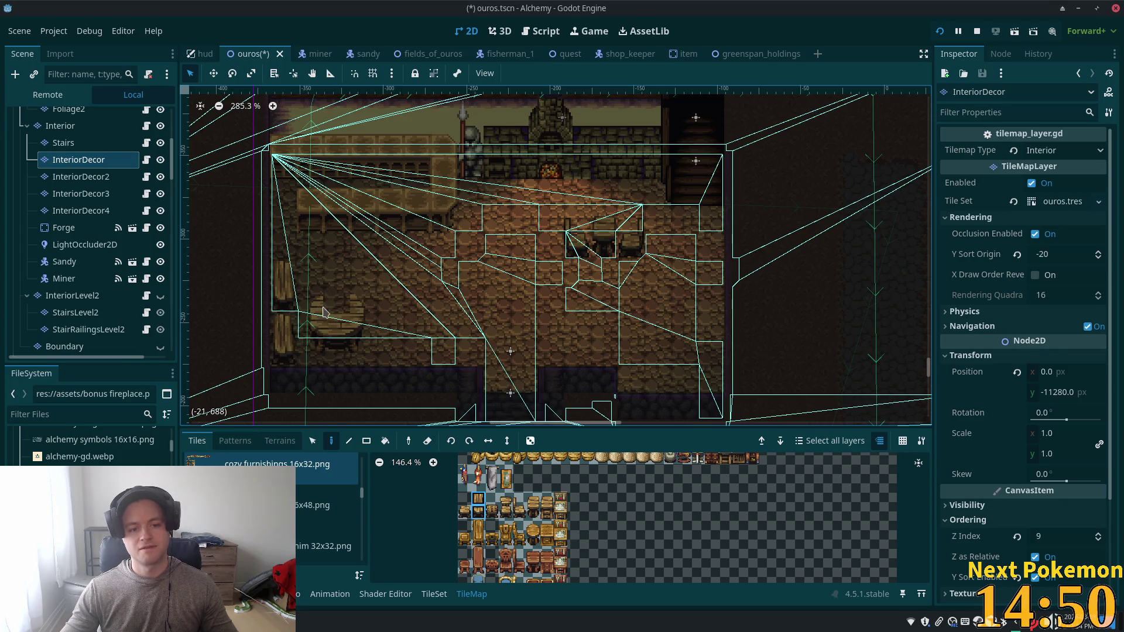
left_click(522, 511)
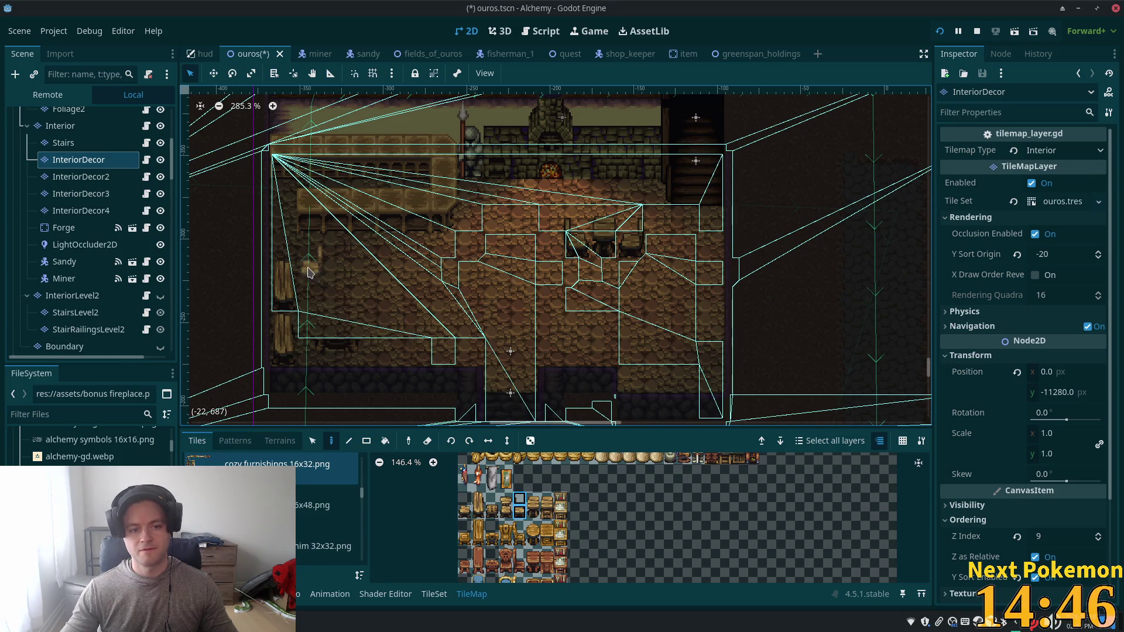
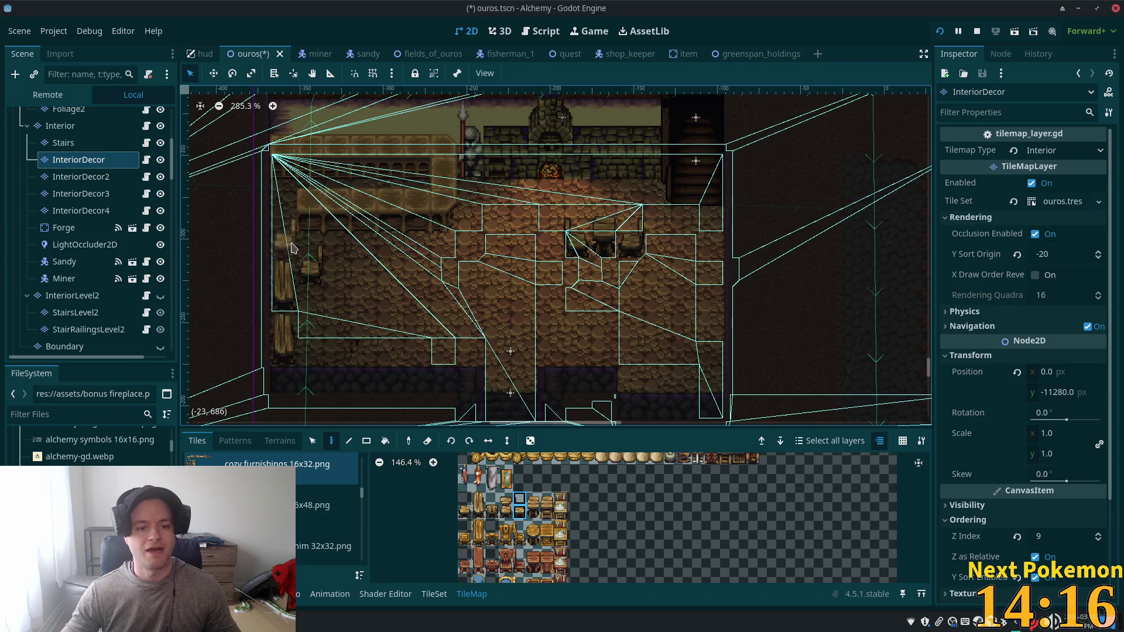
Step: Paint chairs and a tall piece along the left wall, plus a central table with stool and chair
left_click(319, 262)
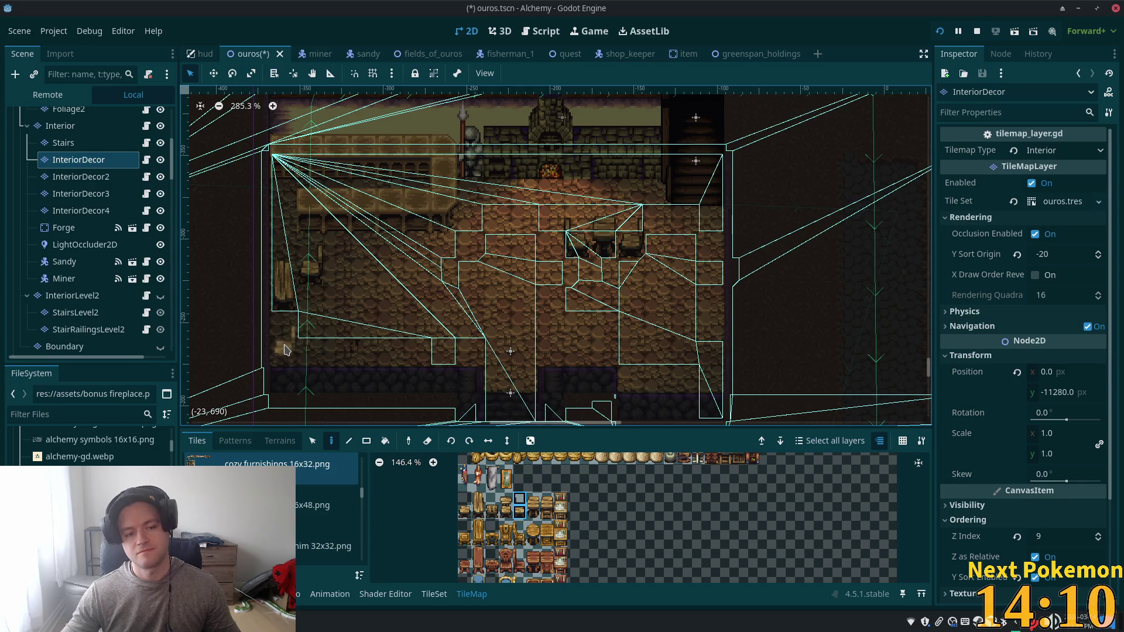
left_click(478, 505)
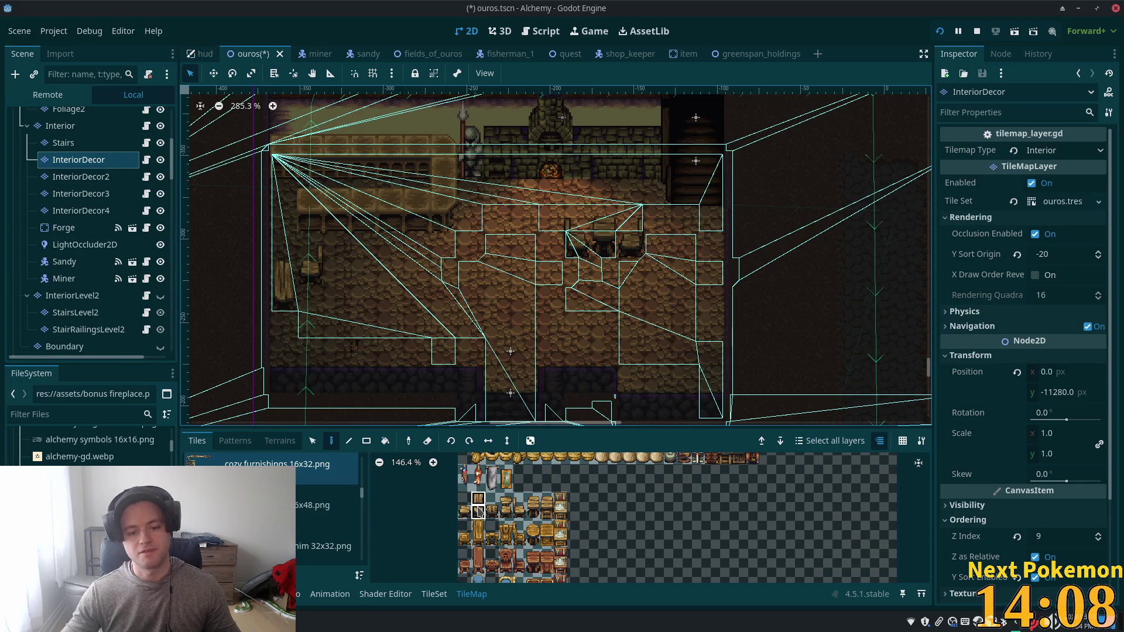
left_click(285, 366)
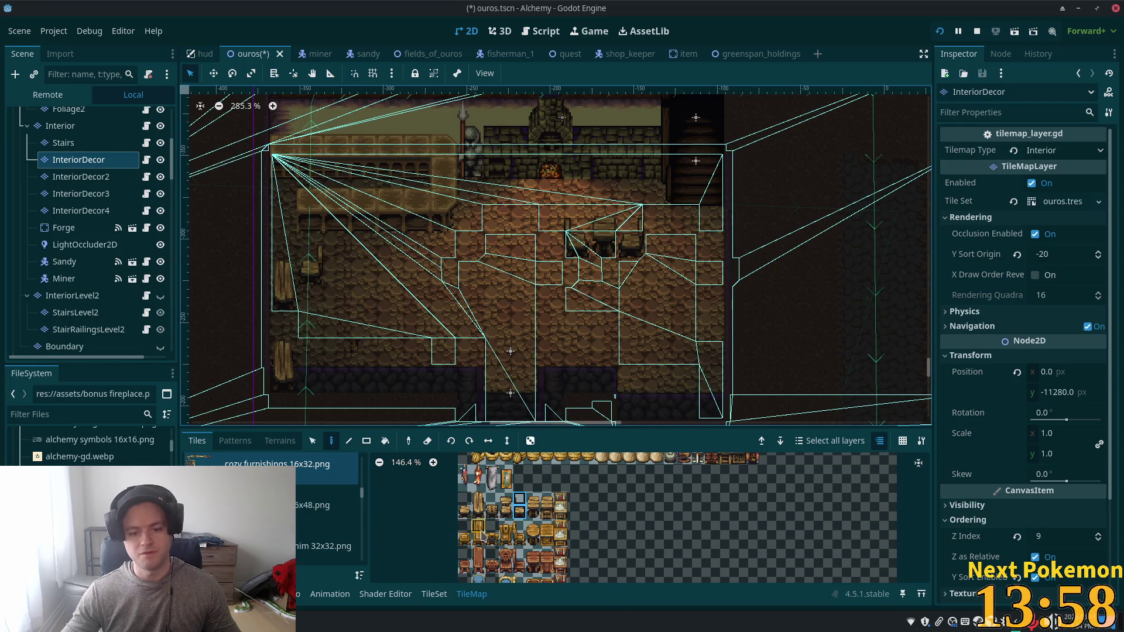
left_click(534, 528)
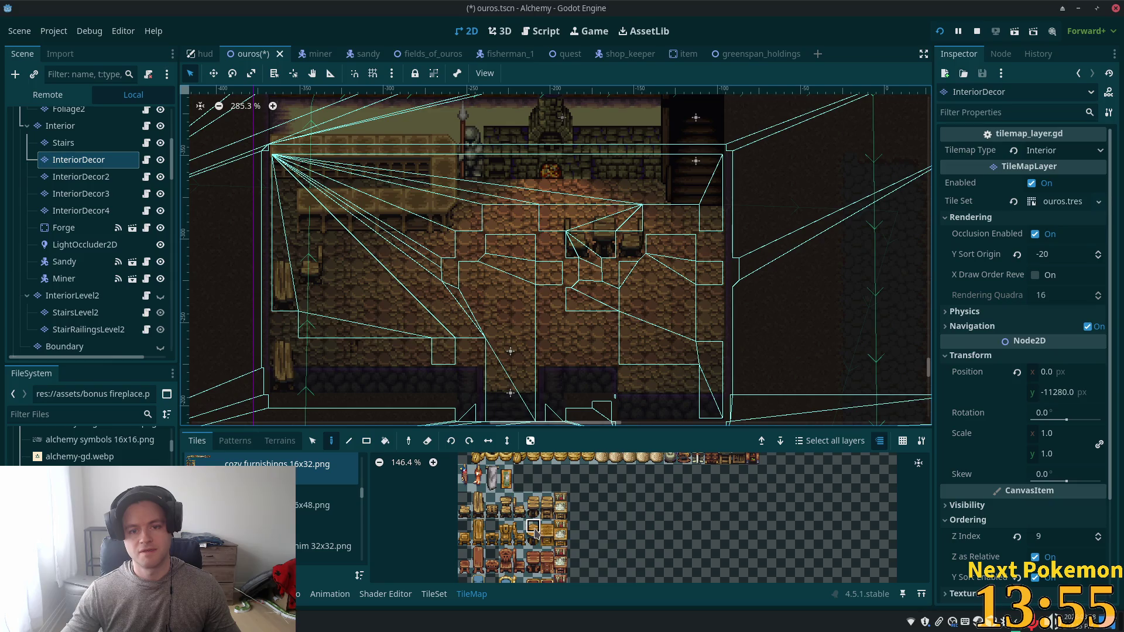
left_click(604, 266)
left_click(520, 539)
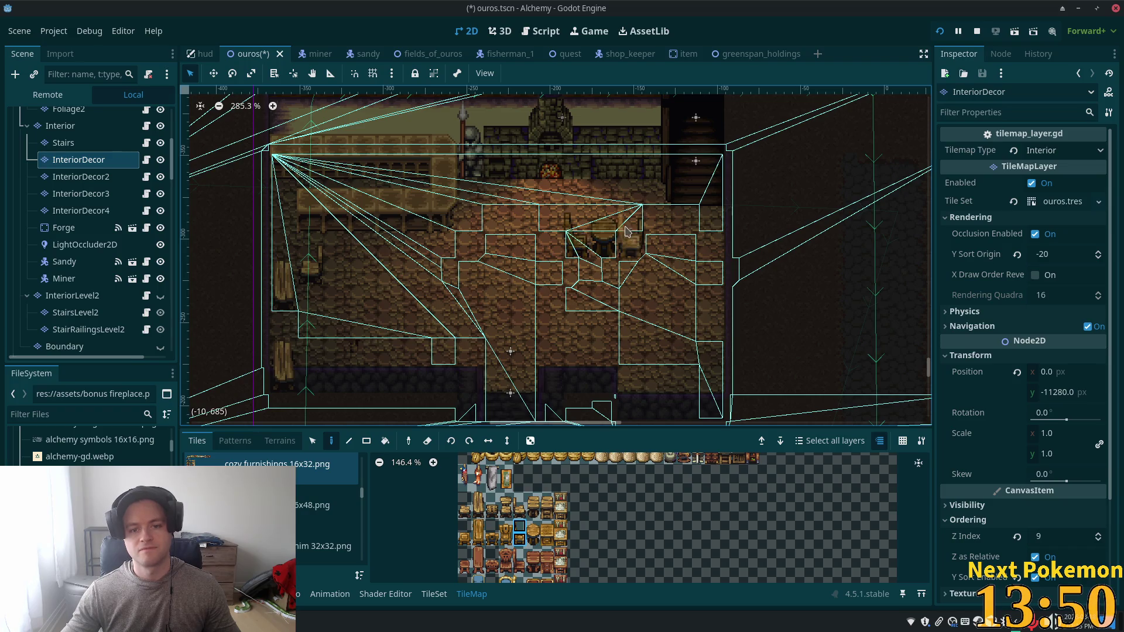
left_click(639, 245)
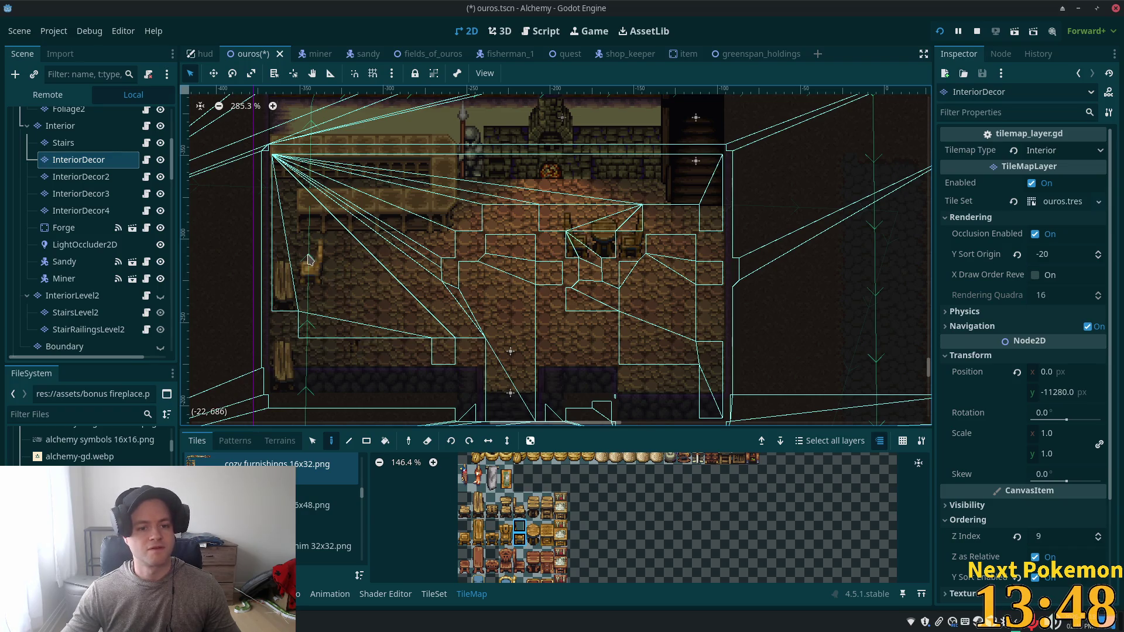
left_click(479, 542)
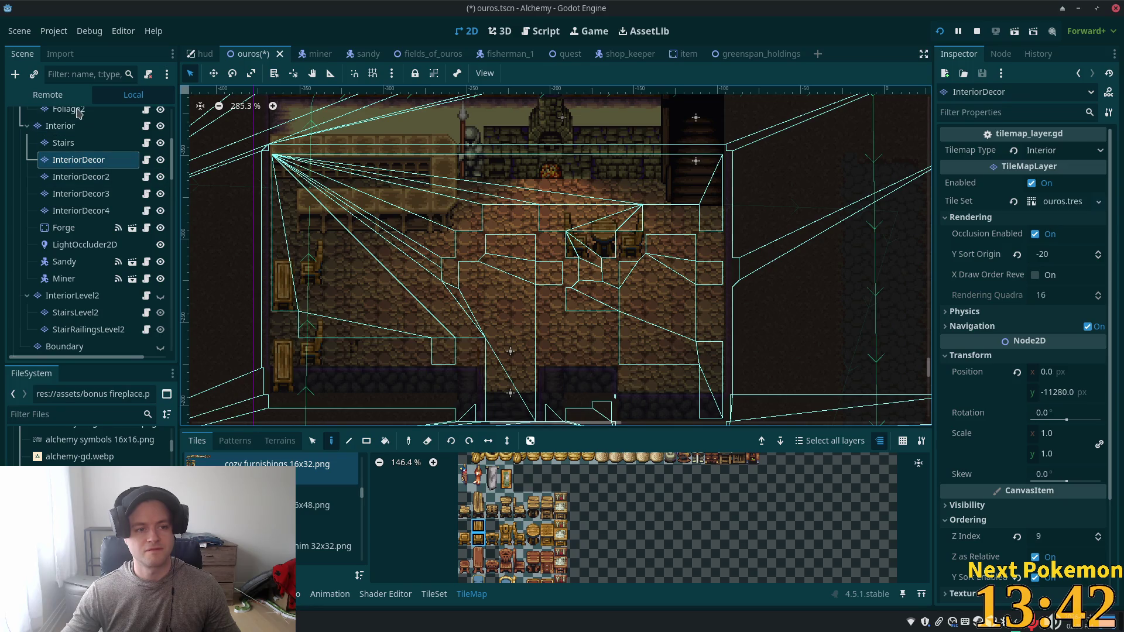
Step: Step through the Interior and InteriorDecor layers to select InteriorDecor2
left_click(78, 128)
left_click(90, 163)
left_click(89, 176)
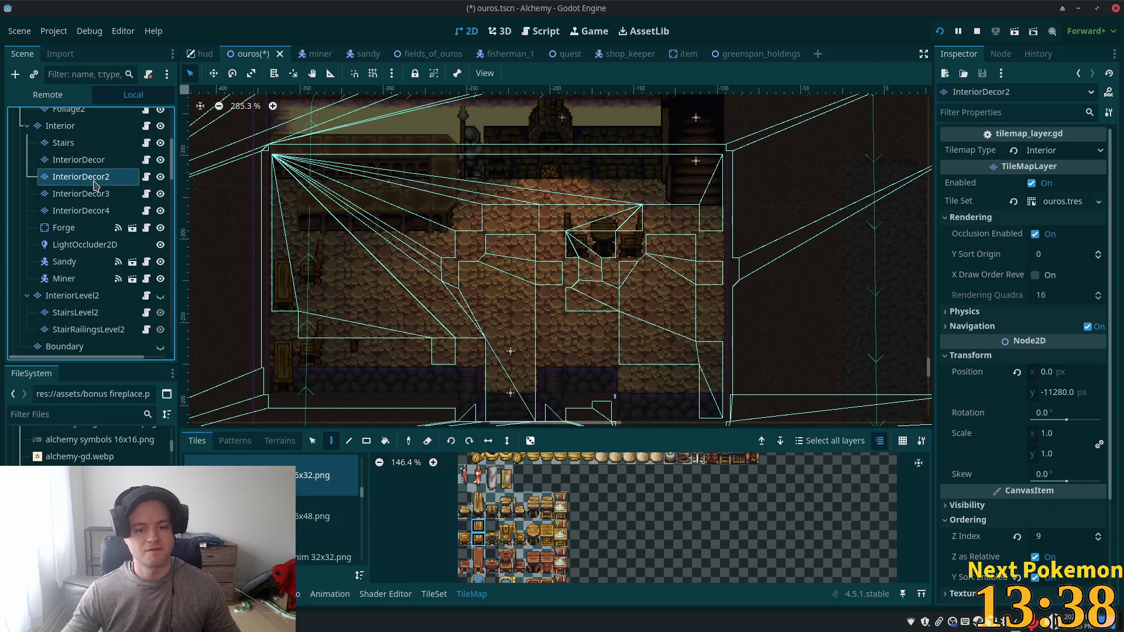
Step: Paint the 2x2 chair block beside the left-wall tables, then run the game with F5
left_click(517, 540)
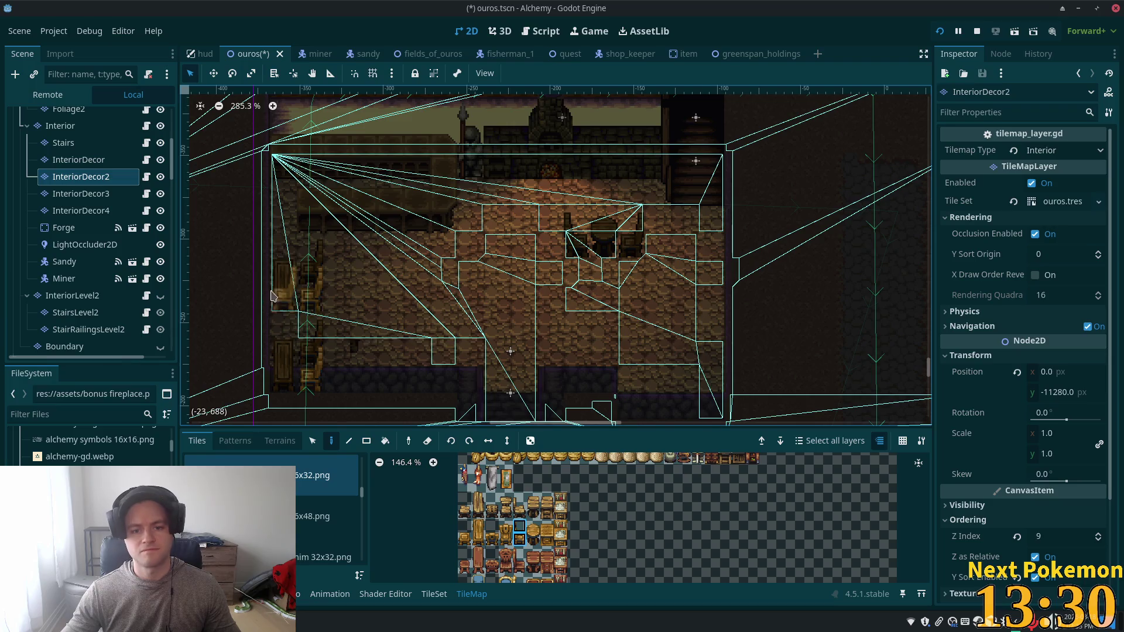
key("F5")
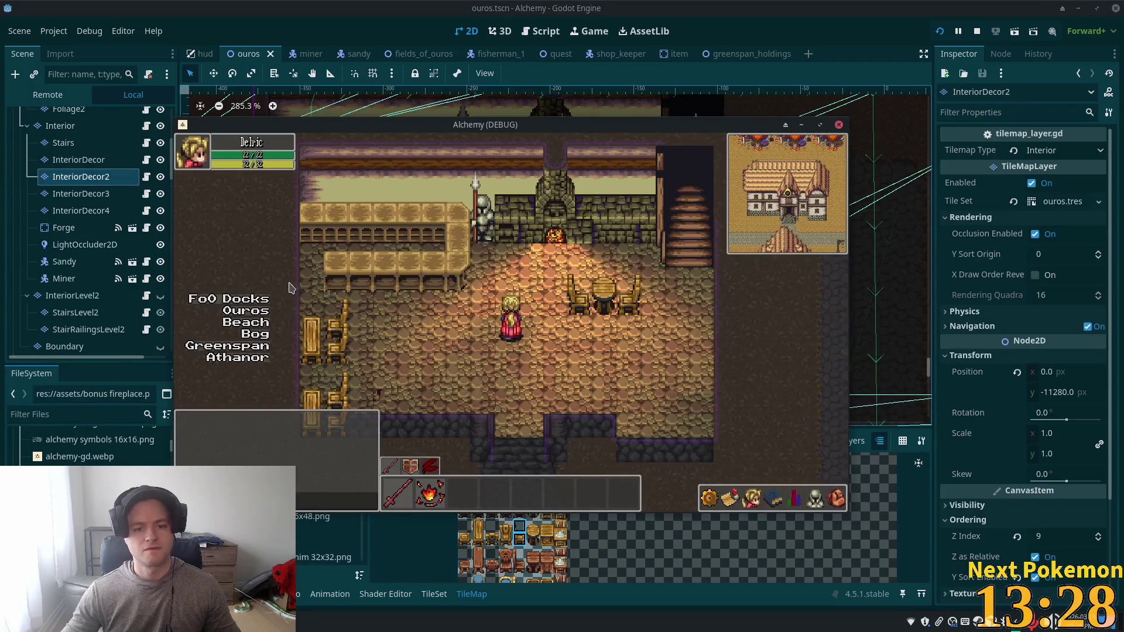
Step: Walk the character down, left, up past the chairs and right toward the stairs, then return to the editor's Interior layer
key("Down")
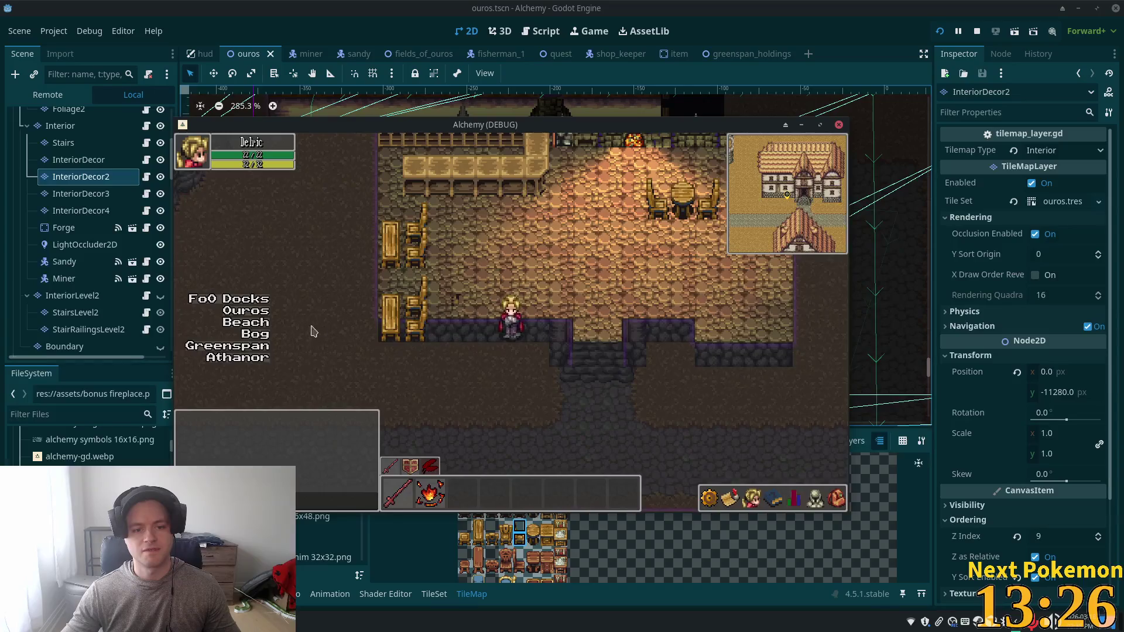
key("Left")
key("Left")
key("Up")
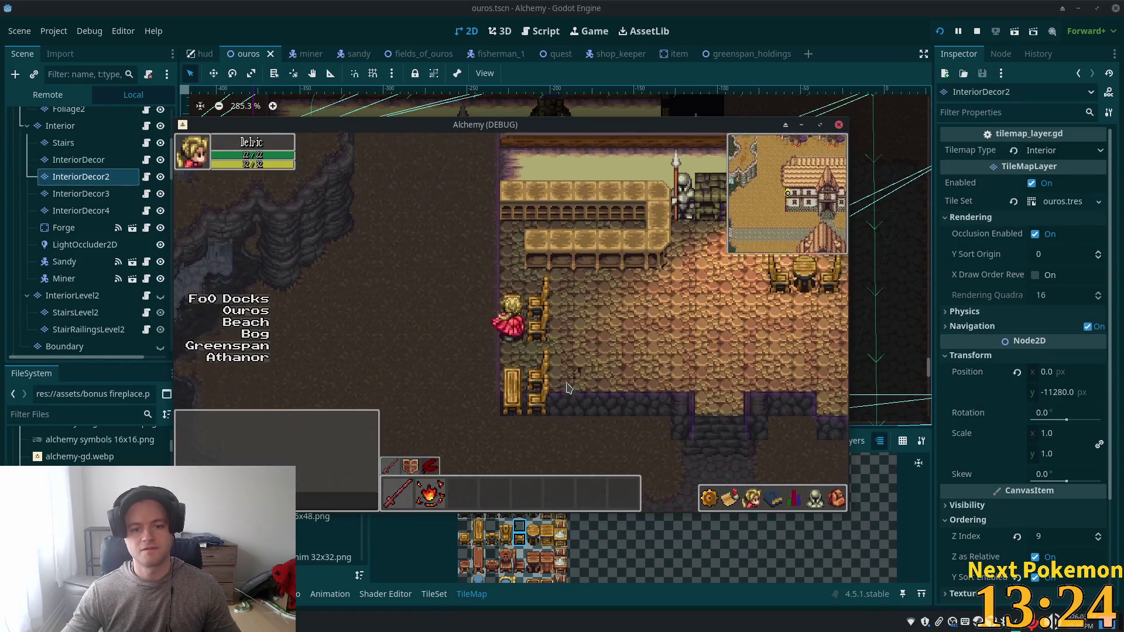
key("Right")
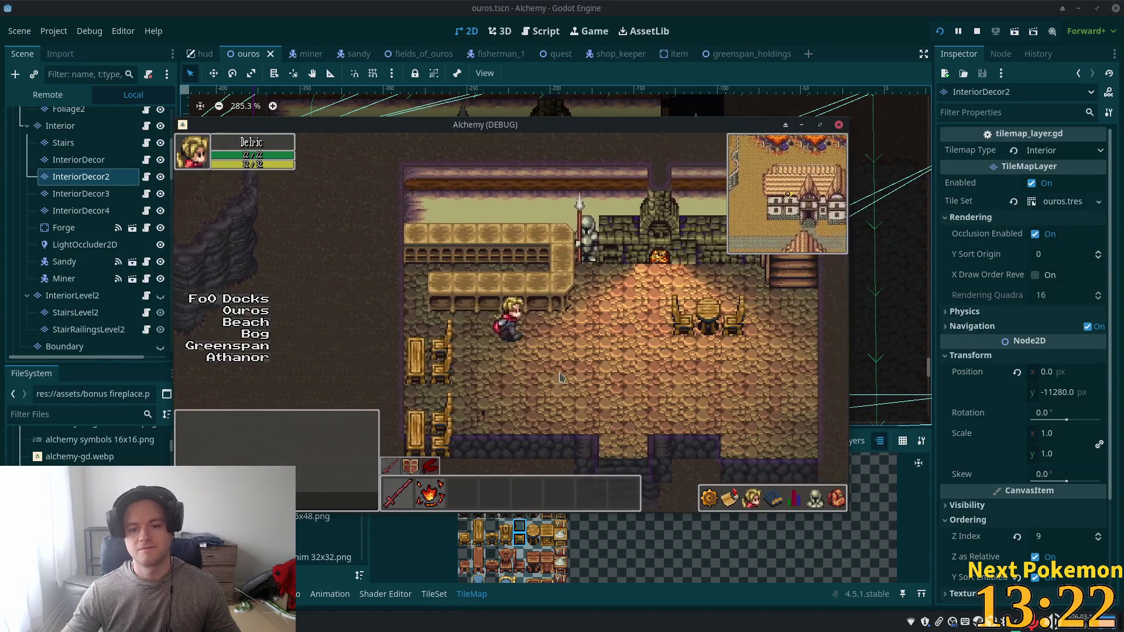
key("Right")
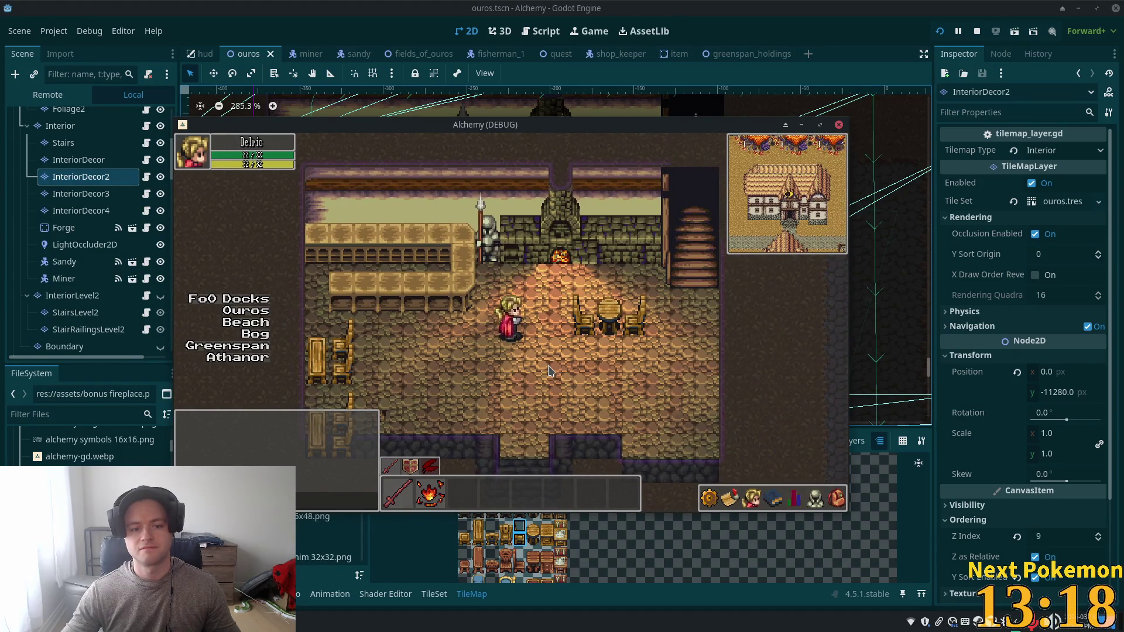
key("Right")
key("Down")
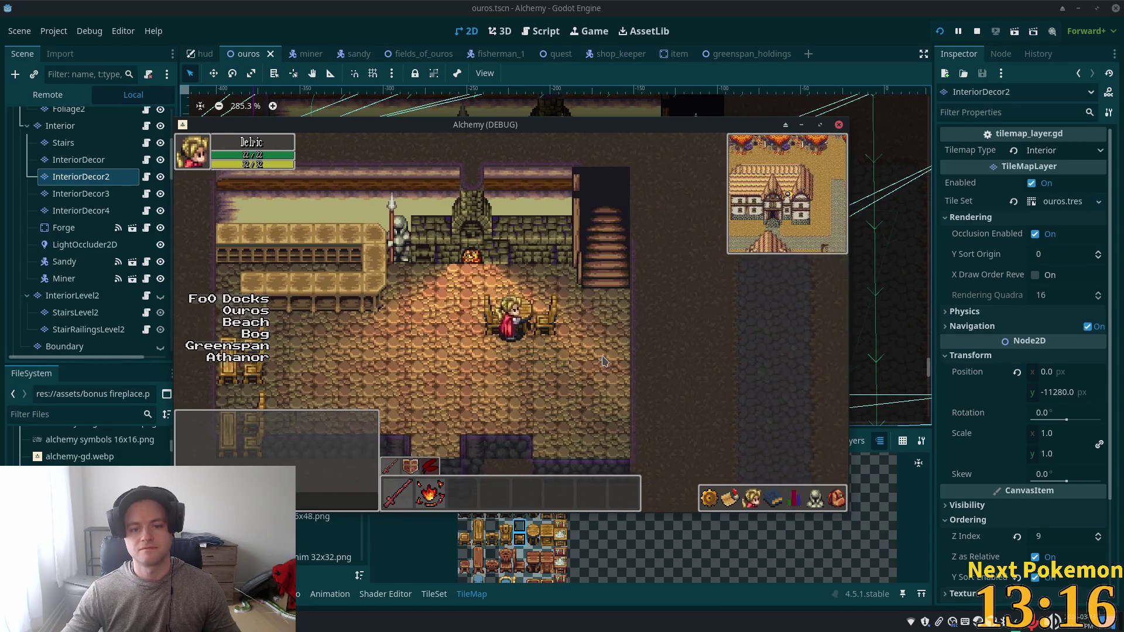
key("Down")
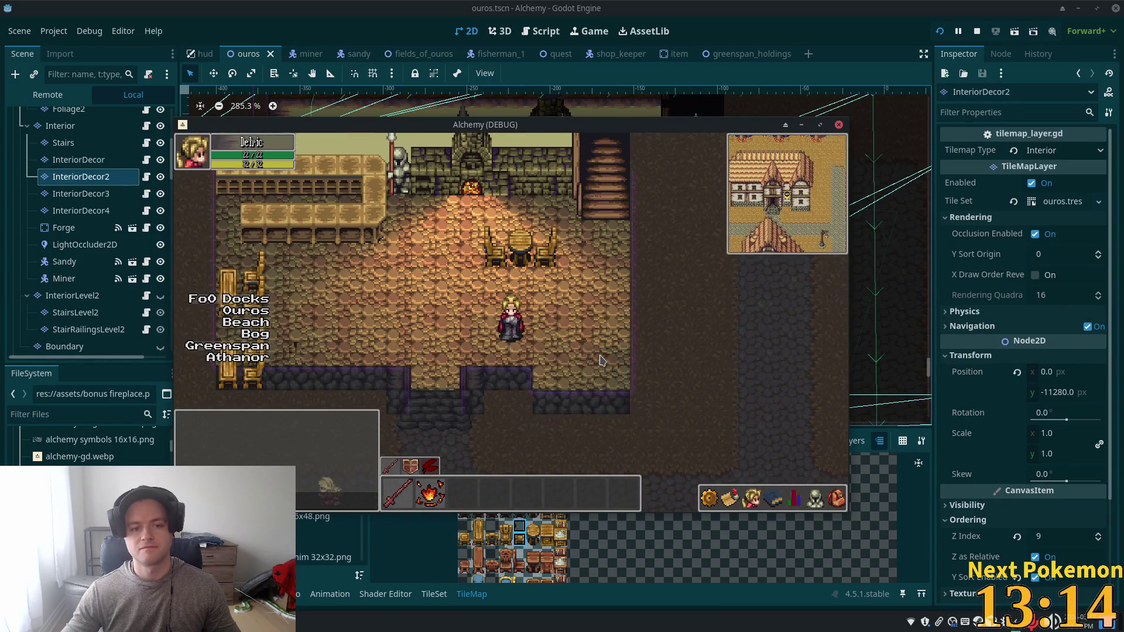
key("Left")
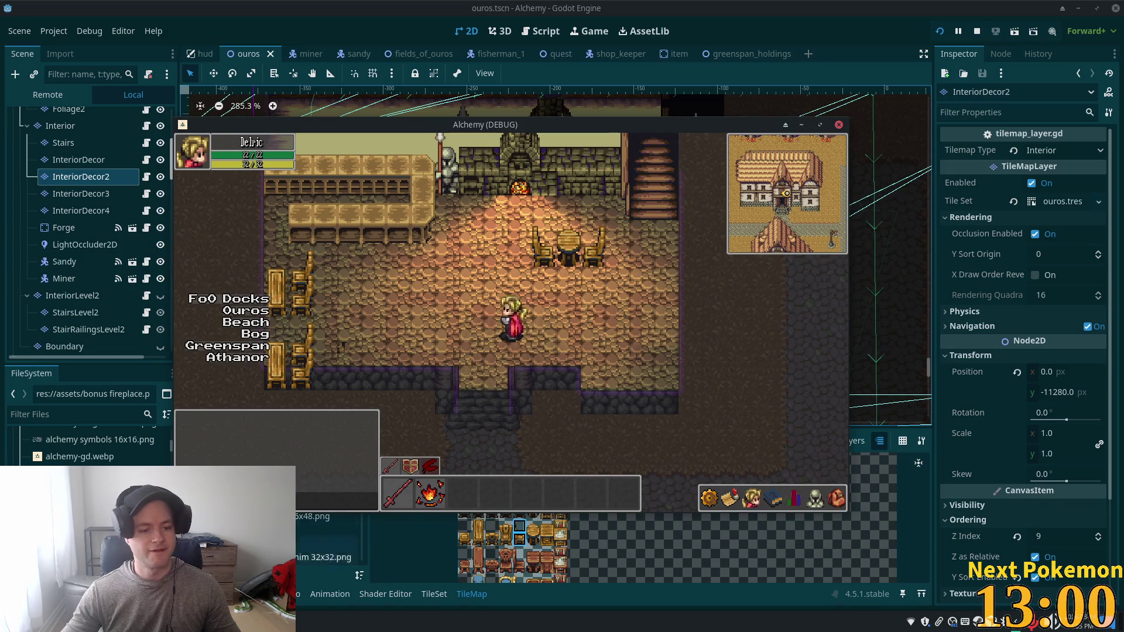
left_click(61, 125)
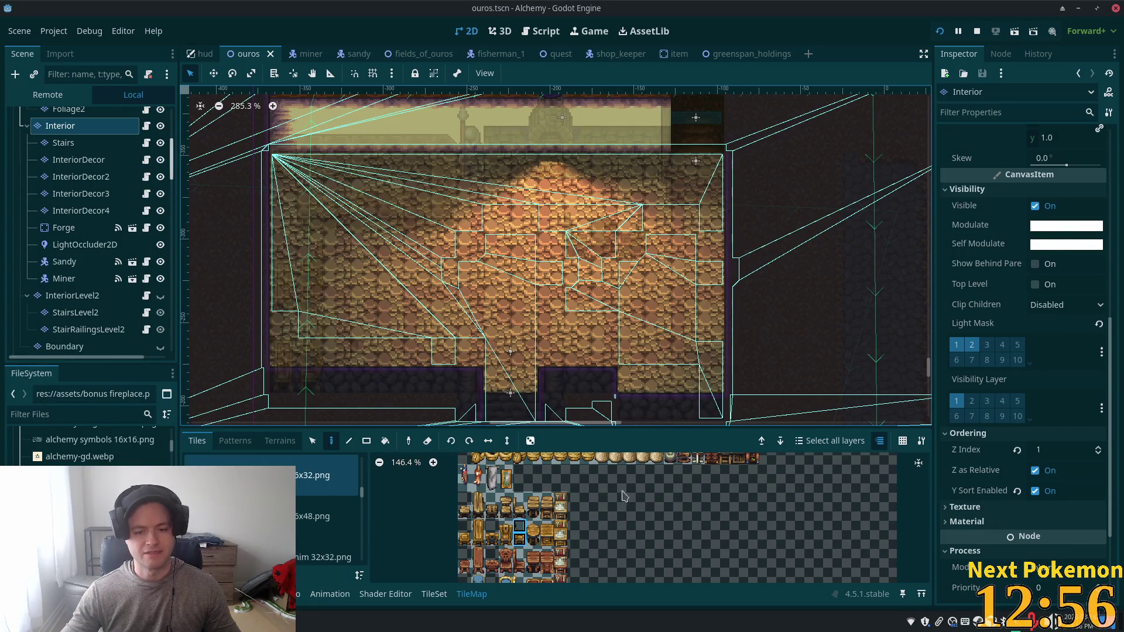
Step: Select the 'home interiors, thatch roof v1.png' tileset and the Dark Floor tile row, then switch to Terrains
scroll(364, 498, "down", 5)
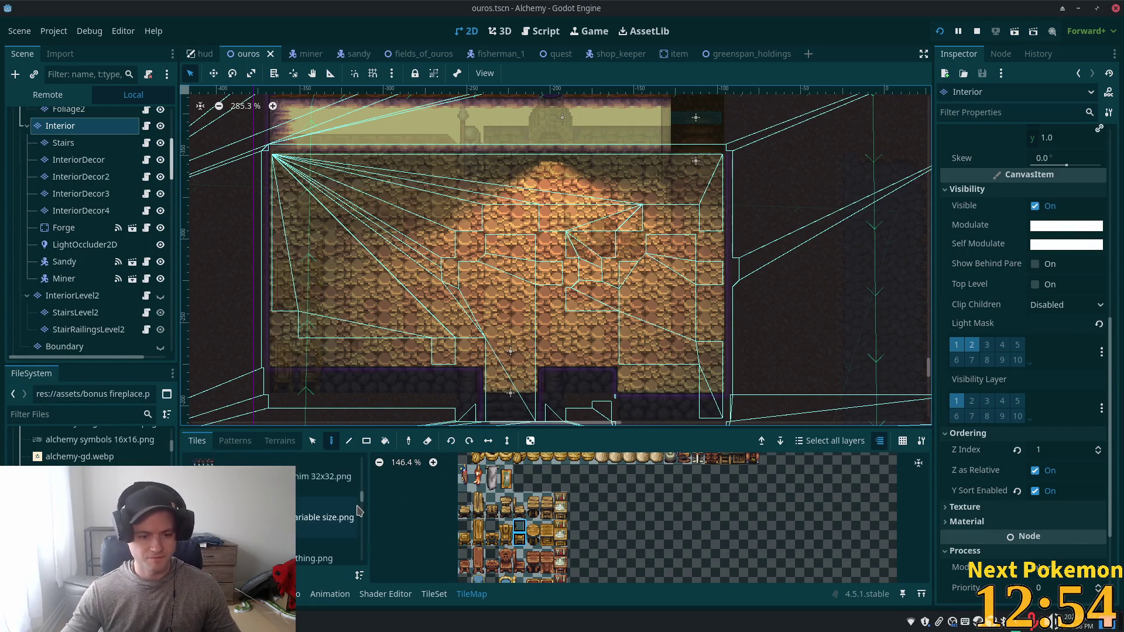
left_click_drag(365, 499, 363, 527)
left_click(328, 457)
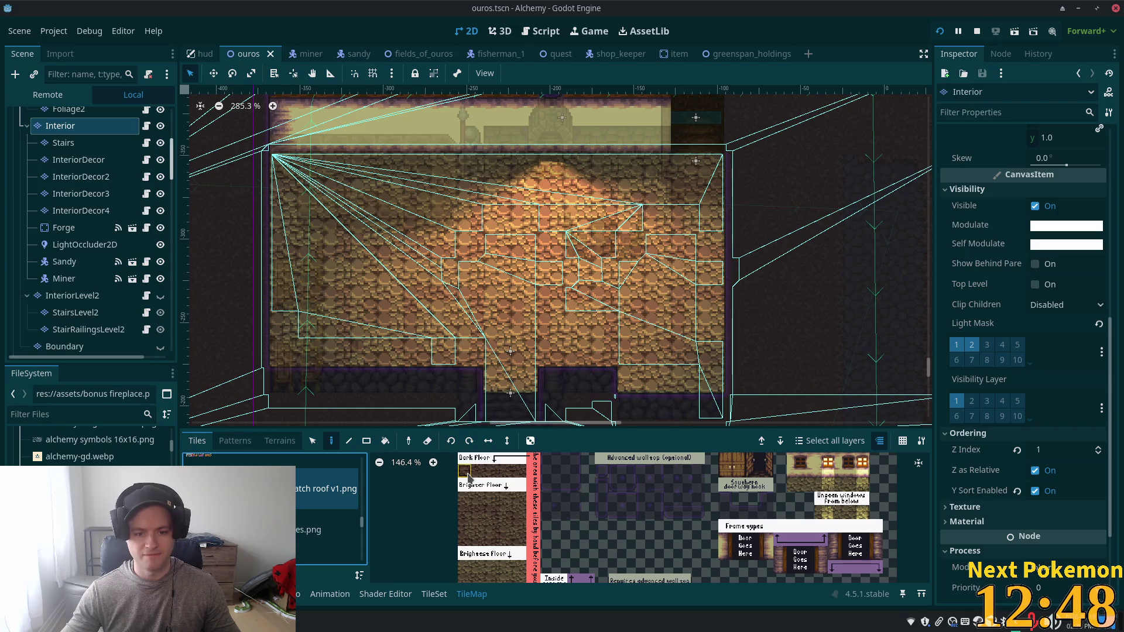
left_click(505, 485)
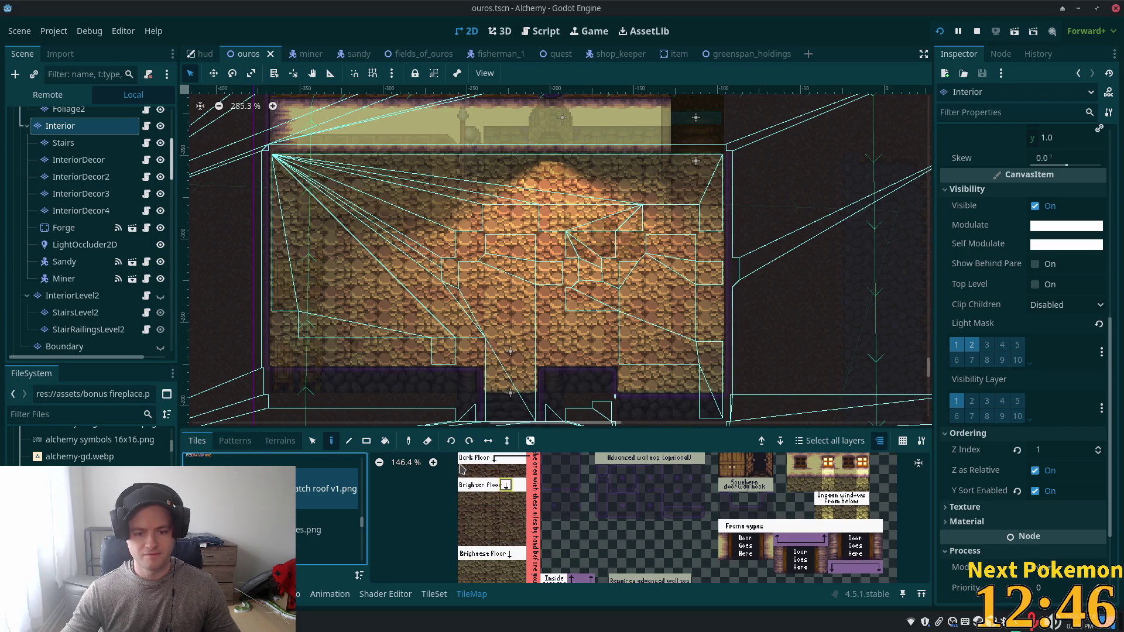
left_click_drag(464, 474, 515, 478)
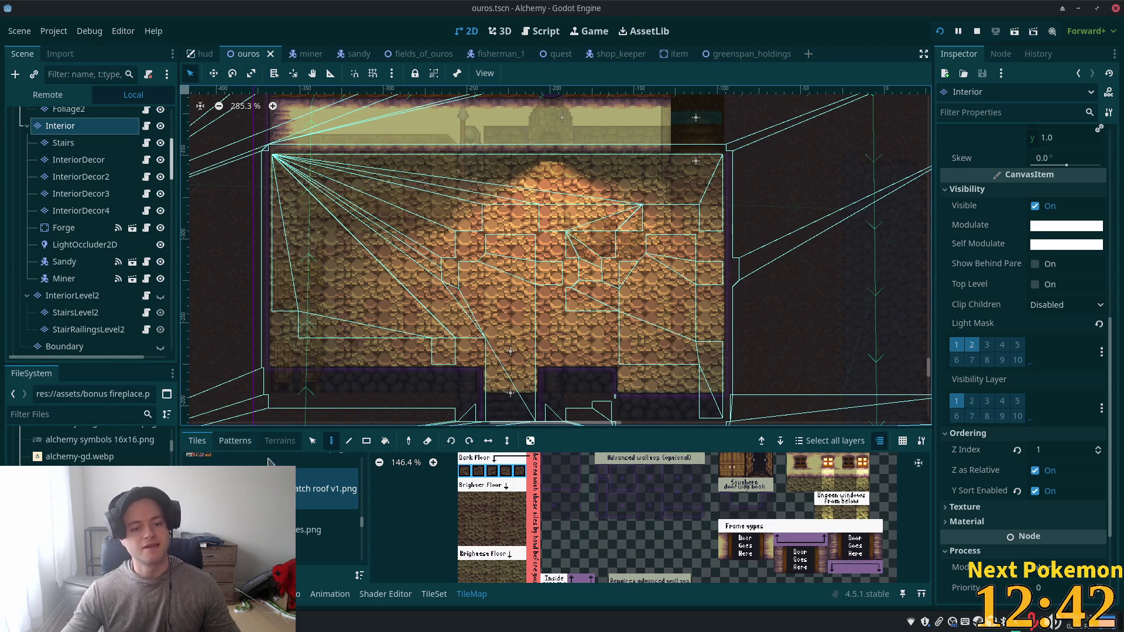
left_click(280, 442)
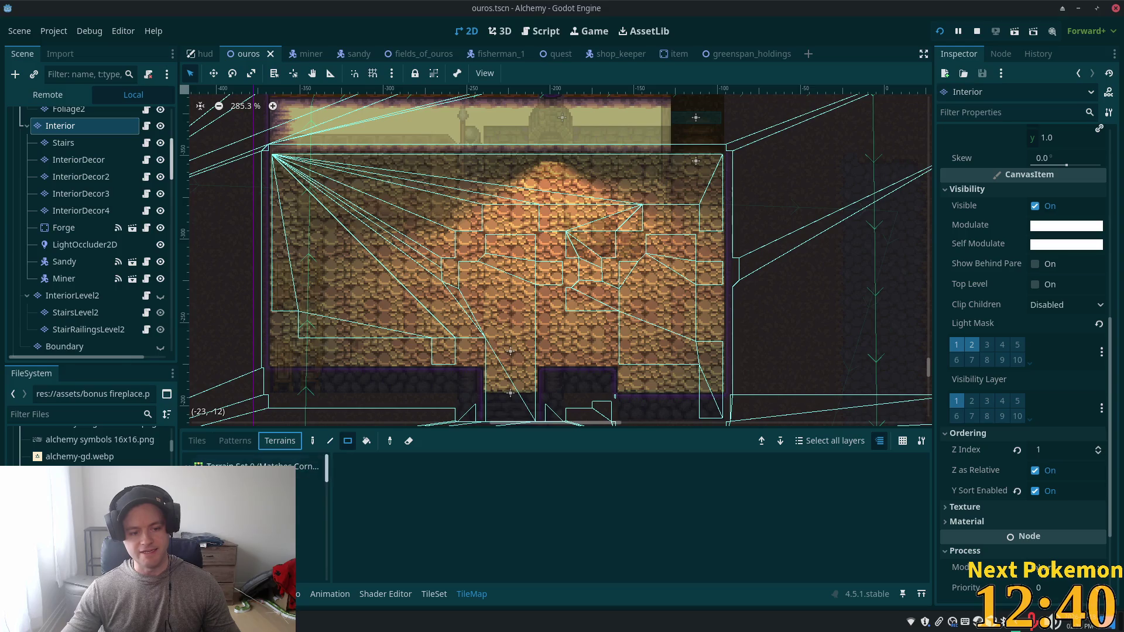
Step: Expand Terrain Set 0 and scroll through the Interior layer's Inspector properties
left_click(188, 467)
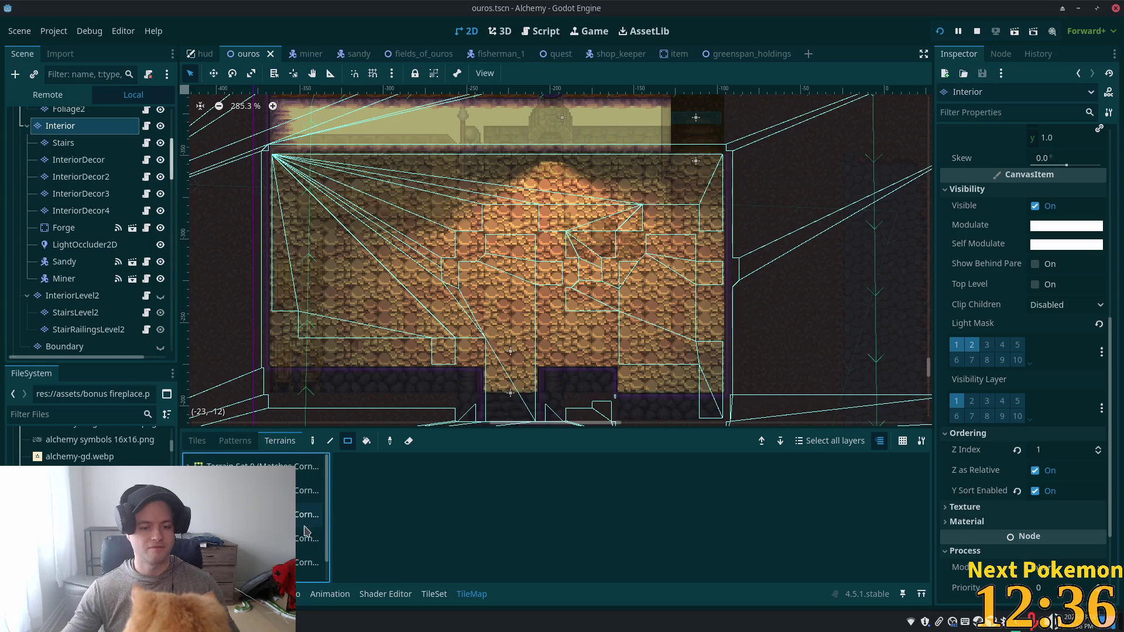
scroll(256, 515, "down", 2)
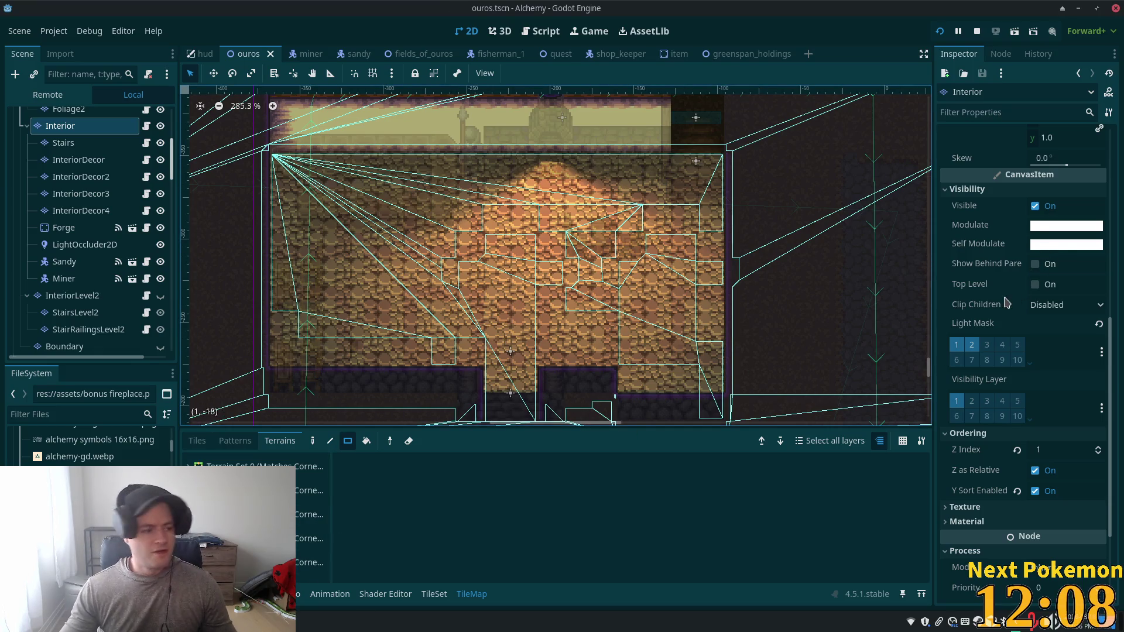
mouse_move(1003, 294)
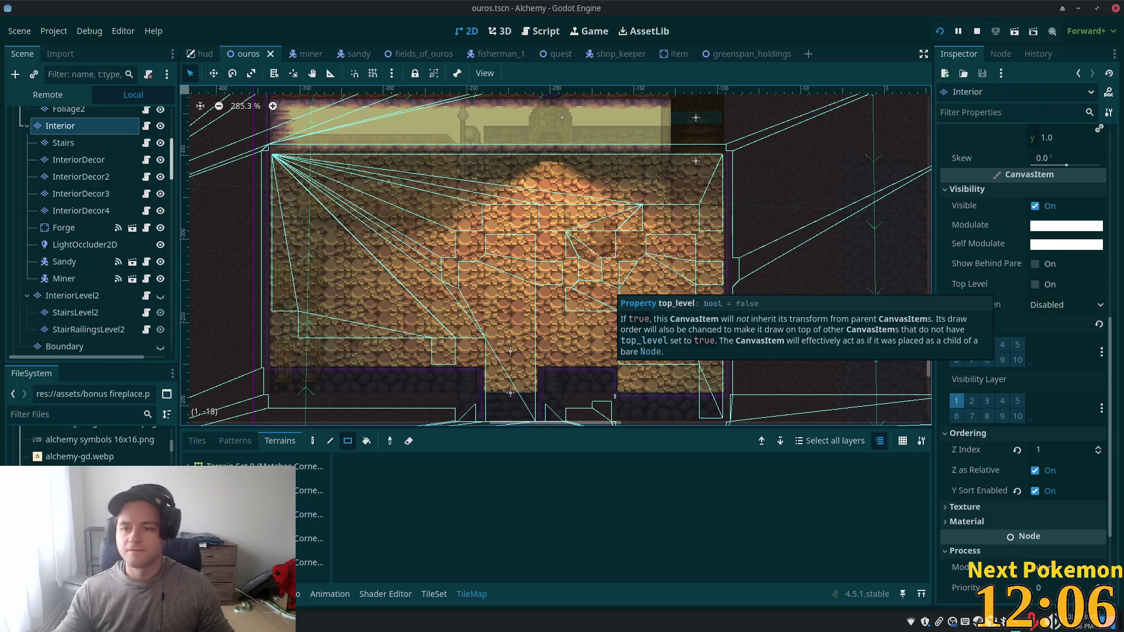
scroll(1007, 325, "up", 2)
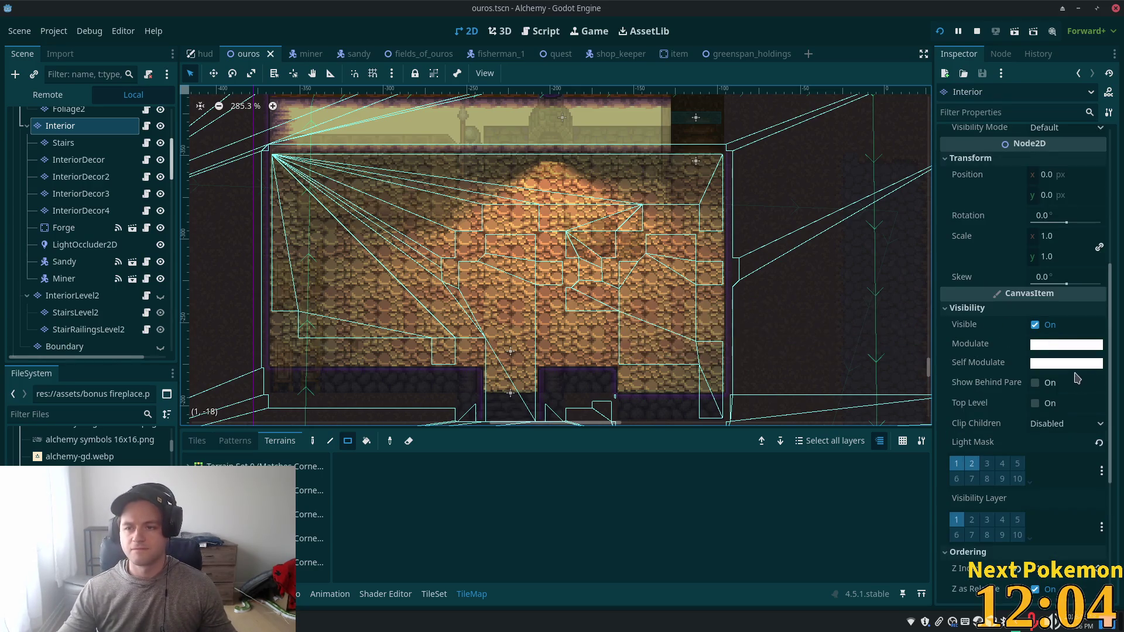
scroll(1039, 396, "up", 3)
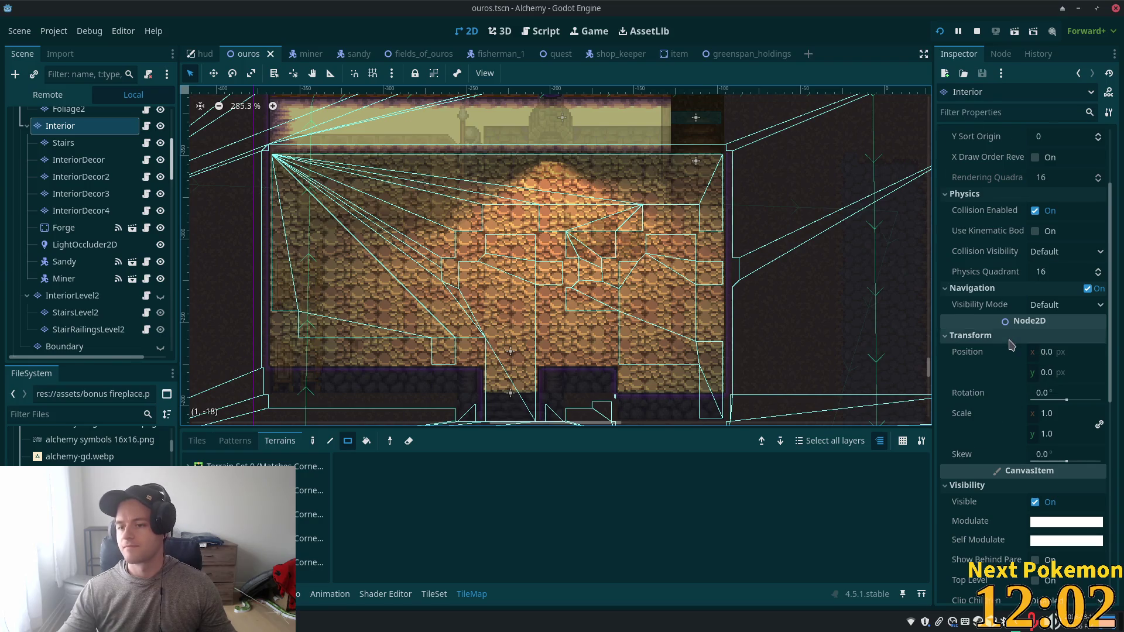
scroll(1009, 351, "up", 2)
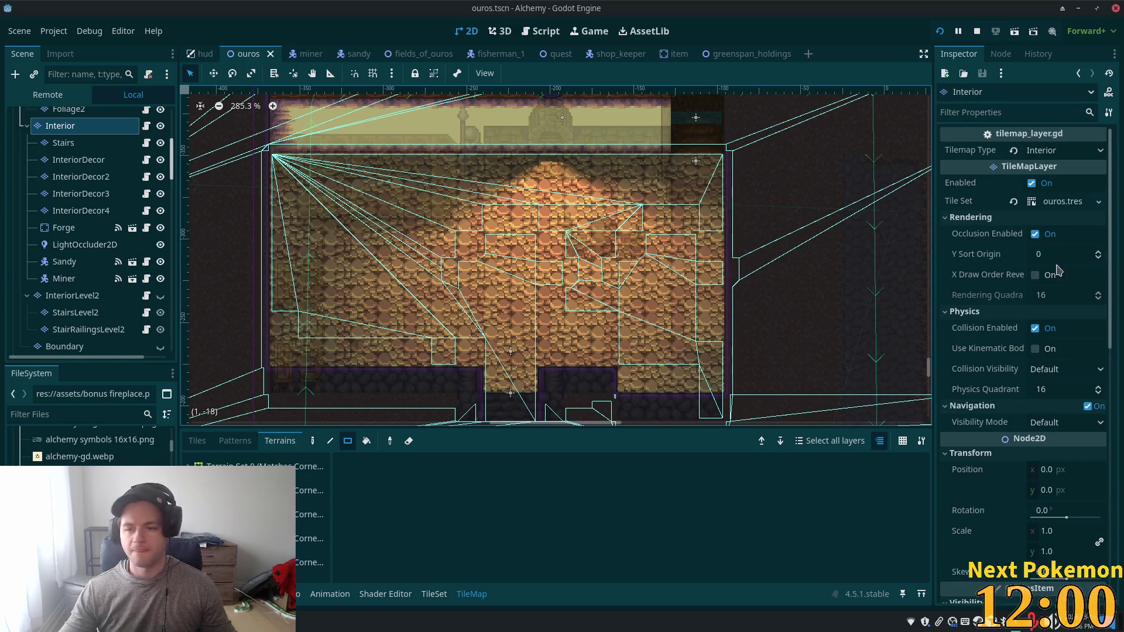
left_click(77, 144)
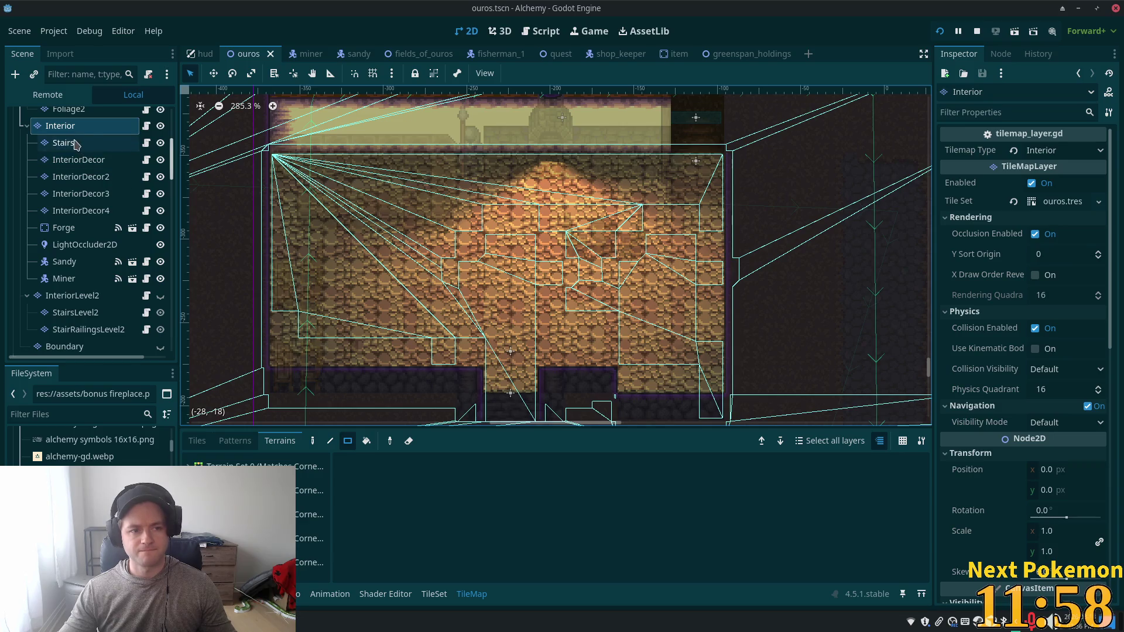
Step: In the Interior layer's tile set, add a new terrain set containing a terrain named 'floor'
left_click(66, 131)
left_click(1033, 201)
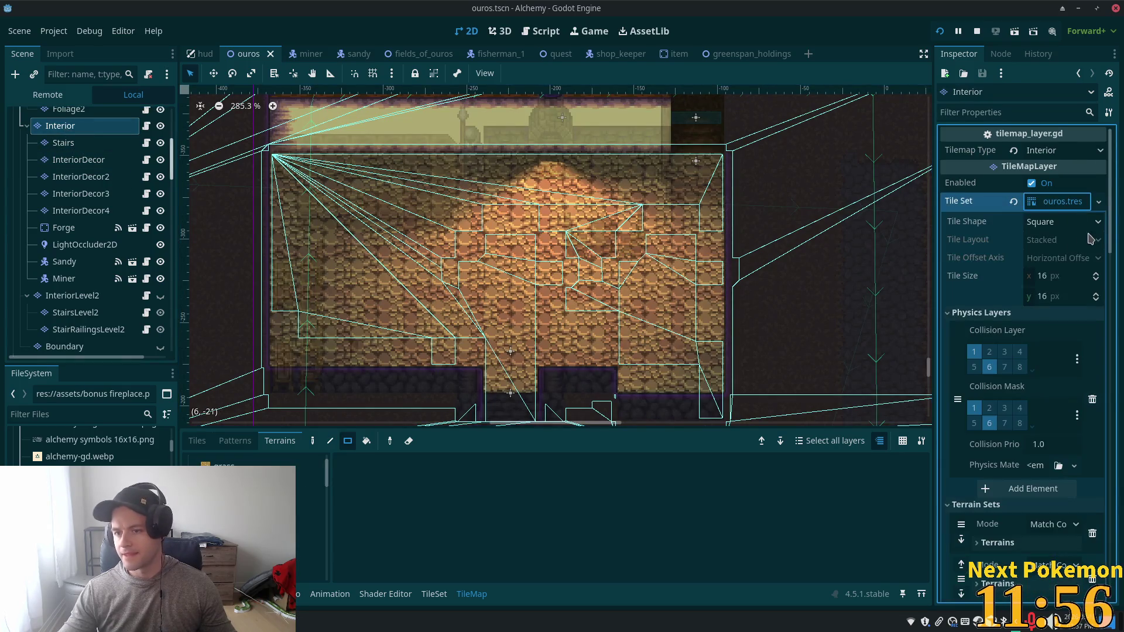
scroll(1048, 380, "down", 10)
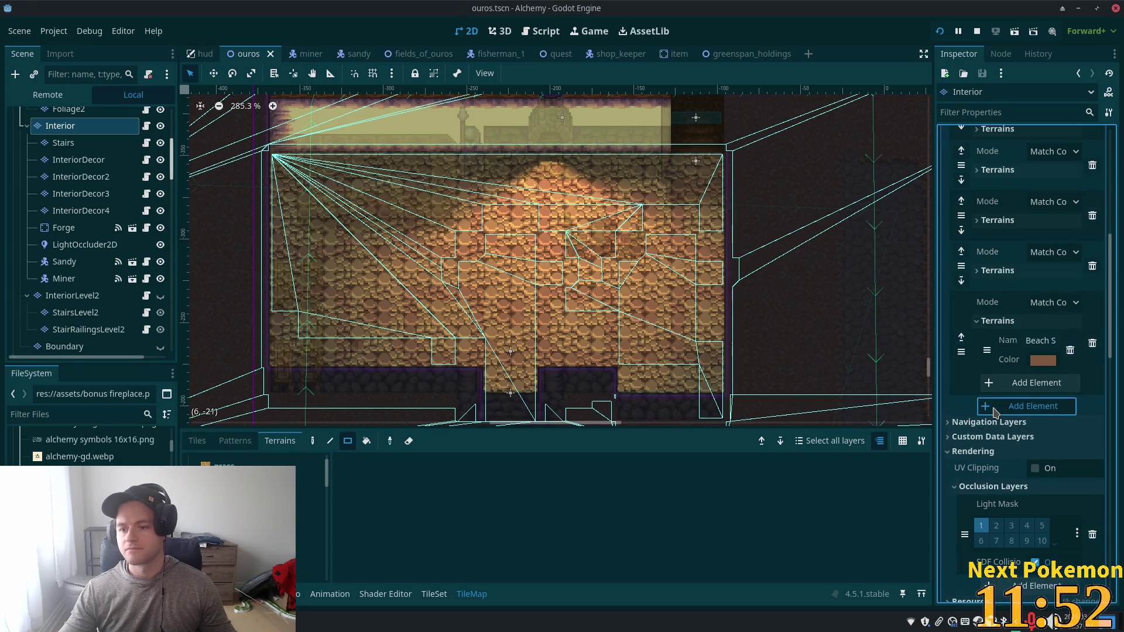
left_click(1029, 405)
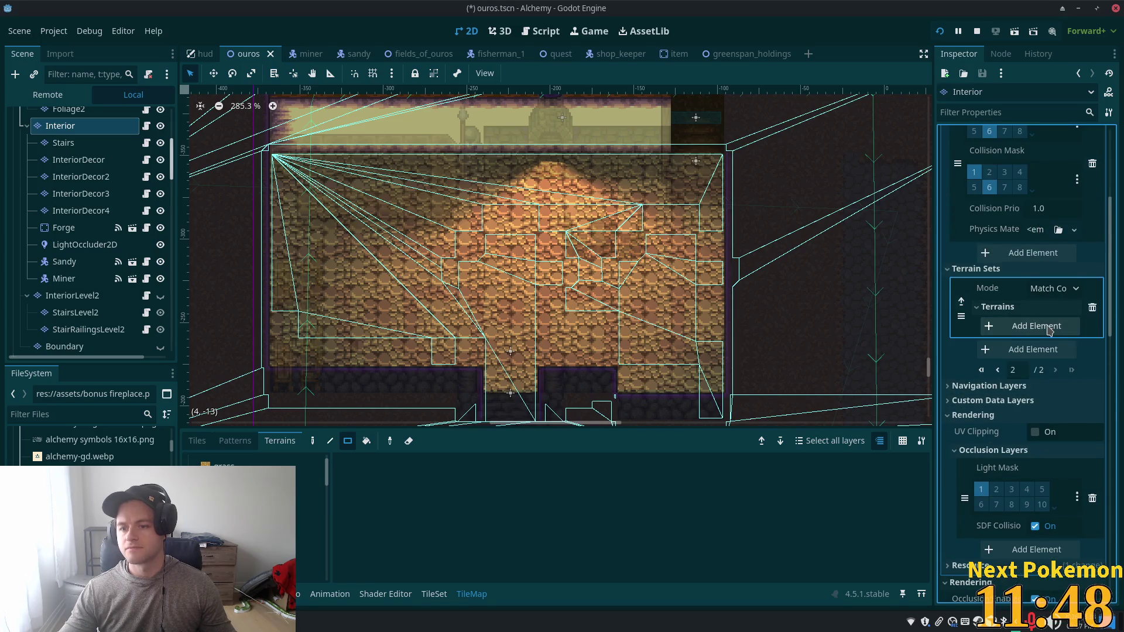
left_click(1035, 326)
left_click(1038, 325)
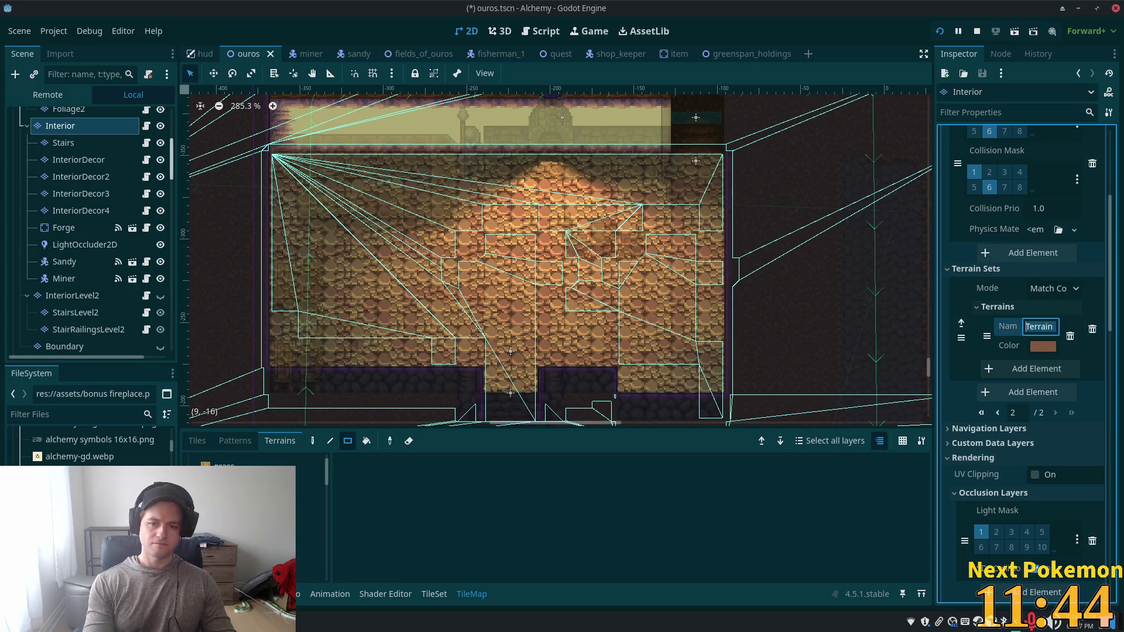
type("Inter")
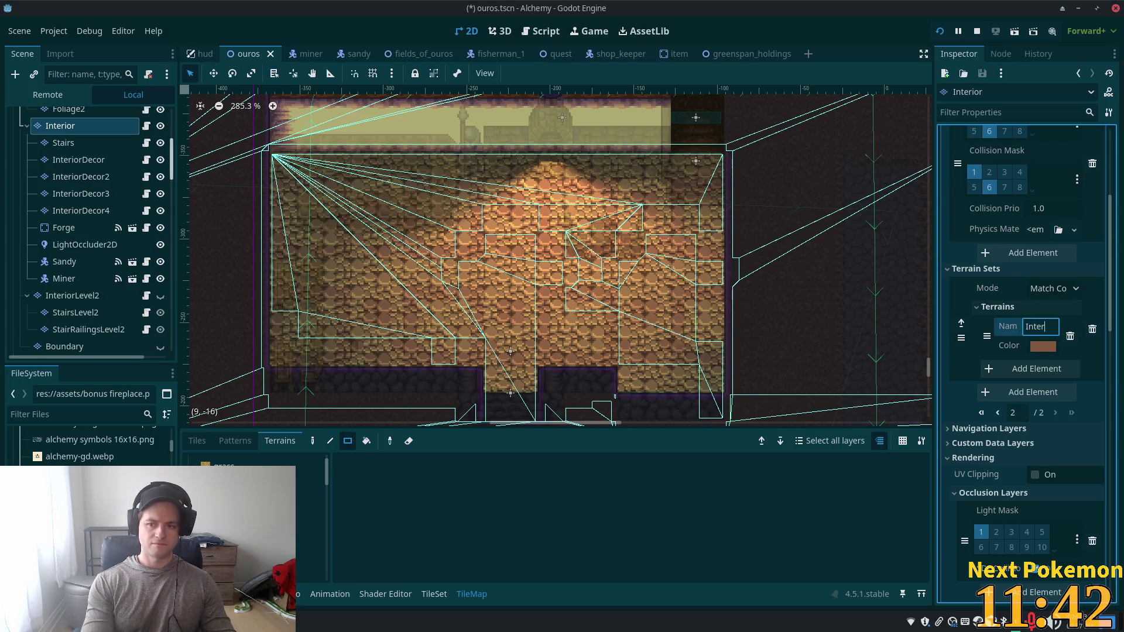
type(" floor")
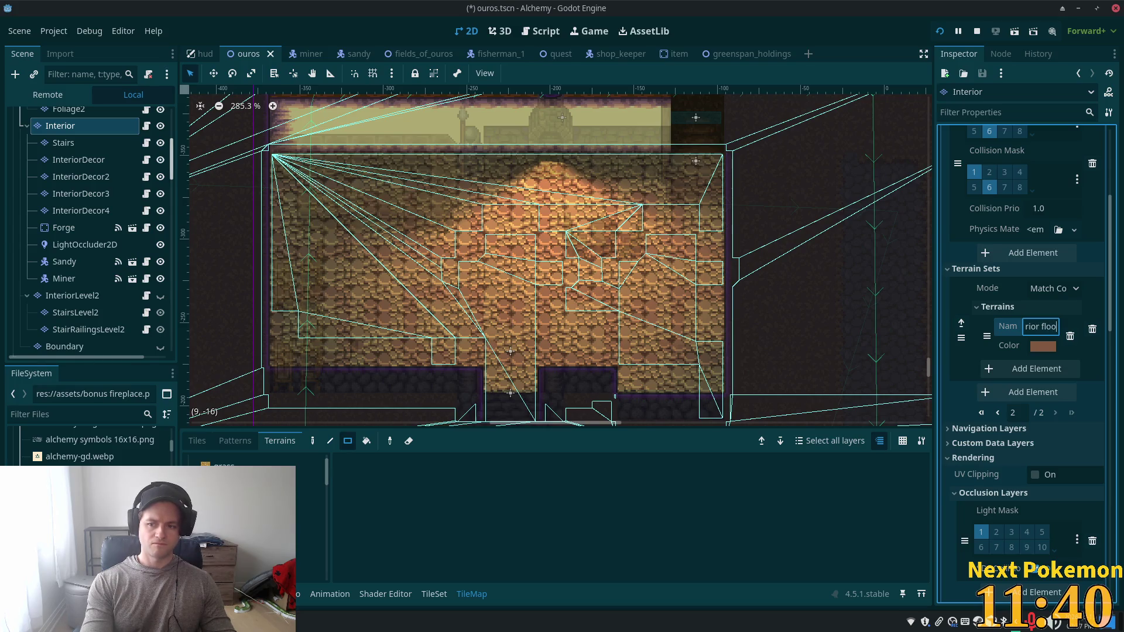
Step: Colour the new terrain brown (a07155), save the scene, and reselect Interior to list the terrain sets
left_click(1043, 346)
left_click_drag(1111, 90, 1111, 70)
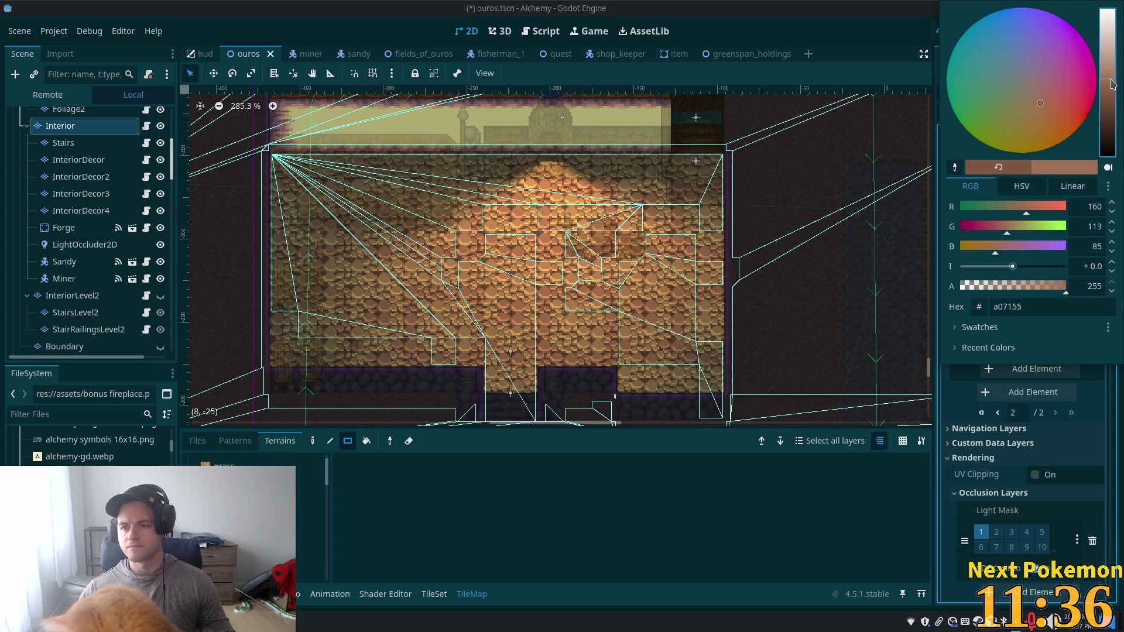
key("Escape")
key("ctrl+s")
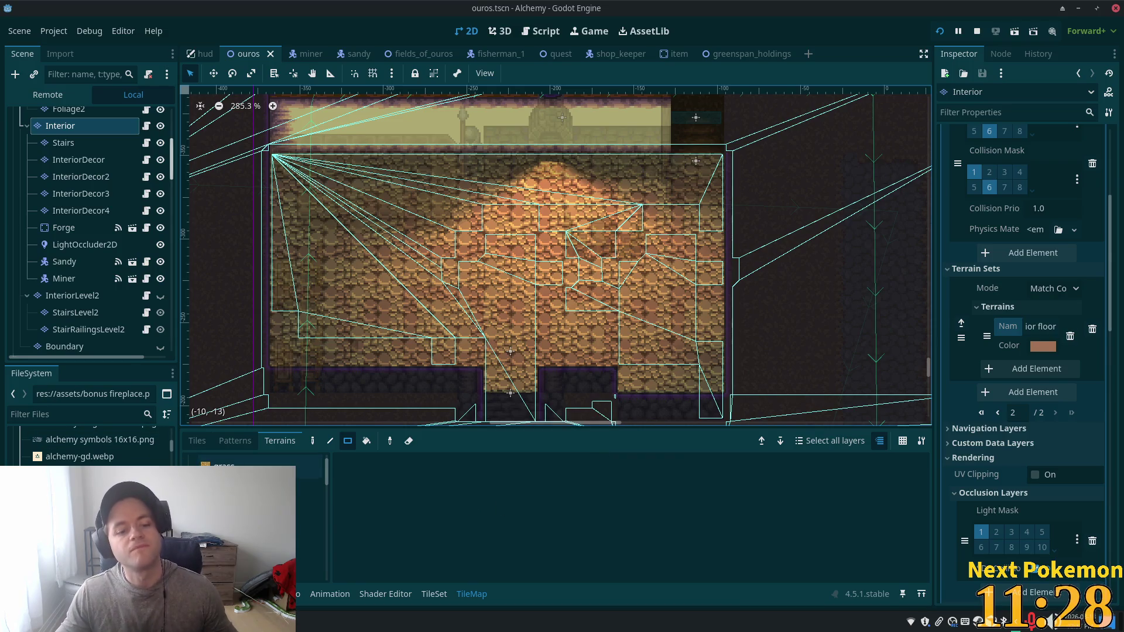
left_click(63, 143)
left_click(60, 126)
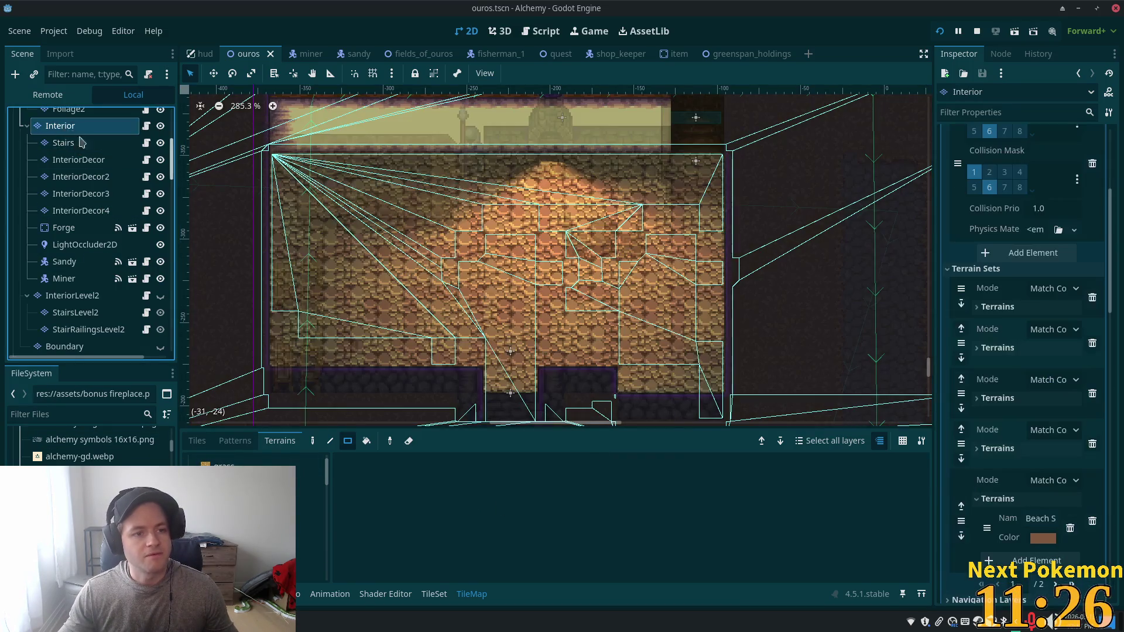
left_click_drag(327, 475, 322, 617)
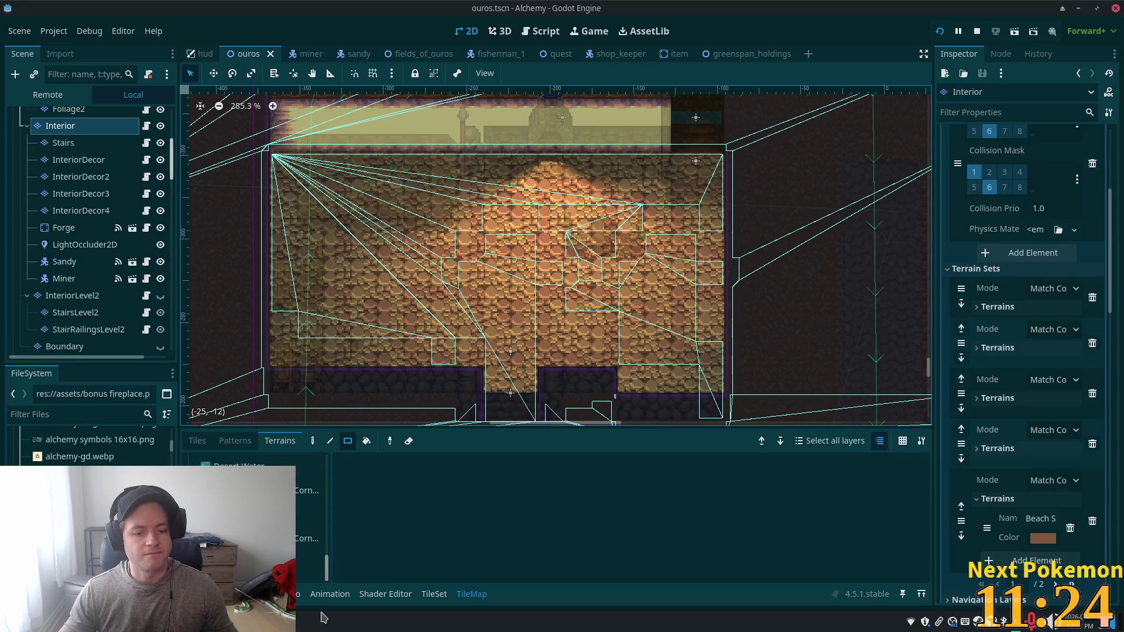
Step: In the TileSet editor's atlas, choose Terrains as the property to paint
left_click(433, 594)
left_click(262, 440)
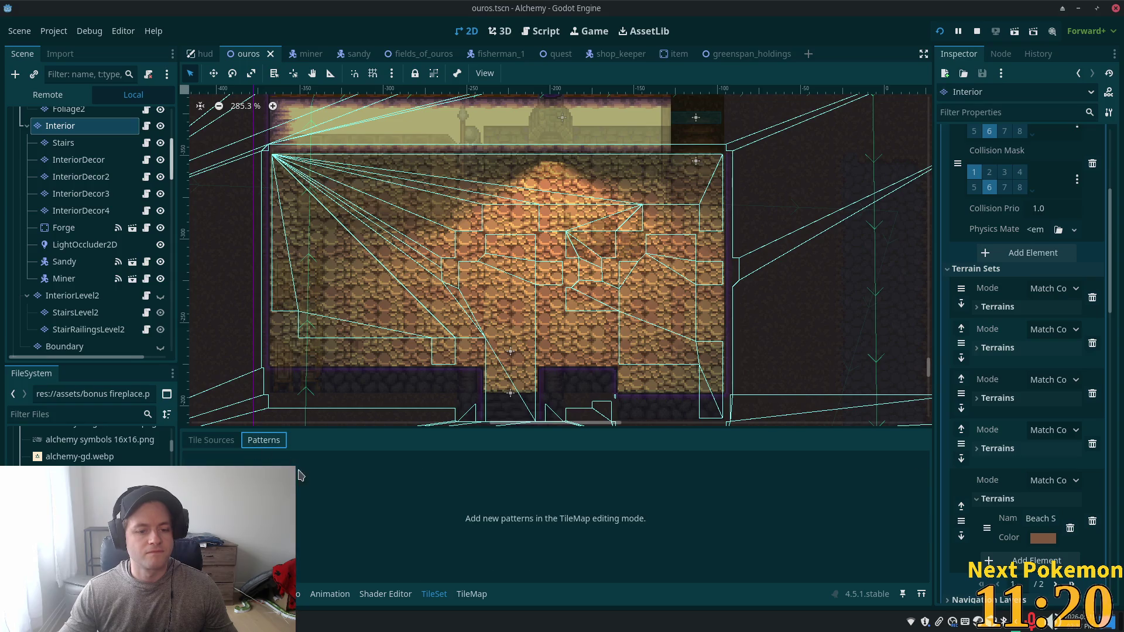
left_click(216, 441)
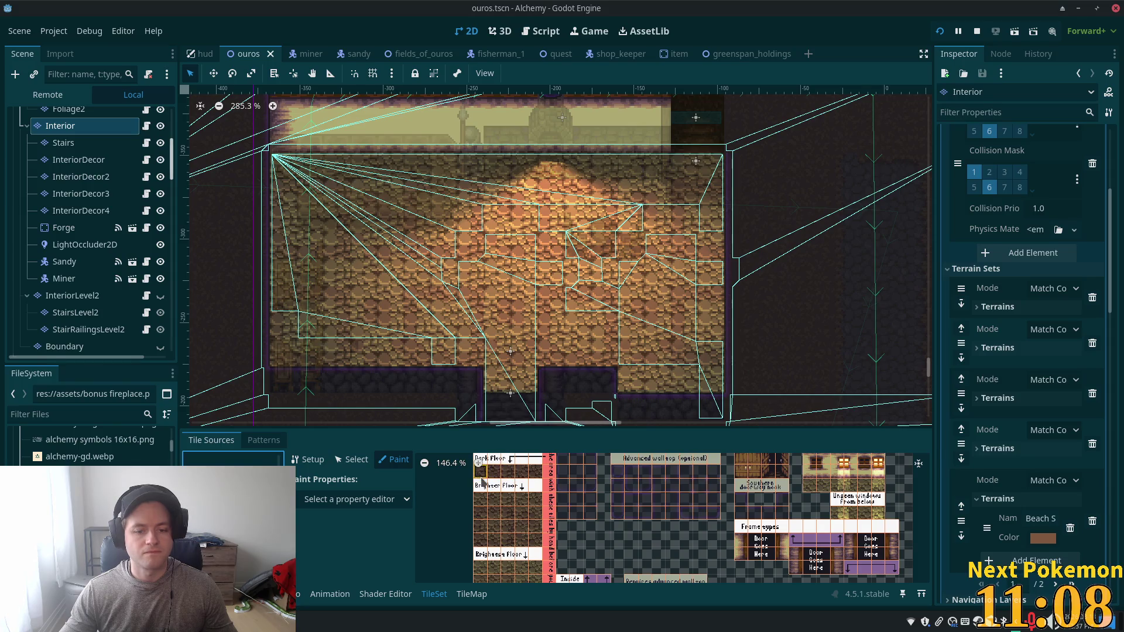
left_click(356, 500)
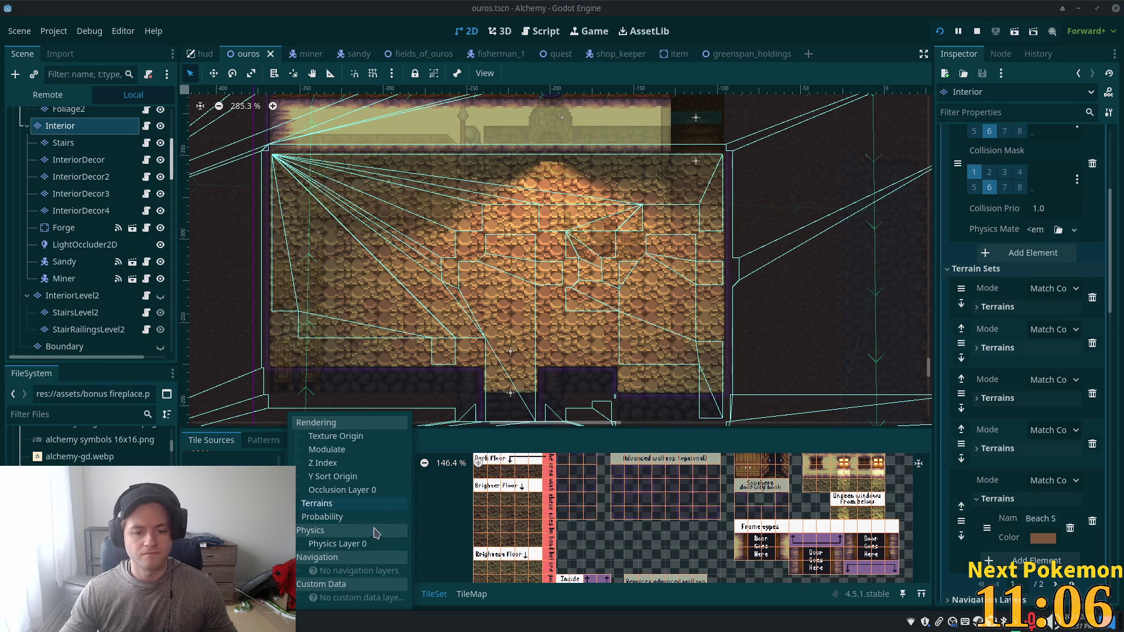
left_click(317, 504)
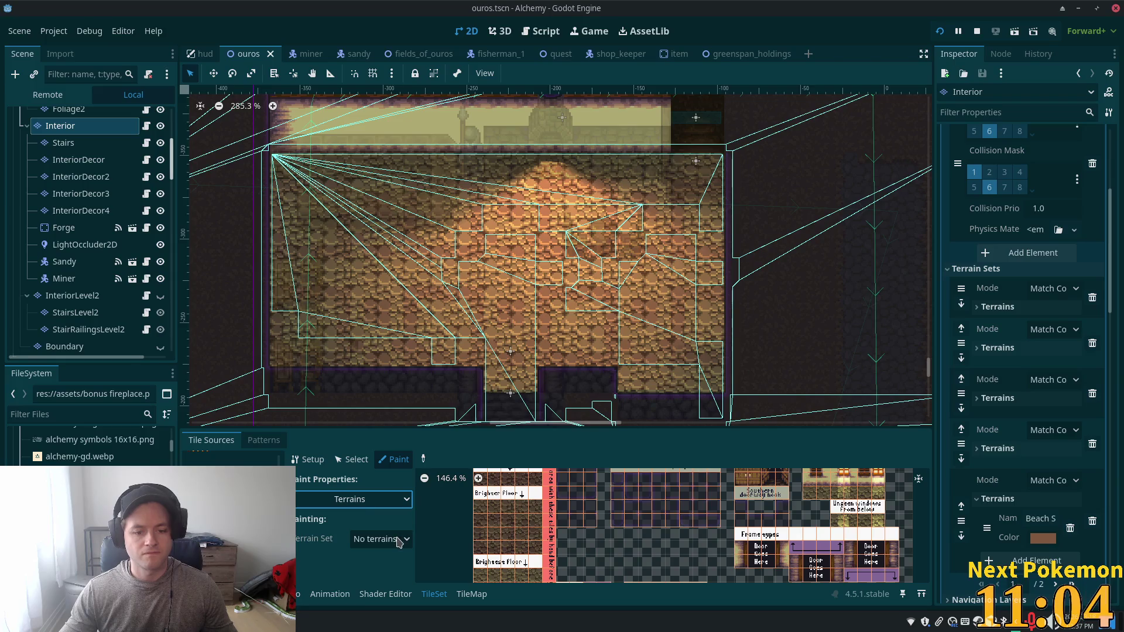
Step: Pick the new terrain set and Interior terrain, mark a Dark Floor tile with it, and save
left_click(395, 539)
left_click(388, 601)
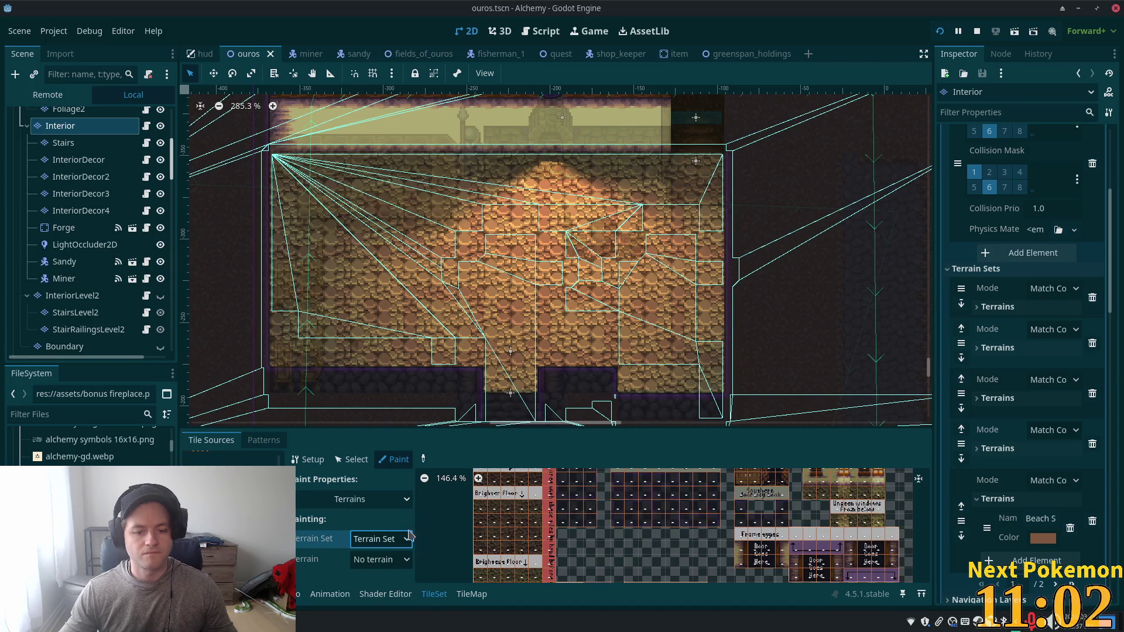
left_click(382, 563)
left_click(378, 595)
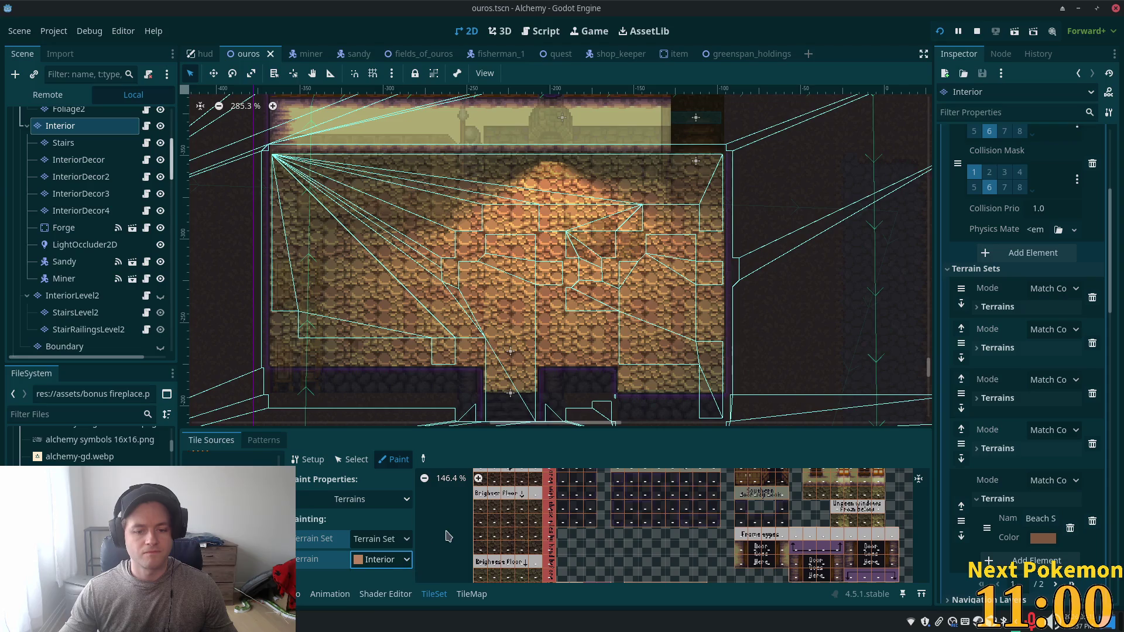
scroll(510, 493, "down", 2)
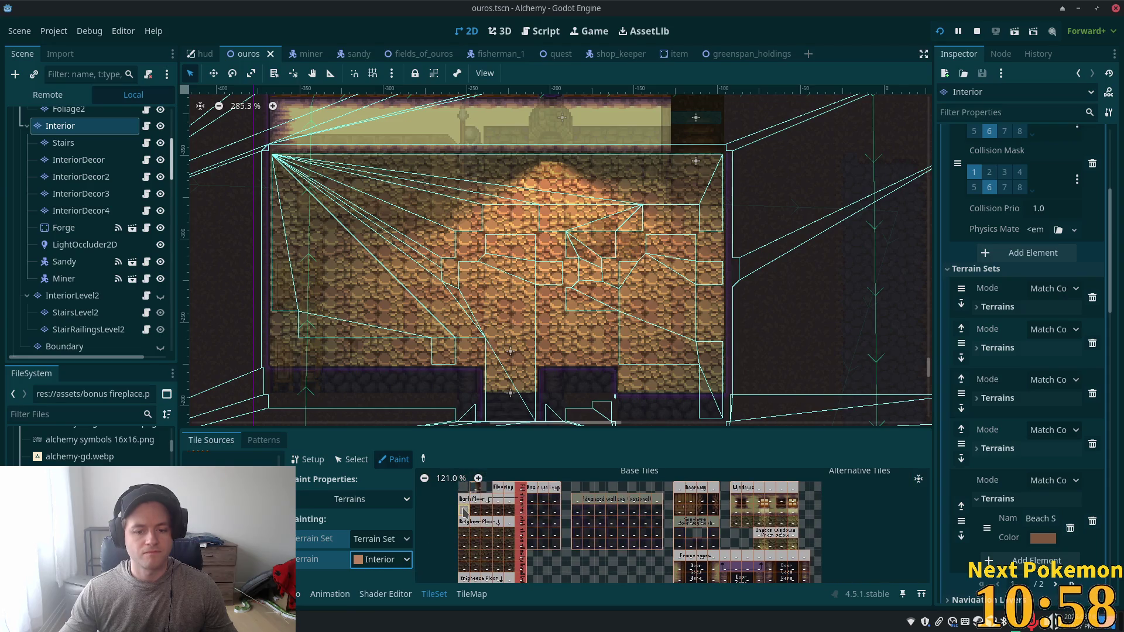
left_click(493, 513)
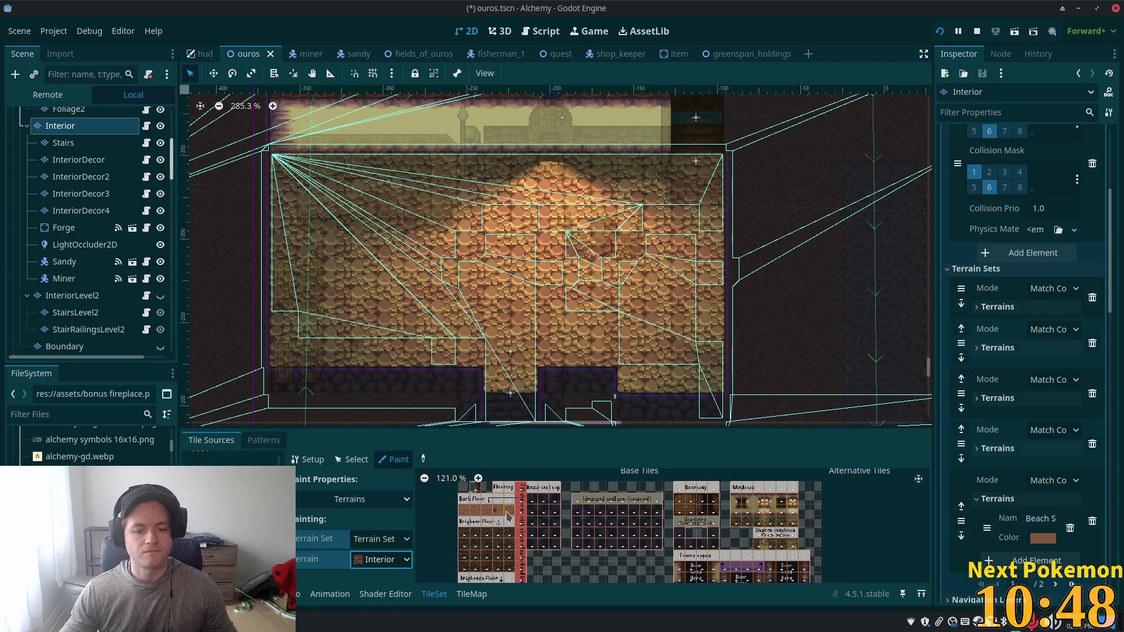
key("ctrl+s")
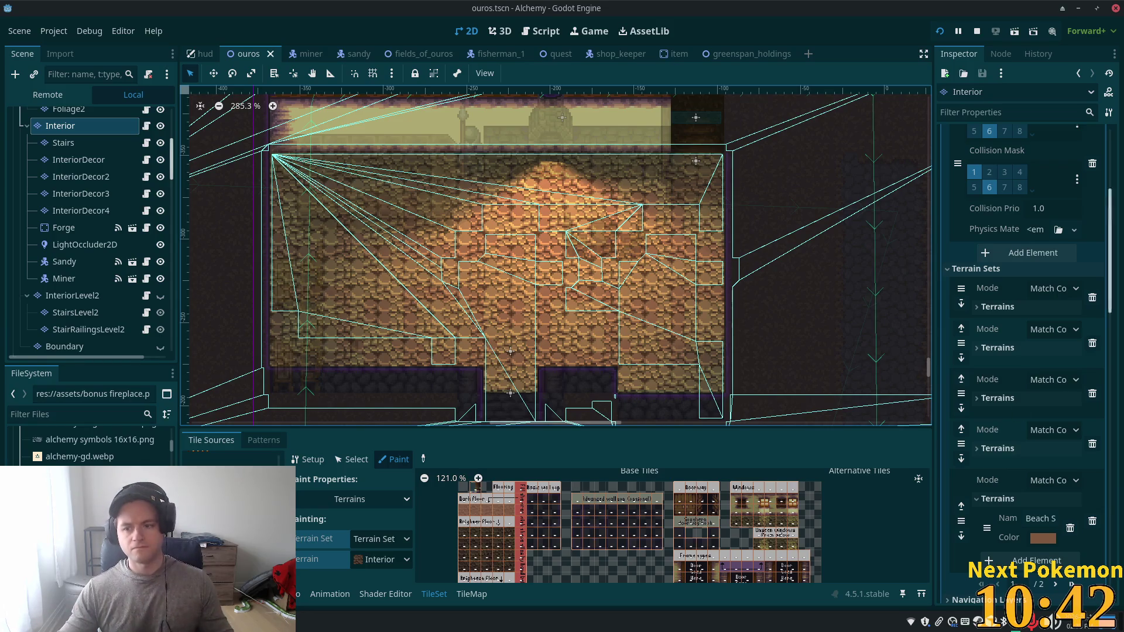
Step: Rename the Interior terrain in the new terrain set to 'Floor Dark'
left_click(1043, 518)
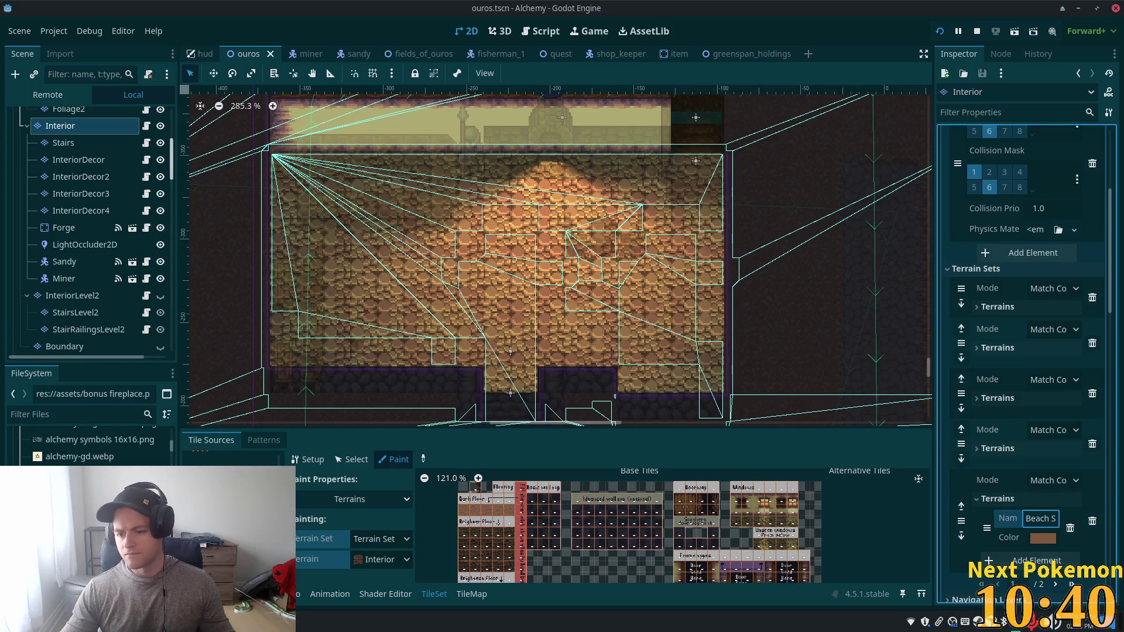
left_click(1055, 584)
left_click(1036, 328)
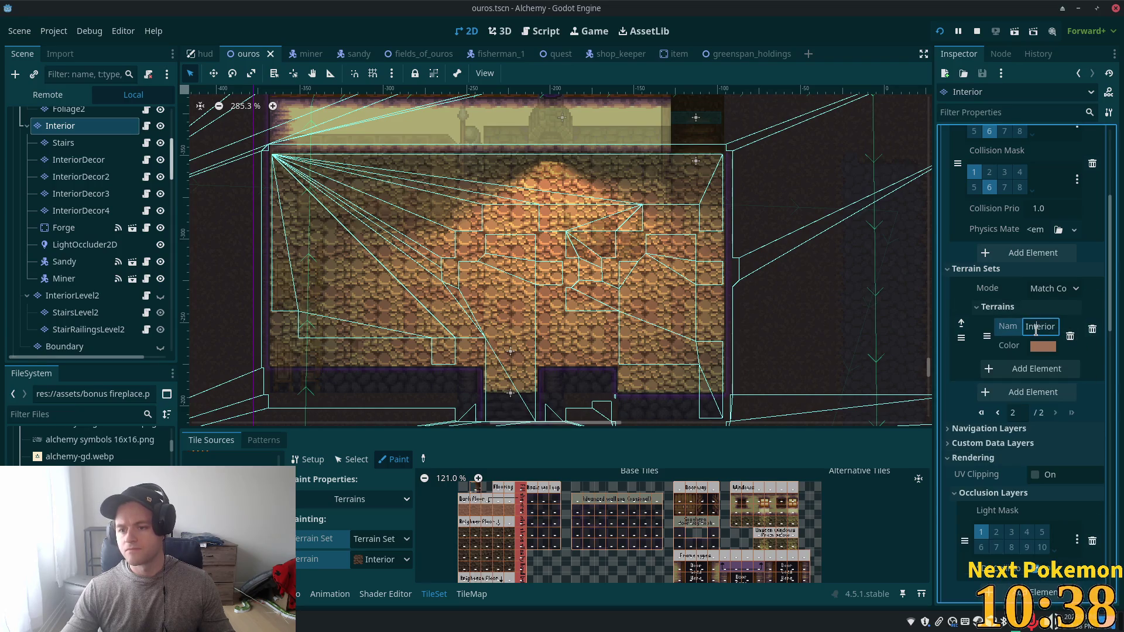
type("floor")
key("Home")
type("Flo")
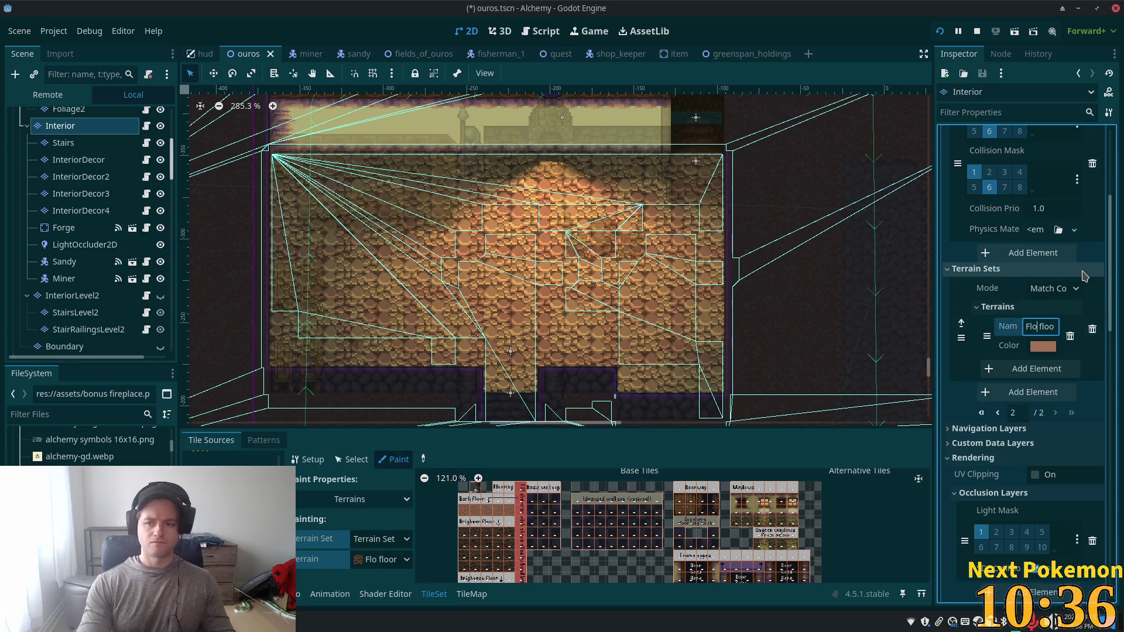
key("Delete")
key("Delete")
key("Delete")
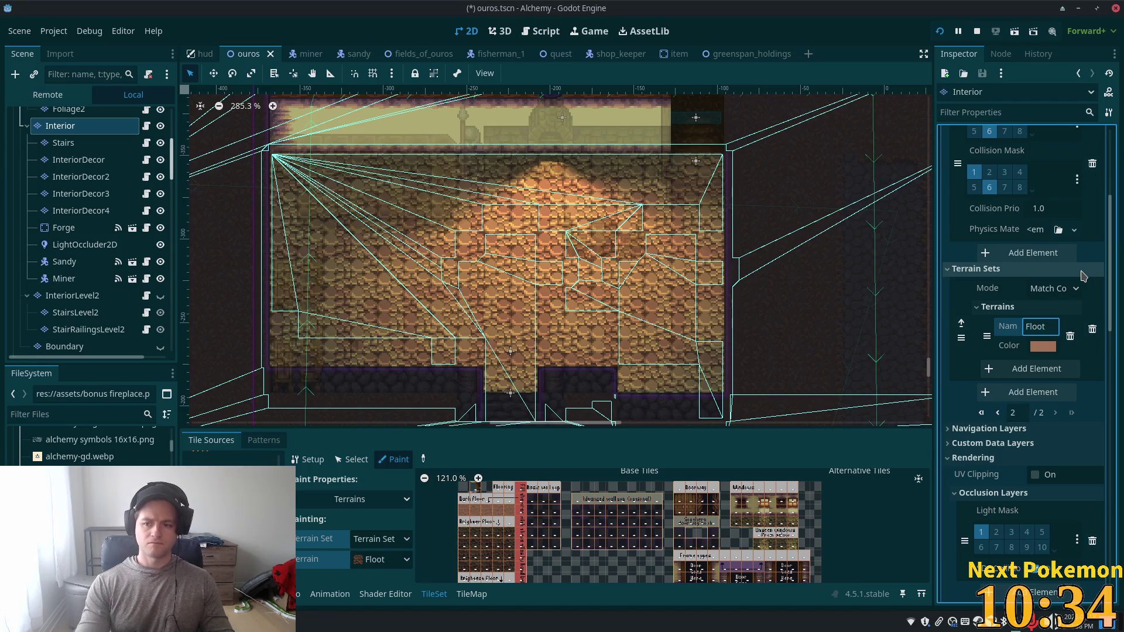
type("r Dark")
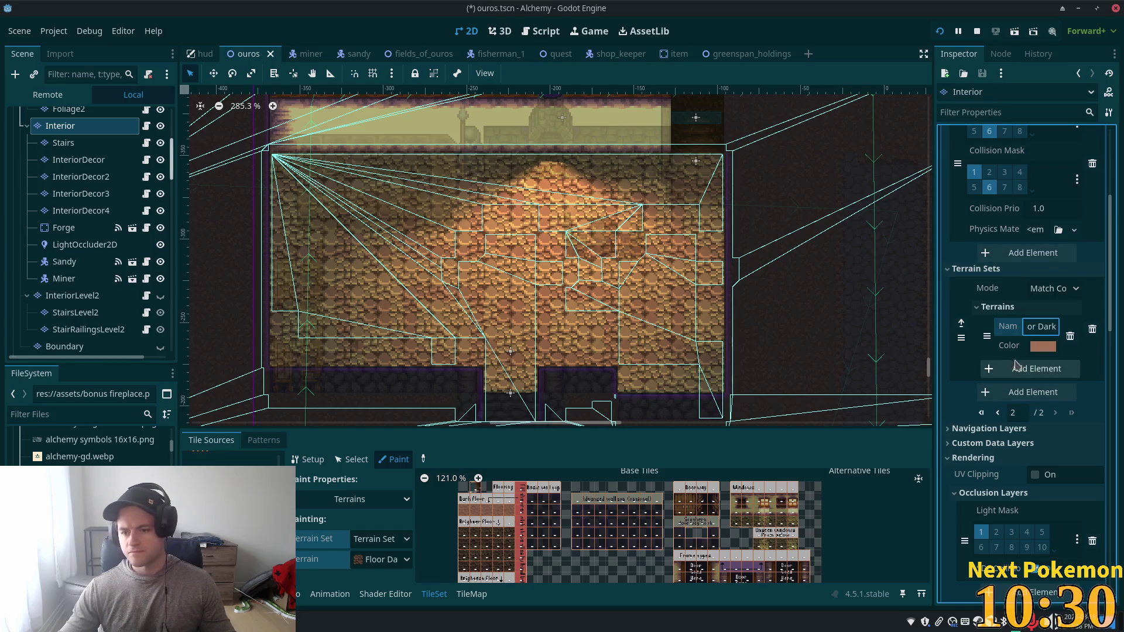
Step: Add a second terrain for medium floor (Floor Med) and colour it green
left_click(1000, 374)
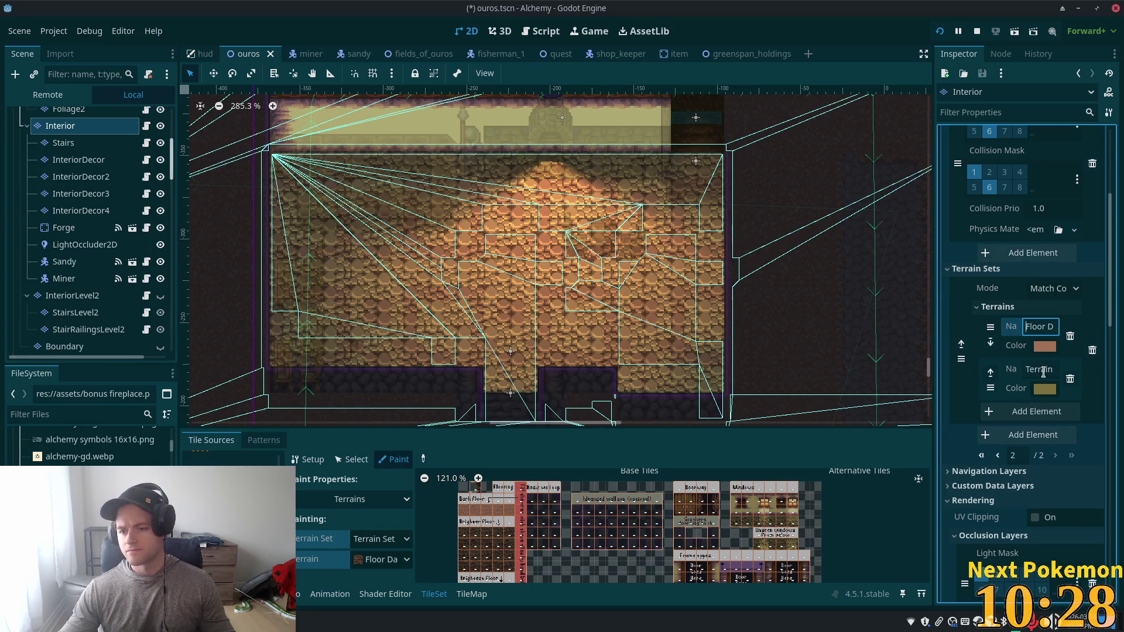
double_click(1040, 369)
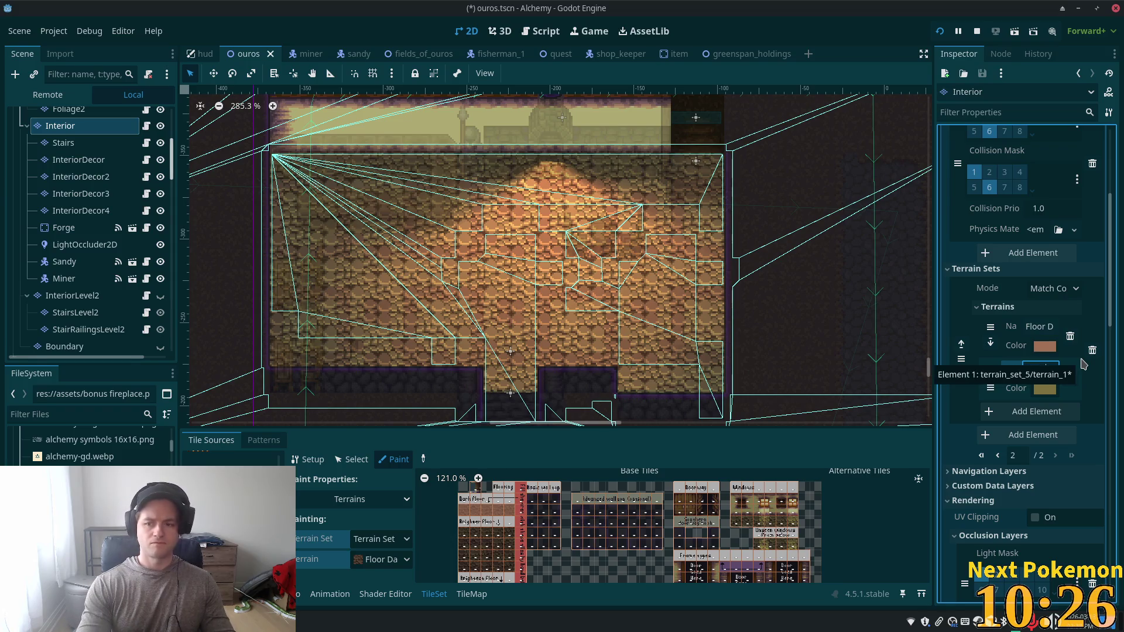
type("Floor")
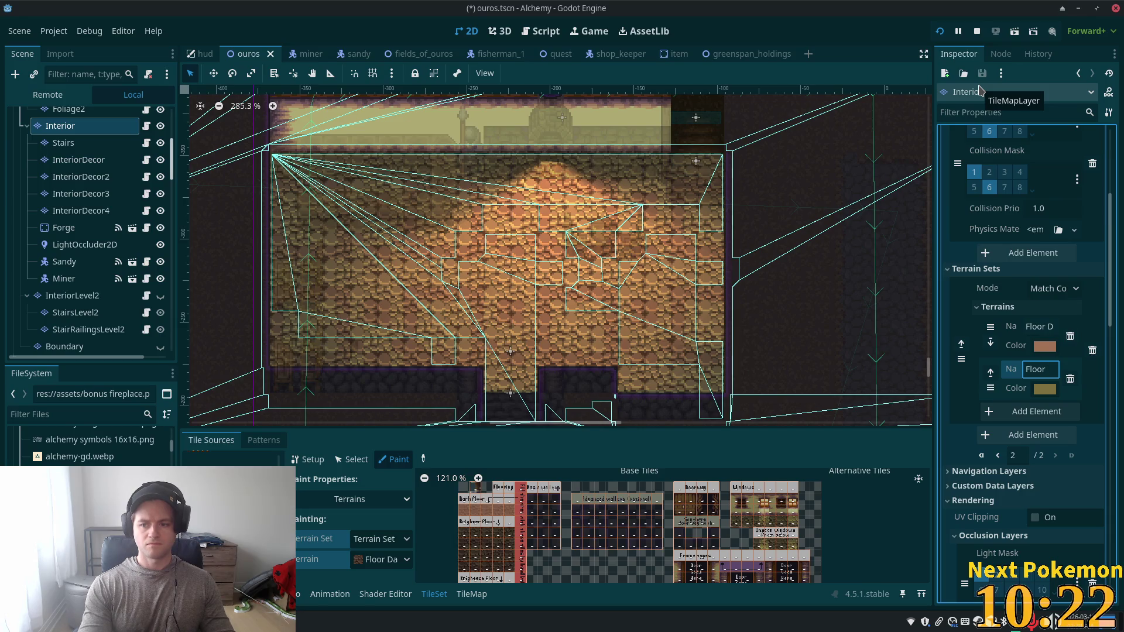
type(" L M")
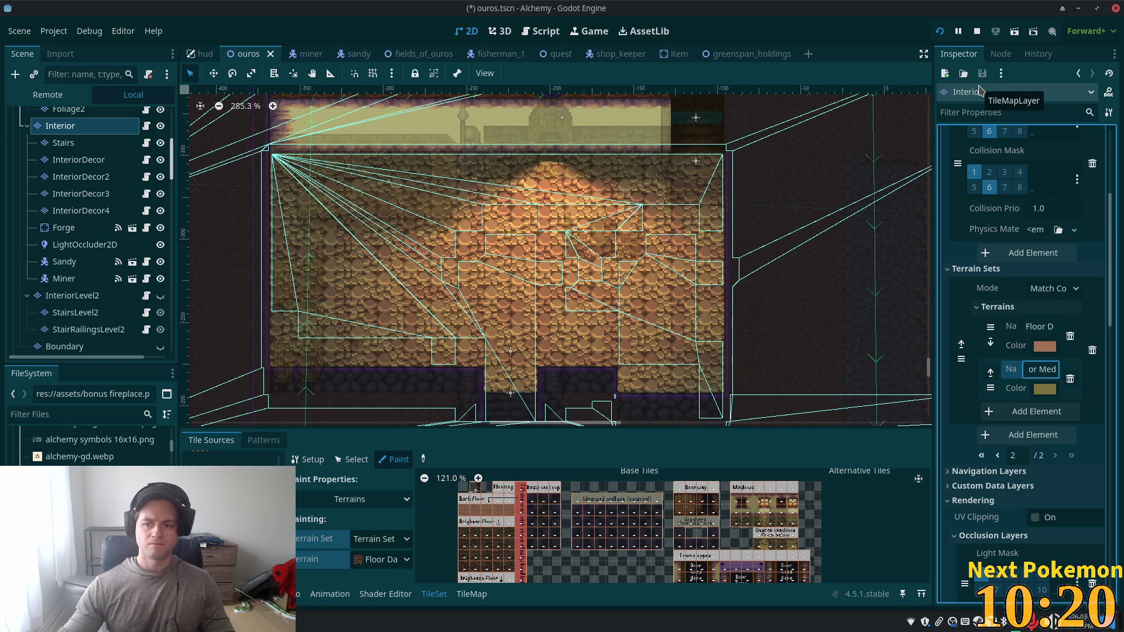
left_click(1045, 390)
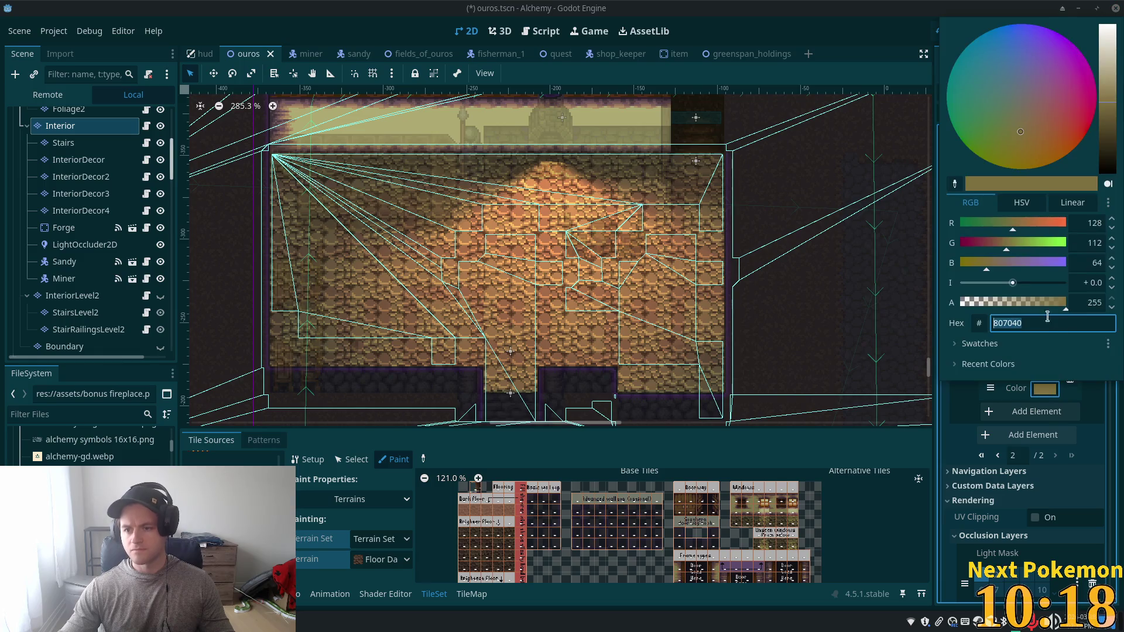
left_click(962, 141)
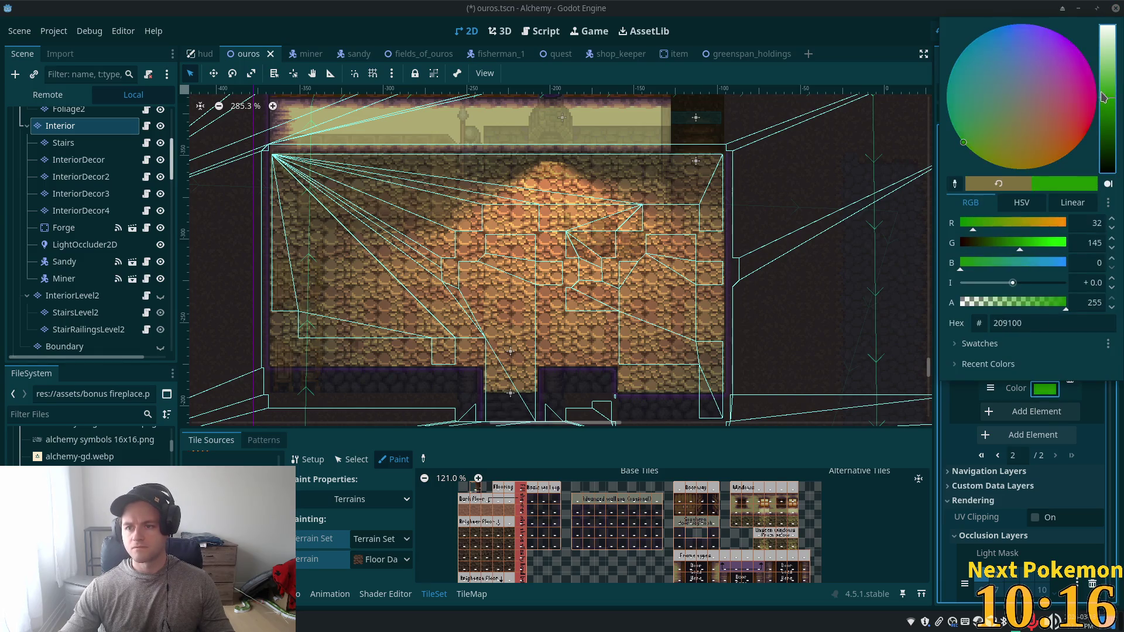
left_click(1089, 404)
Step: Add a third terrain named Floor Light, colour it blue (#4579c9), and save the scene
left_click(1064, 413)
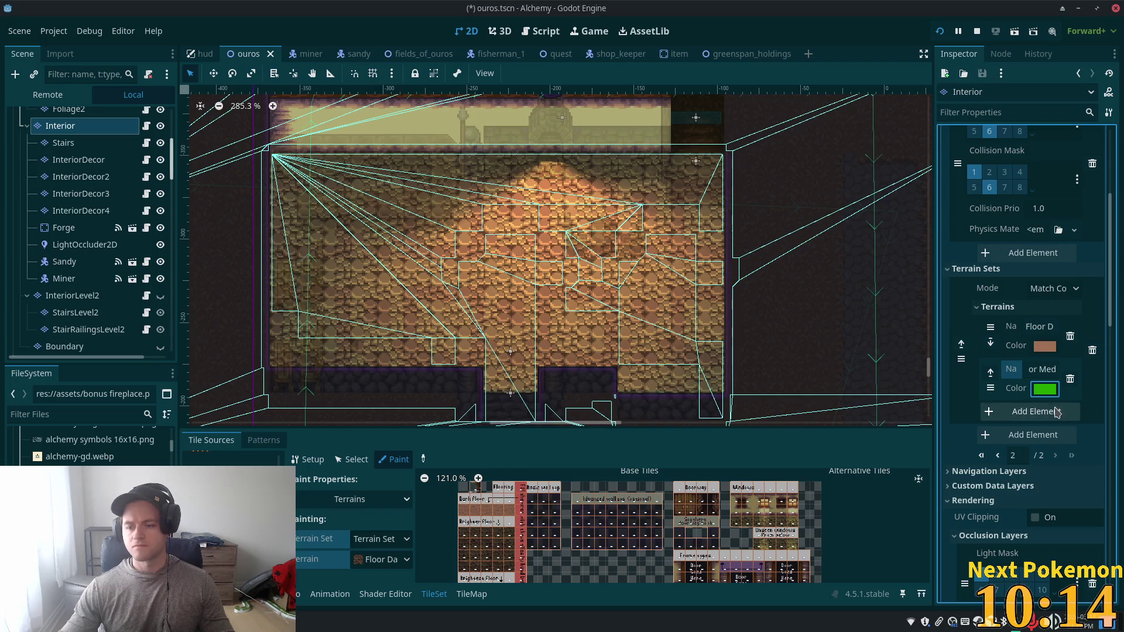
left_click(1042, 419)
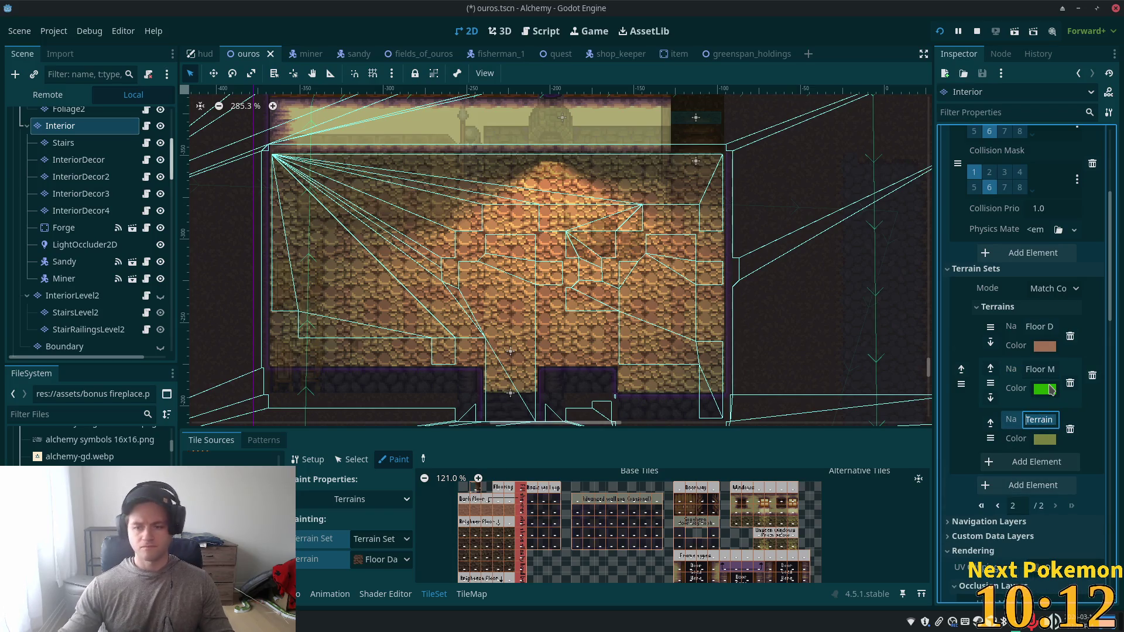
type("Floor L")
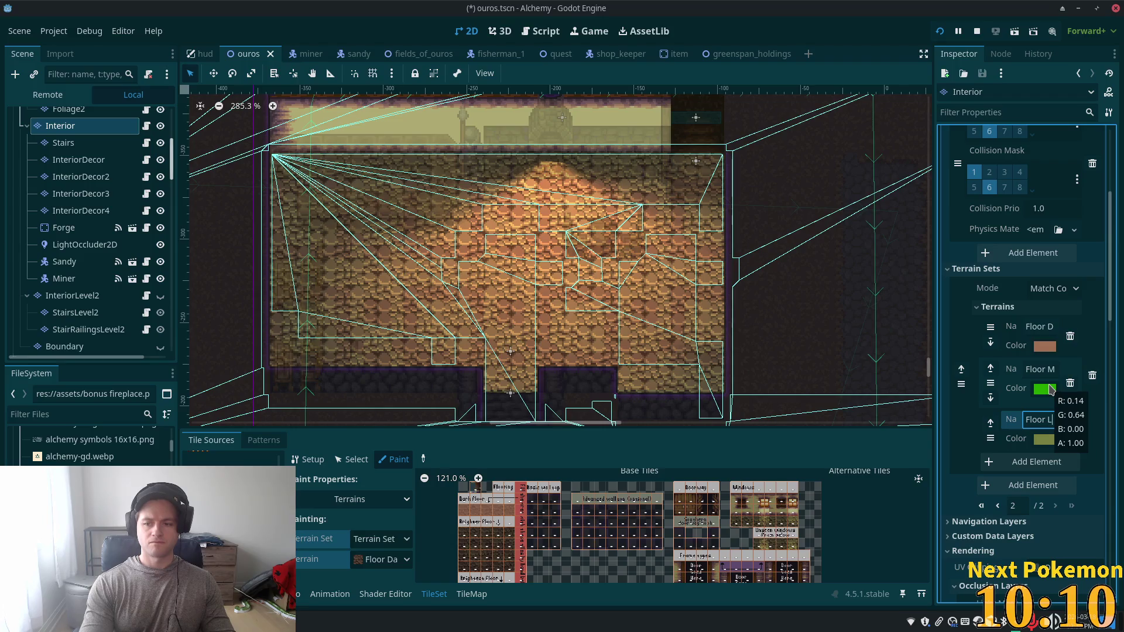
type("ht")
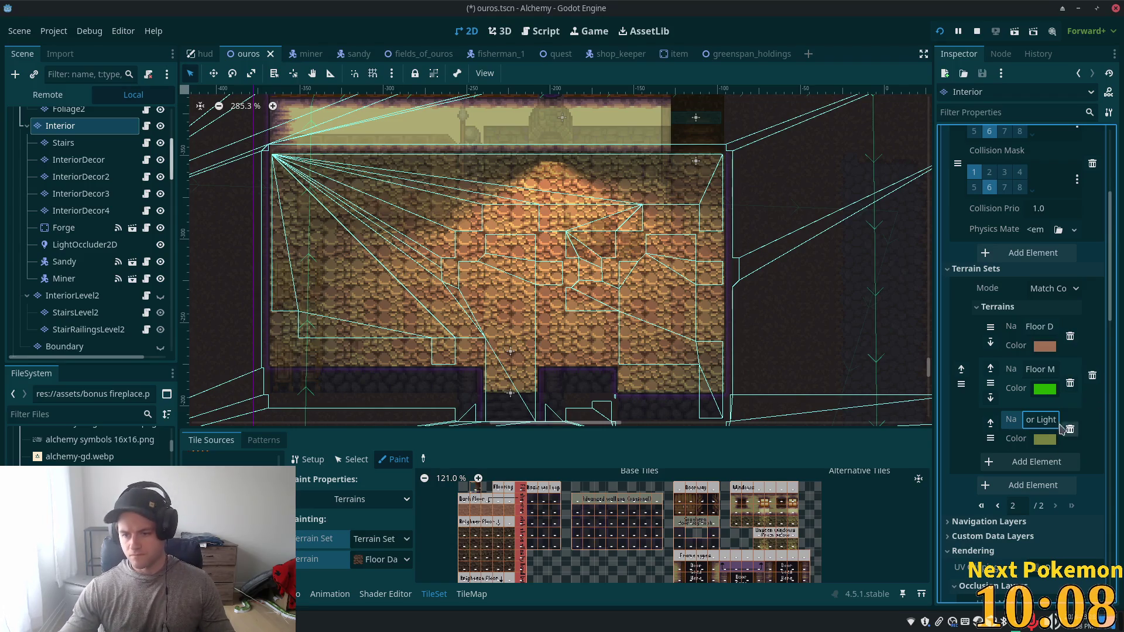
left_click(1045, 440)
left_click(1011, 98)
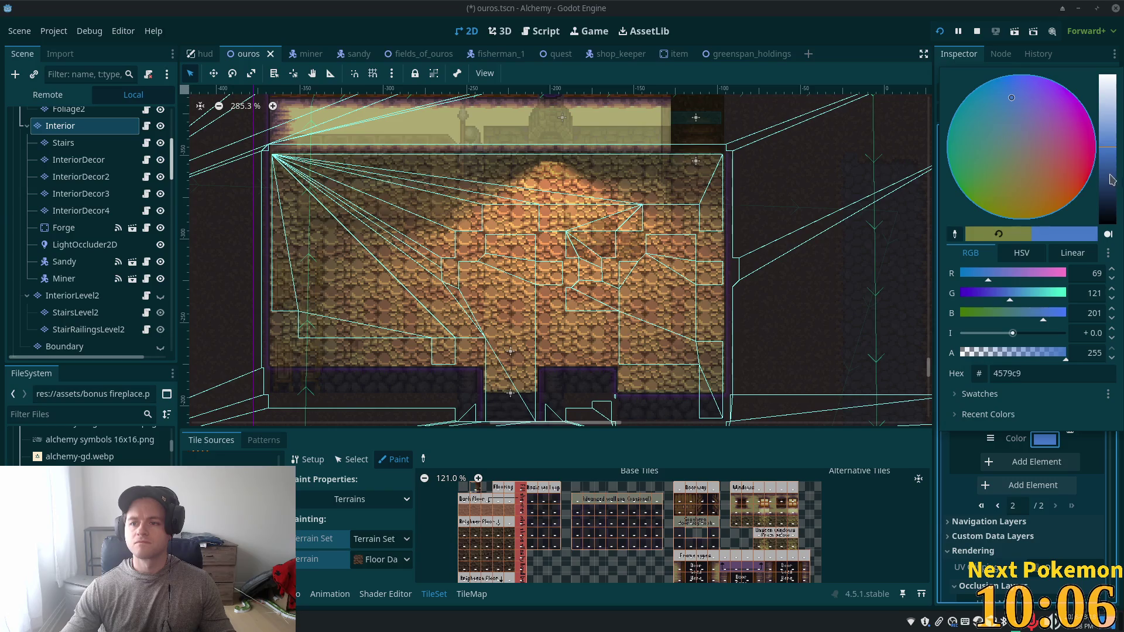
left_click(1097, 449)
key("ctrl+s")
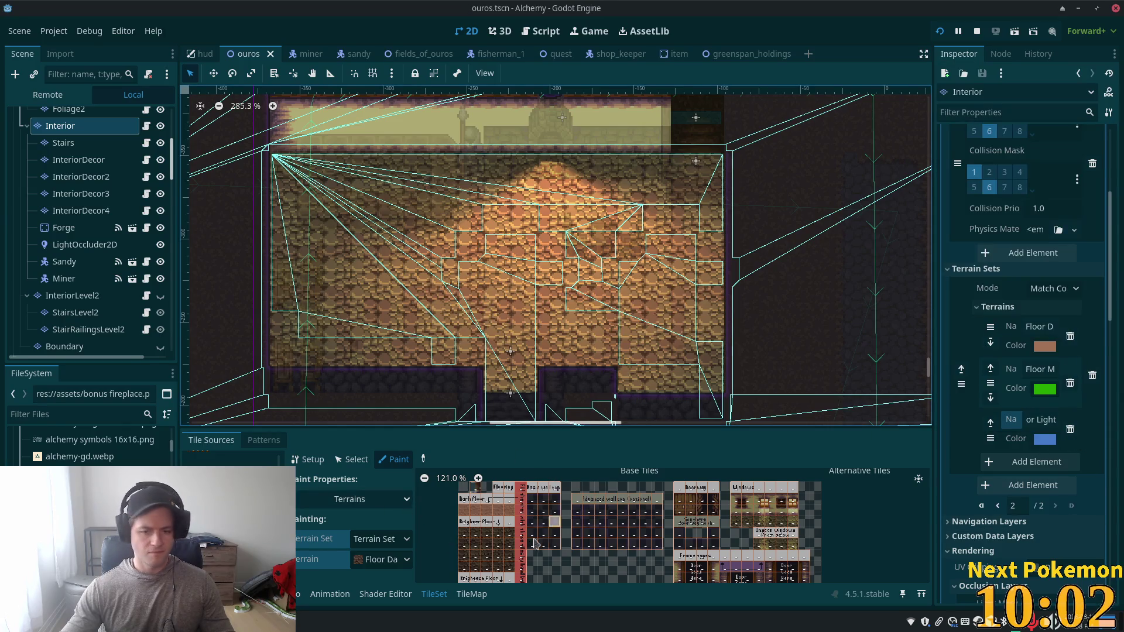
Step: Switch the paint terrain to Floor Med and paint it across the Brighter Floor atlas tiles
scroll(557, 509, "down", 1)
scroll(548, 523, "down", 1)
scroll(549, 523, "up", 3)
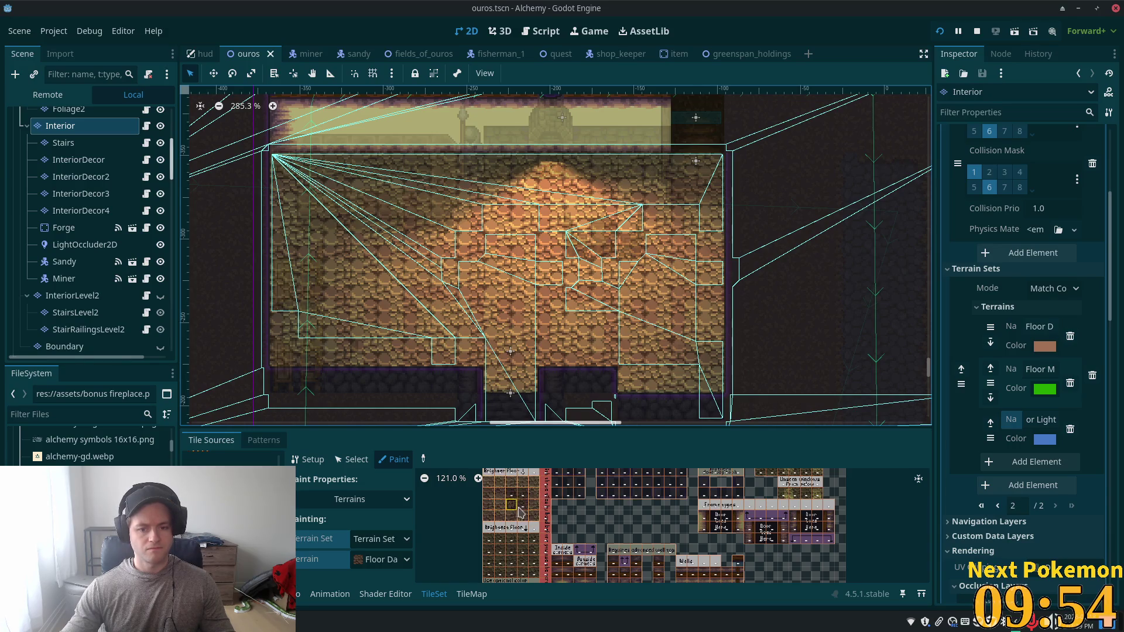
left_click(511, 493)
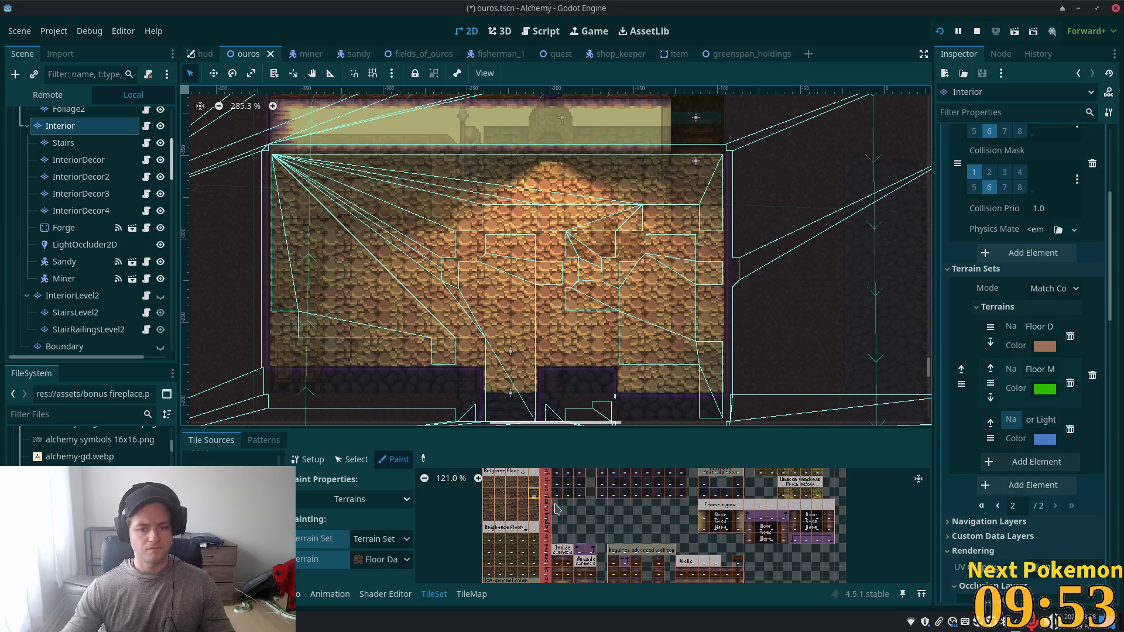
left_click(381, 559)
left_click(380, 588)
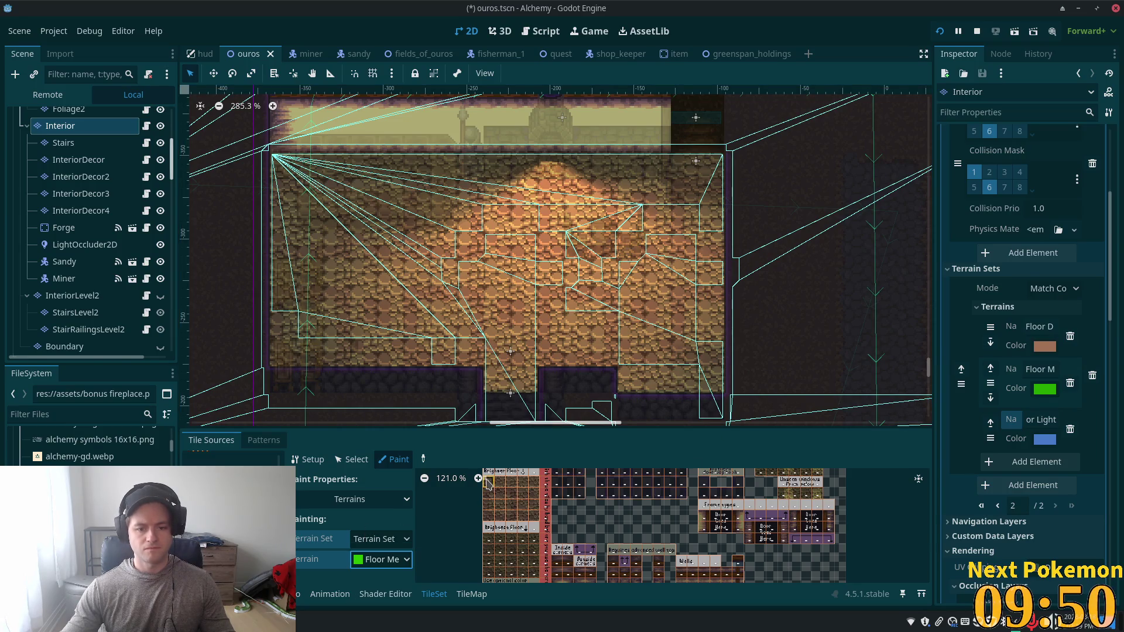
mouse_move(517, 487)
left_mouse_down()
mouse_move(535, 483)
mouse_move(487, 482)
mouse_move(499, 521)
mouse_move(503, 496)
mouse_move(534, 490)
left_mouse_up()
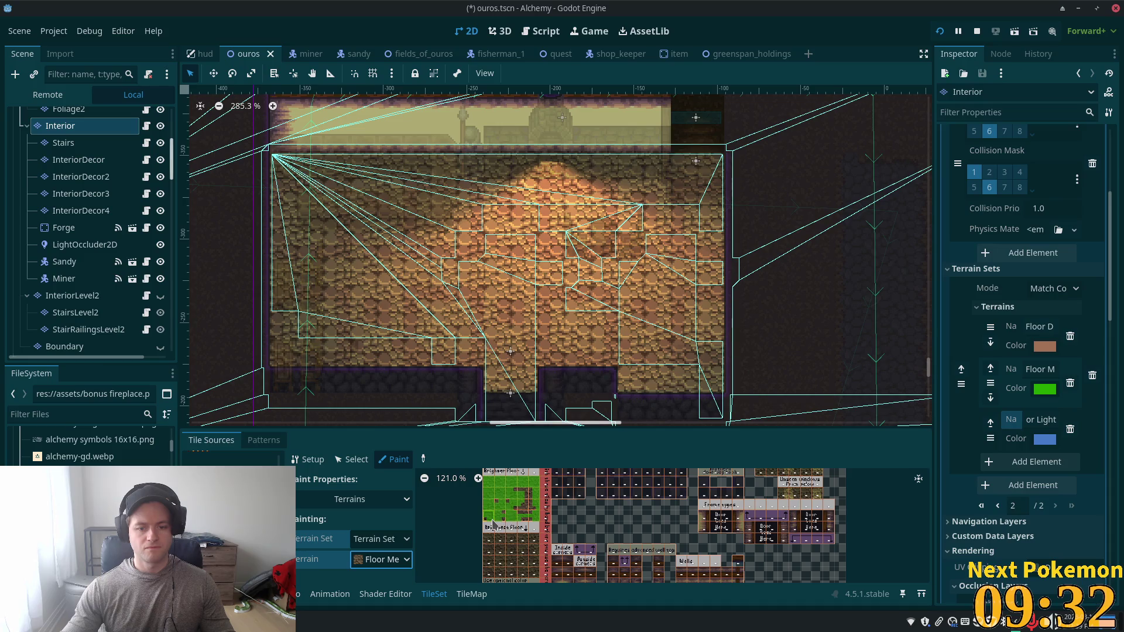
scroll(482, 523, "up", 6)
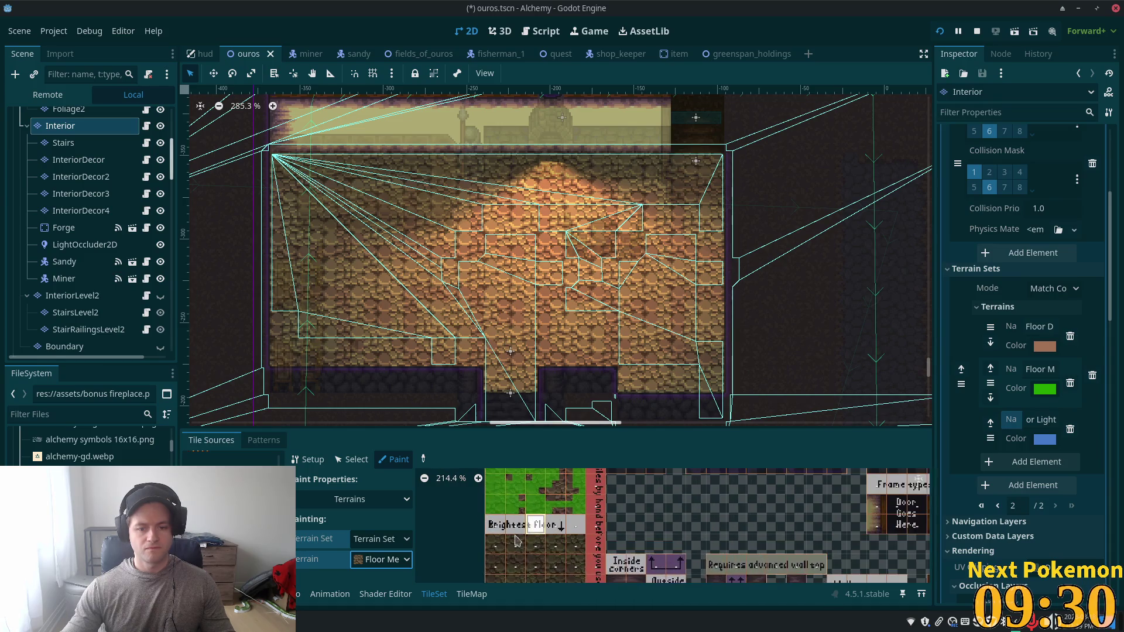
left_click_drag(493, 580, 478, 471)
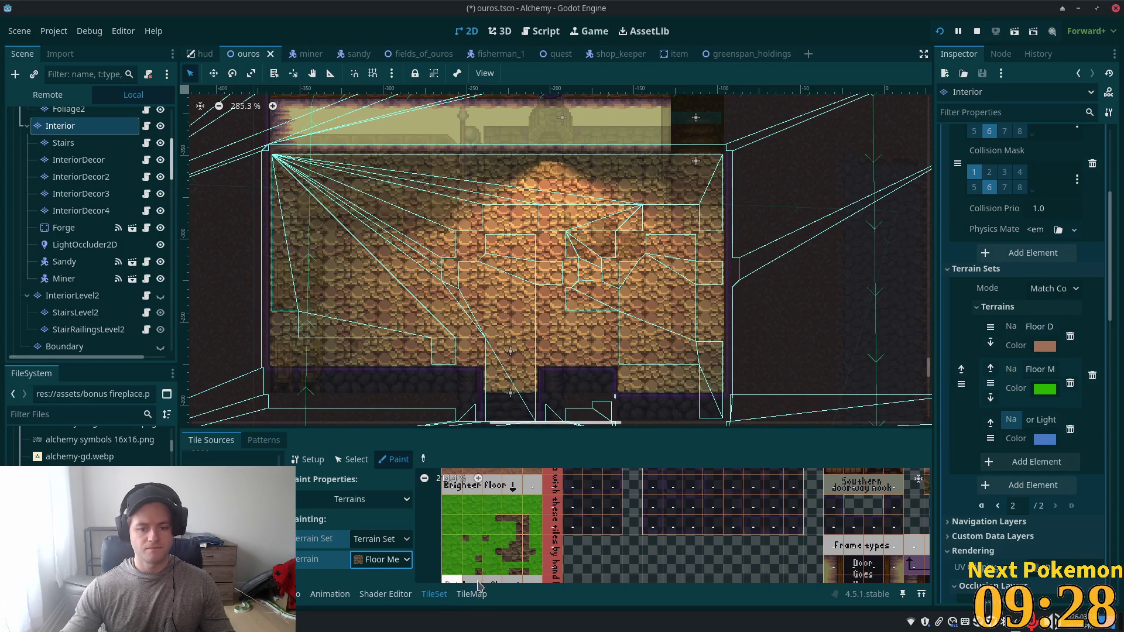
left_click(465, 537)
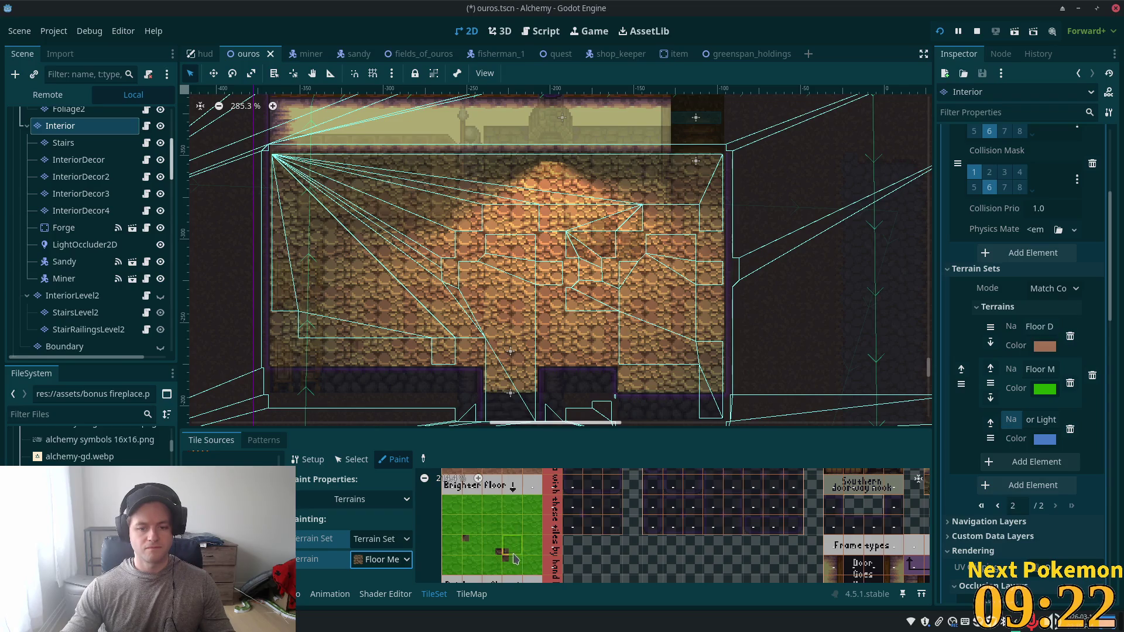
scroll(471, 543, "down", 2)
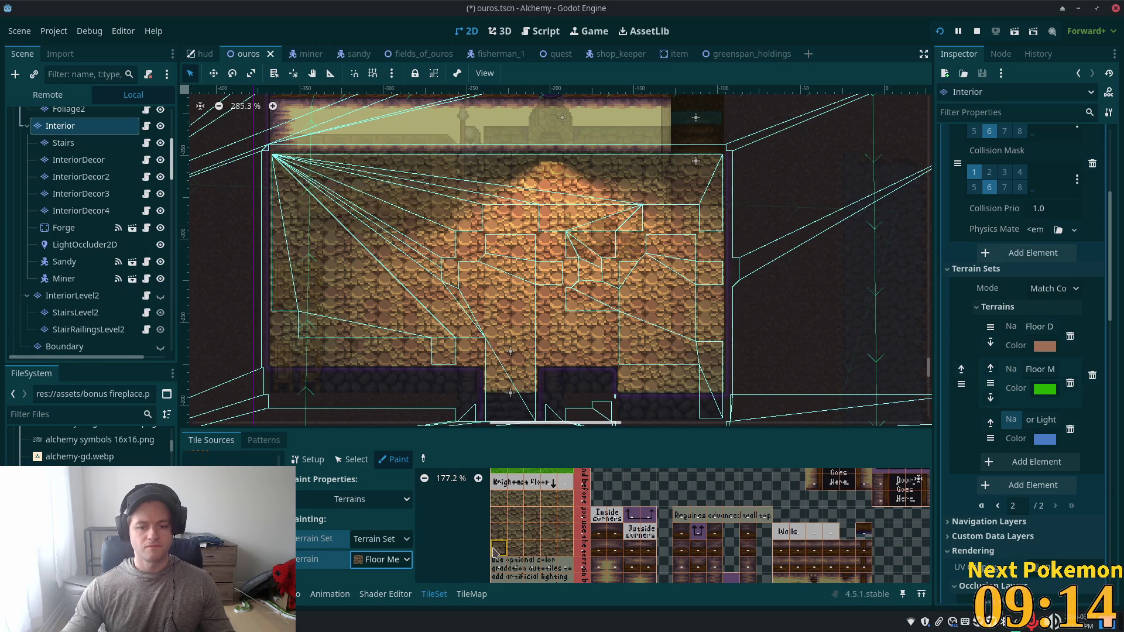
Step: Paint Floor Light onto the top, side and bottom rows of the light floor atlas tiles
left_click(363, 561)
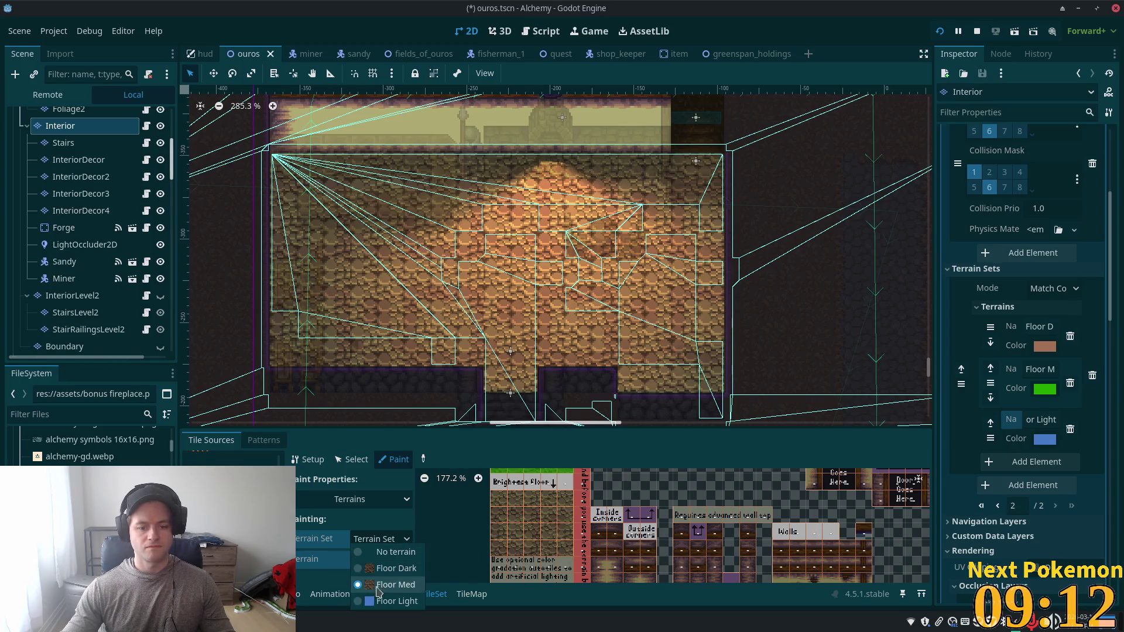
left_click(387, 602)
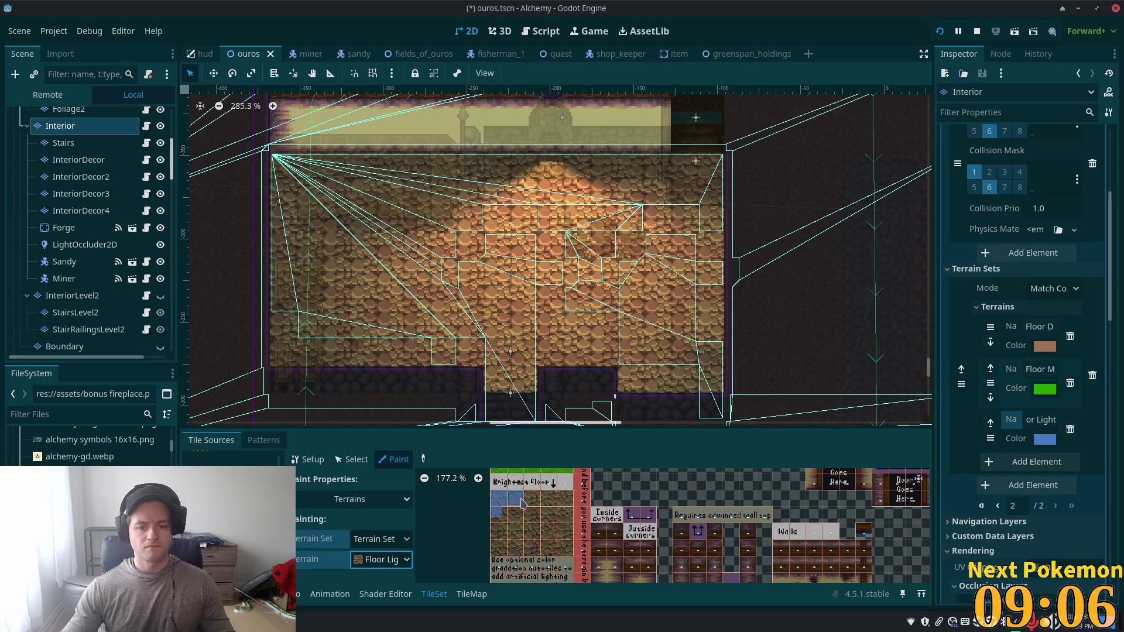
left_click_drag(545, 501, 565, 500)
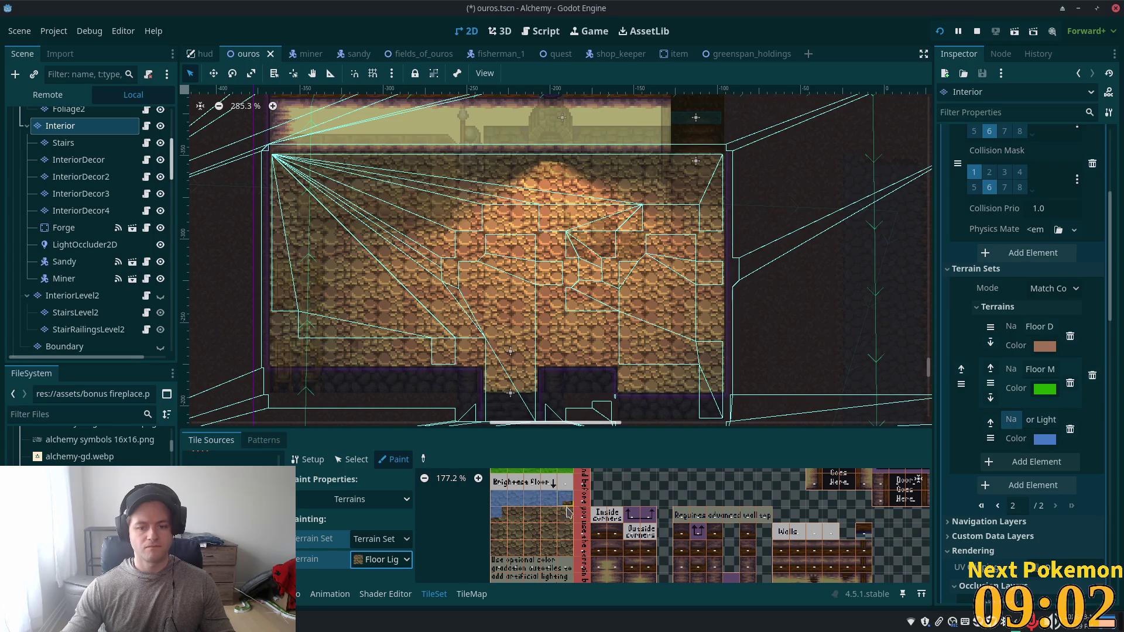
left_click(573, 525)
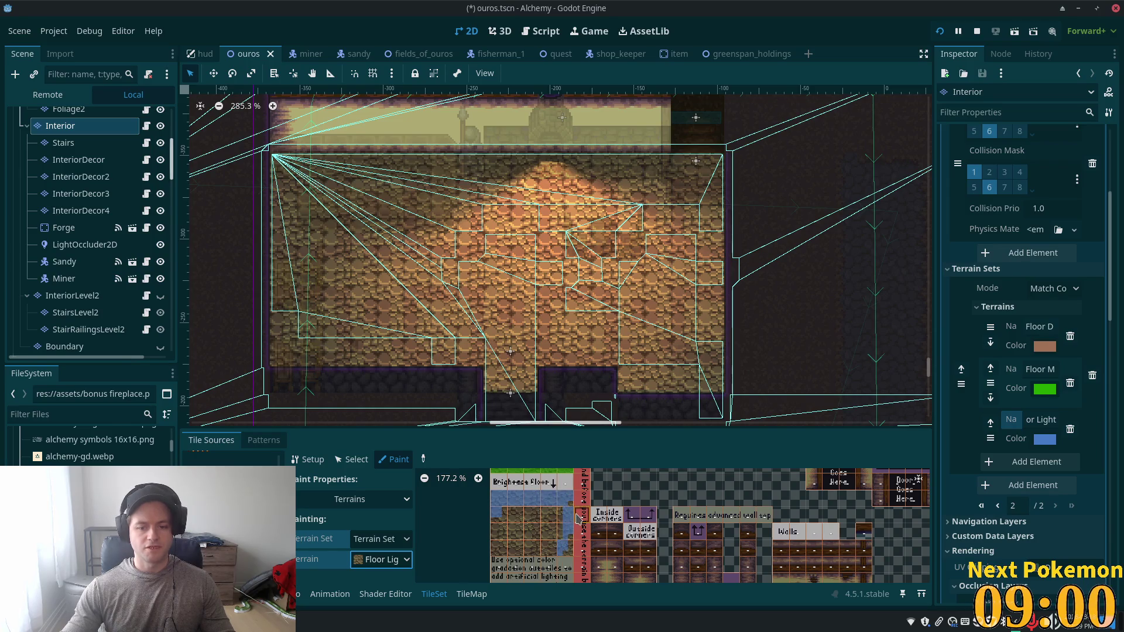
left_click_drag(569, 557, 485, 562)
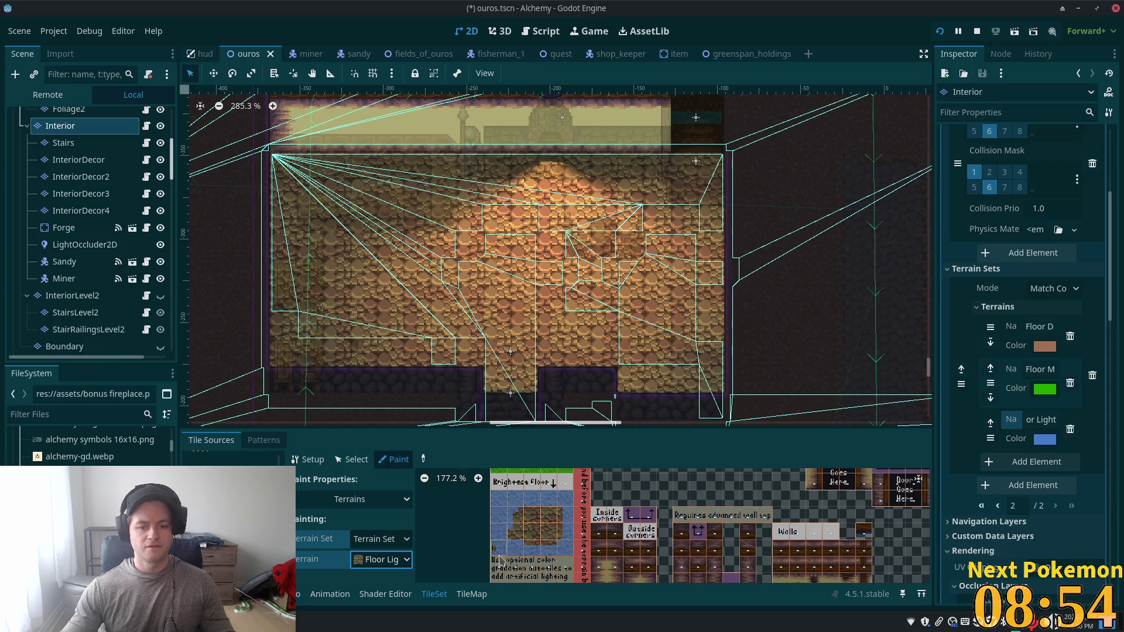
left_click_drag(508, 546, 522, 536)
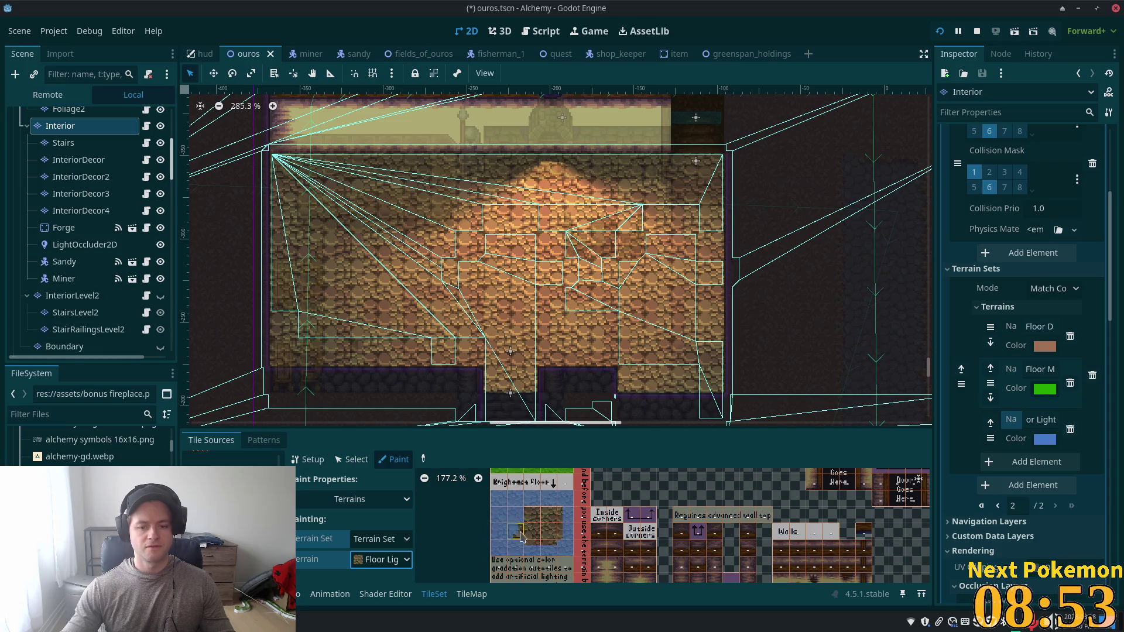
left_click(549, 540)
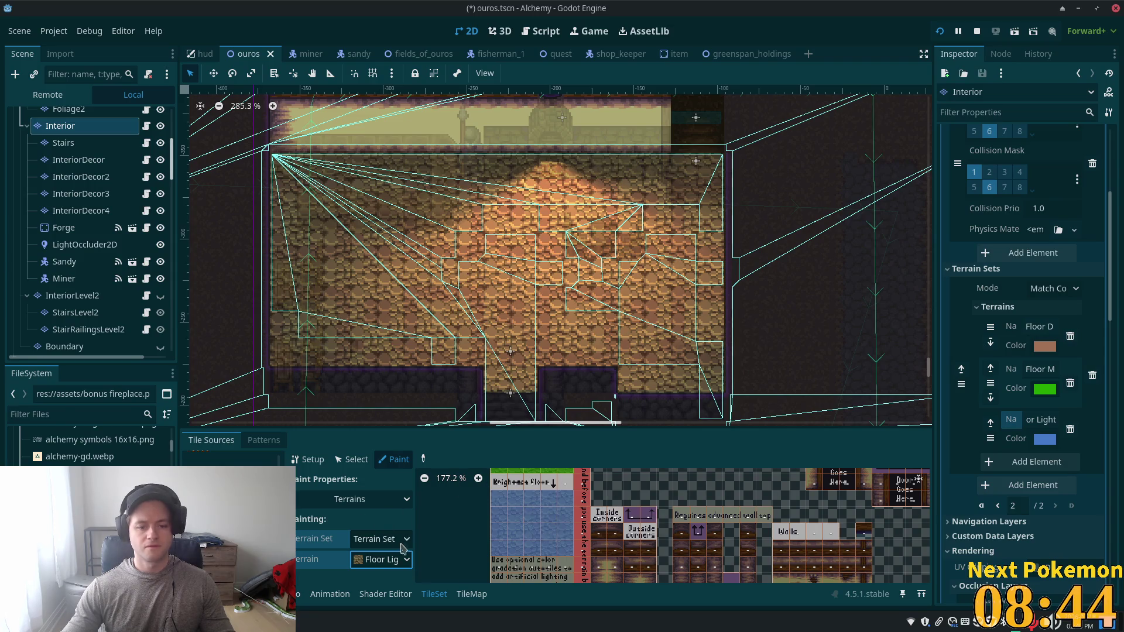
Step: Reset the paint terrain to Floor Dark and bring up the TileMap painting panel
left_click(384, 560)
left_click(393, 569)
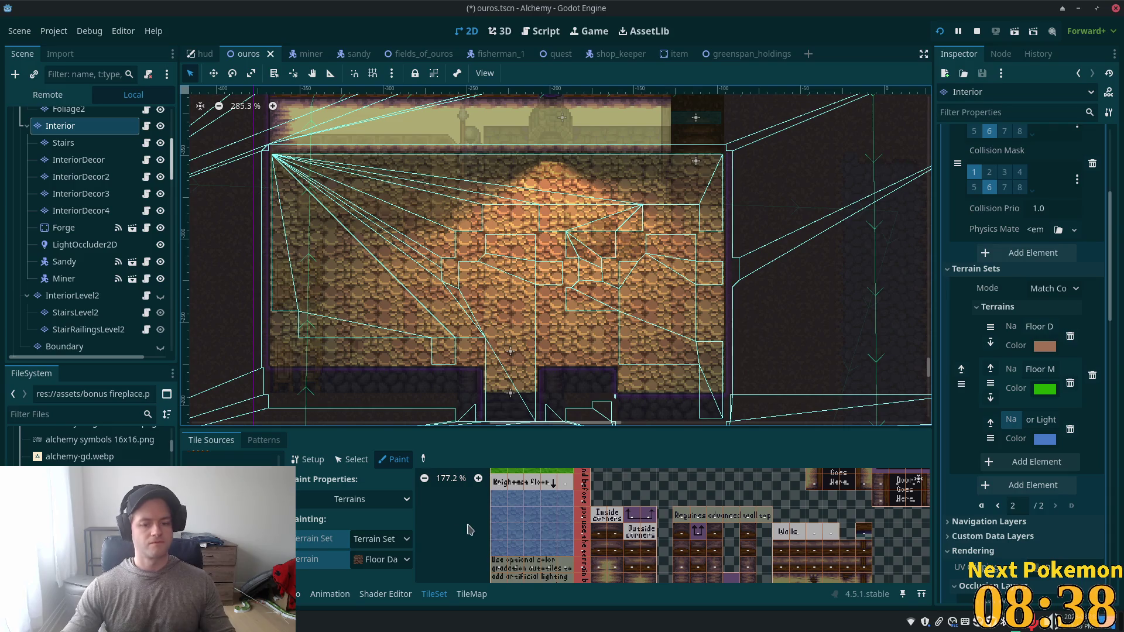
left_click(472, 593)
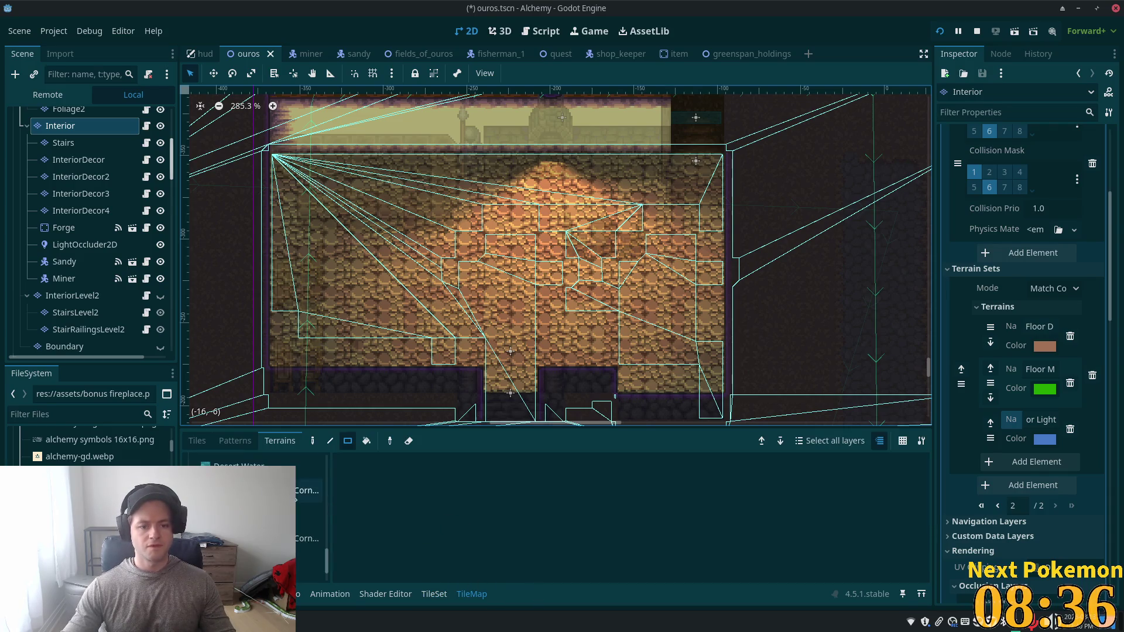
Step: Repaint the tavern interior and its bottom floor row with the Floor Dark terrain, then save
left_click(309, 516)
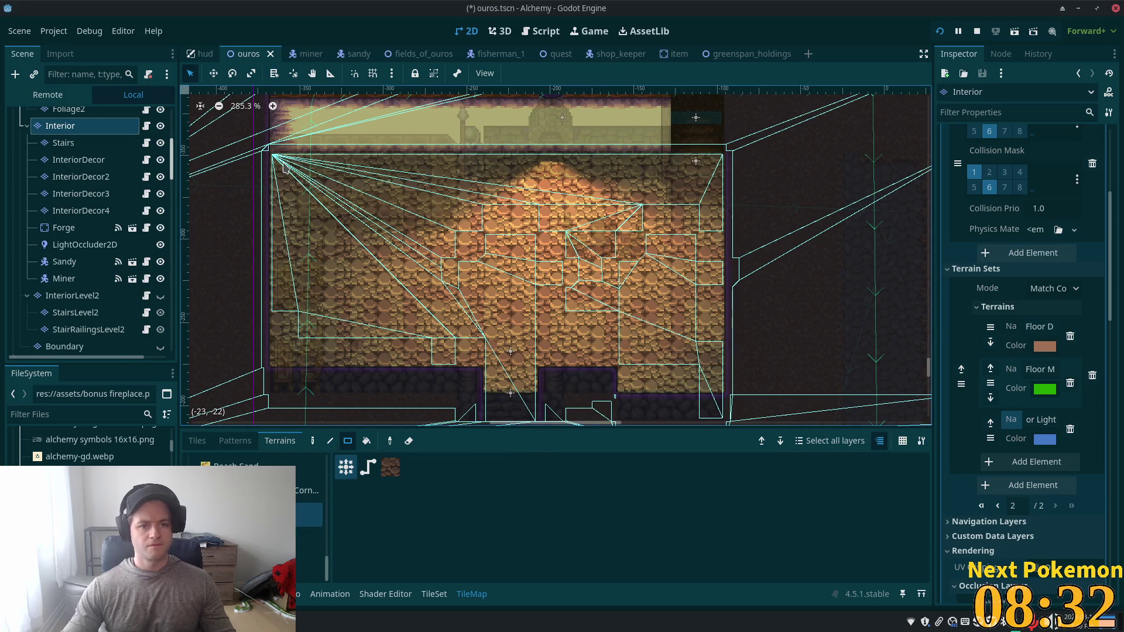
mouse_move(277, 163)
left_mouse_down()
mouse_move(567, 286)
mouse_move(713, 363)
left_mouse_up()
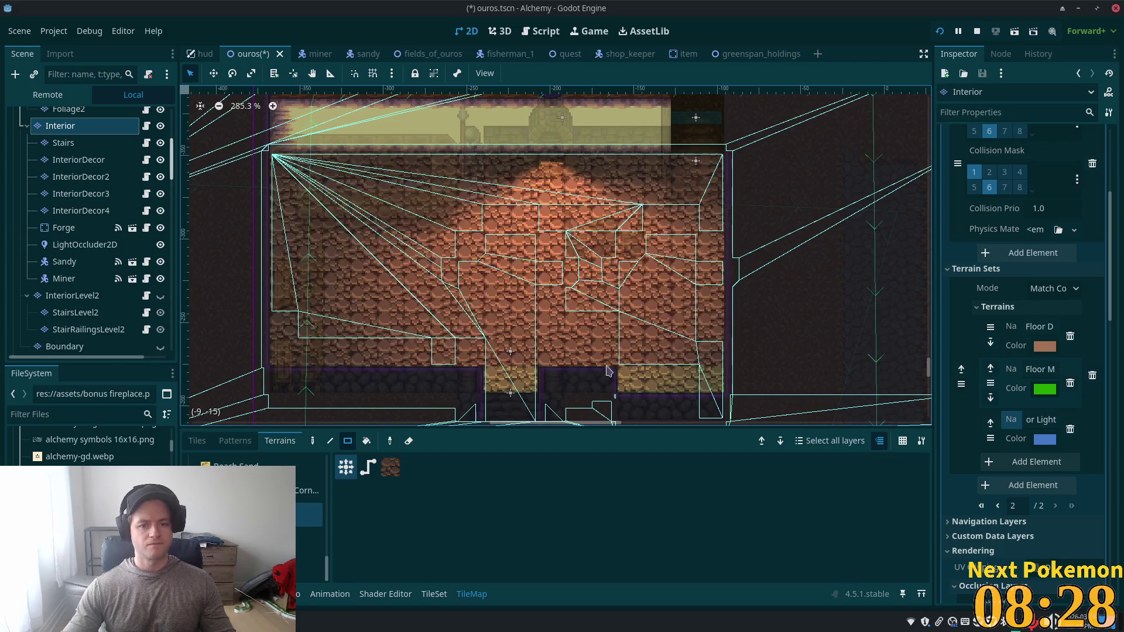
mouse_move(509, 382)
left_mouse_down()
mouse_move(540, 385)
mouse_move(525, 384)
left_mouse_up()
left_click_drag(623, 381, 712, 381)
key("ctrl+s")
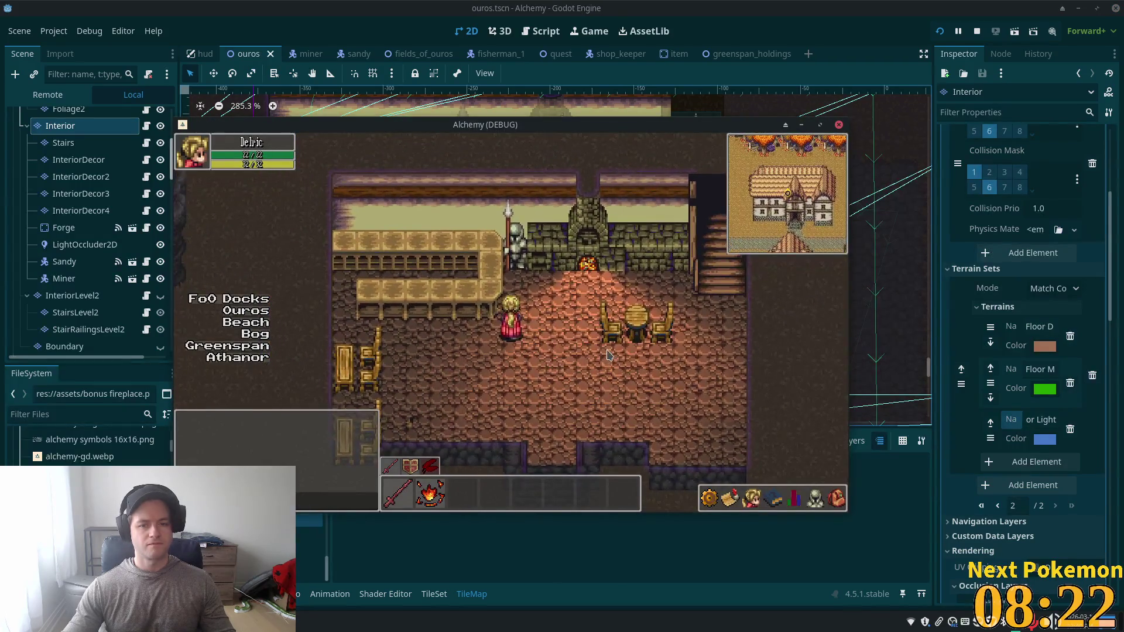
Step: Walk the character toward the stairs, across the room and out the doorway, then close the game
key("Up")
key("Right")
key("Down")
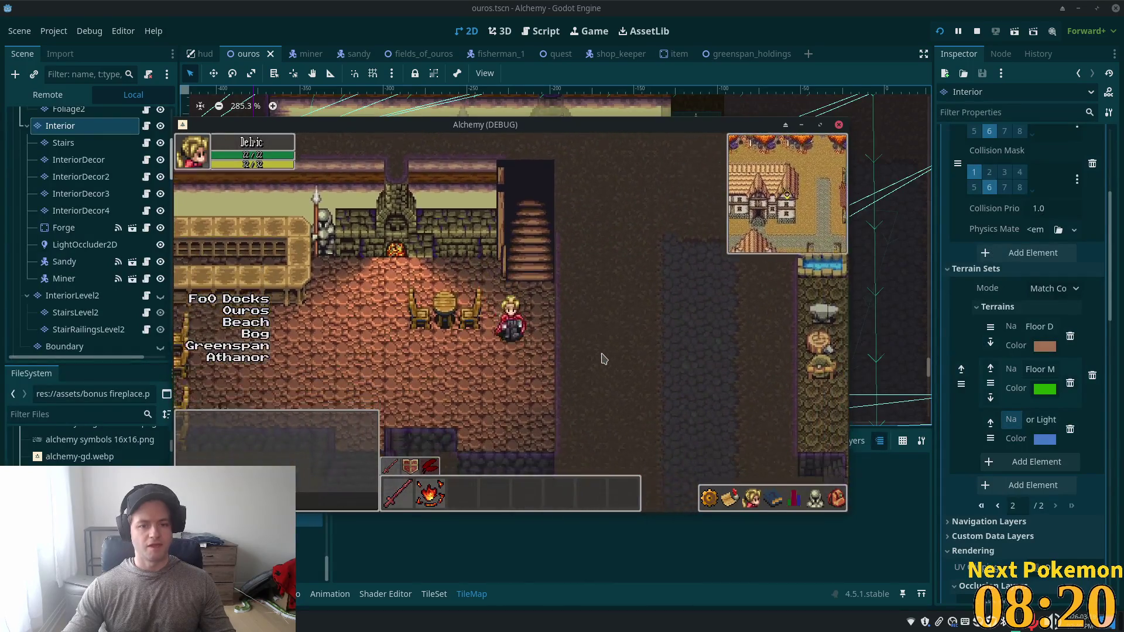
key("Left")
key("Down")
key("Up")
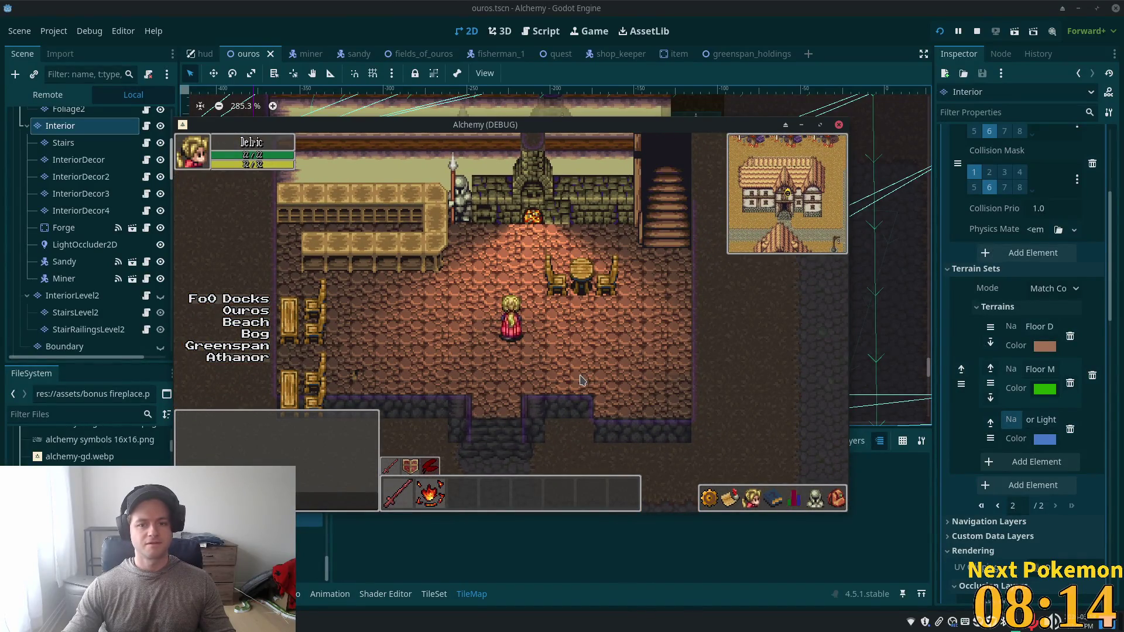
key("Right")
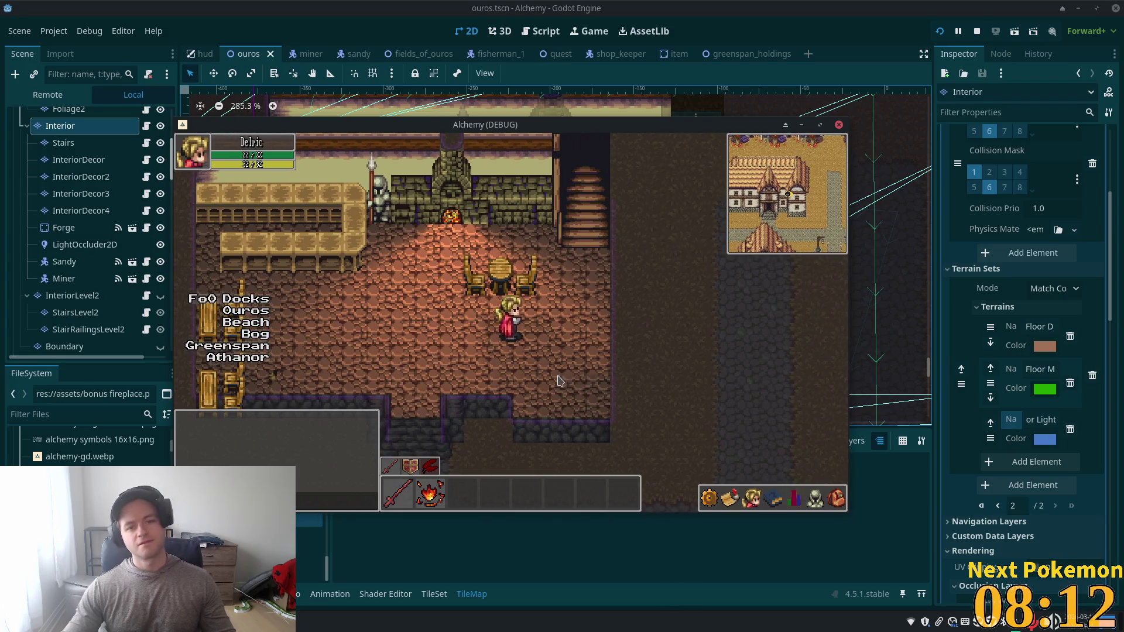
key("F8")
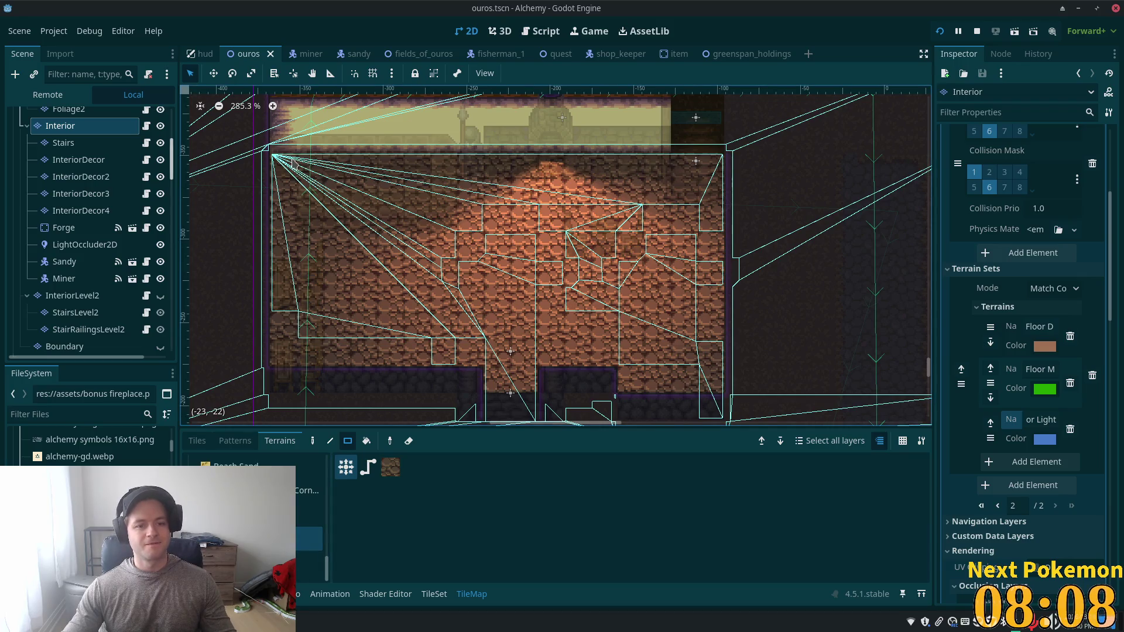
Step: Repaint the interior floor, bottom row and one remaining tile with terrain, then run the game
left_click_drag(279, 162, 710, 360)
left_click_drag(632, 383, 712, 380)
left_click_drag(515, 382, 515, 381)
key("F5")
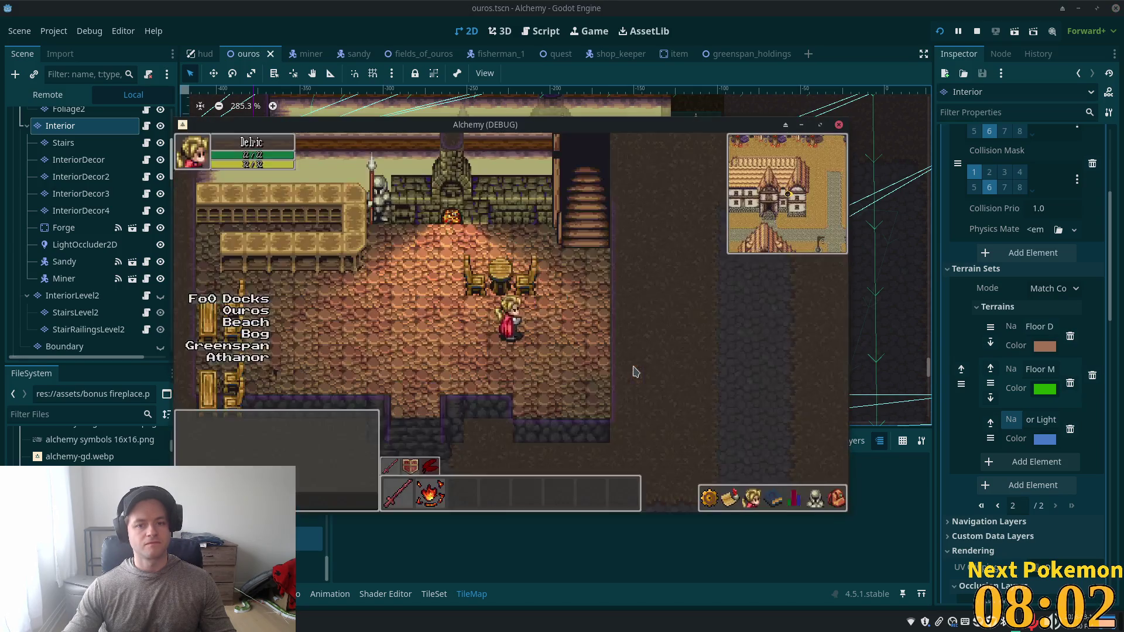
Step: Walk the character past the table, out the tavern door and back inside, then return to the editor
key("Left")
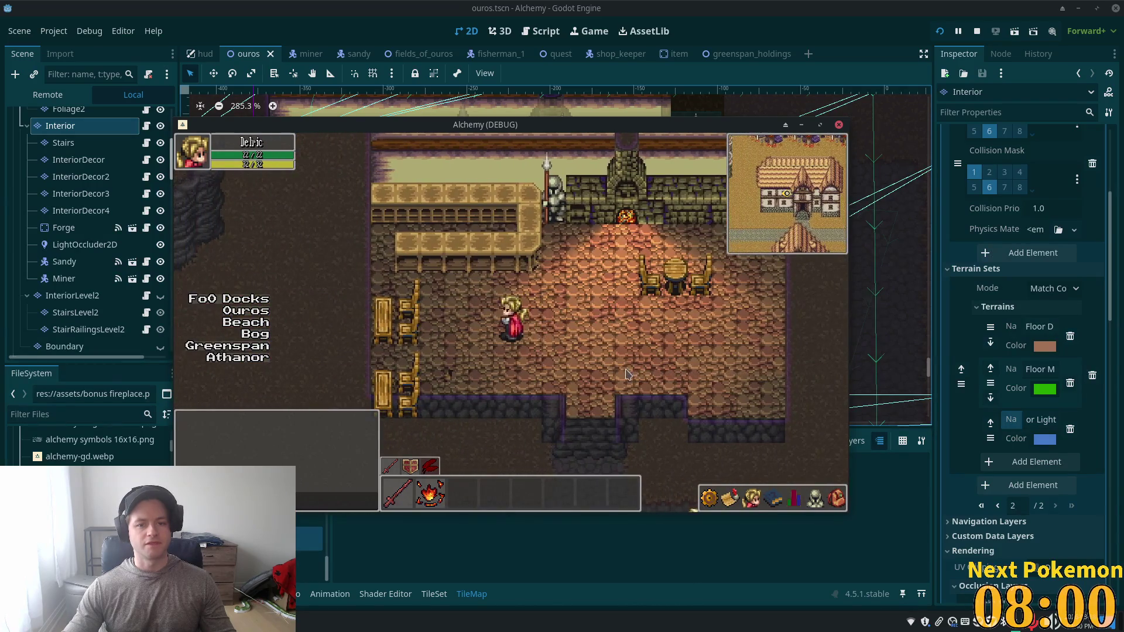
key("Left")
key("Right")
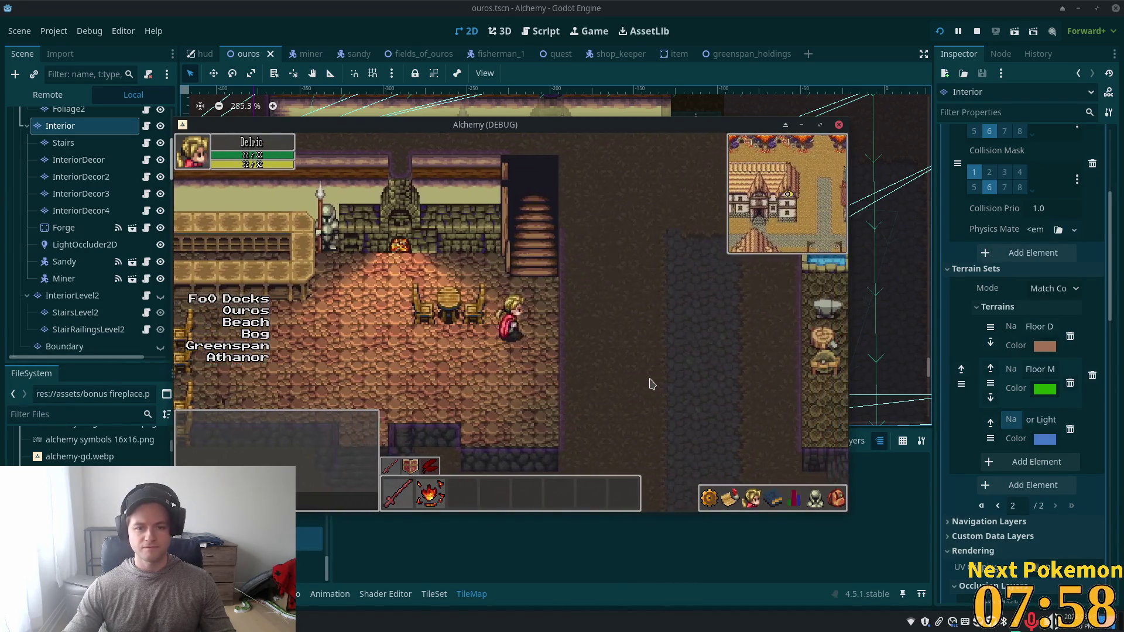
key("Left")
key("Down")
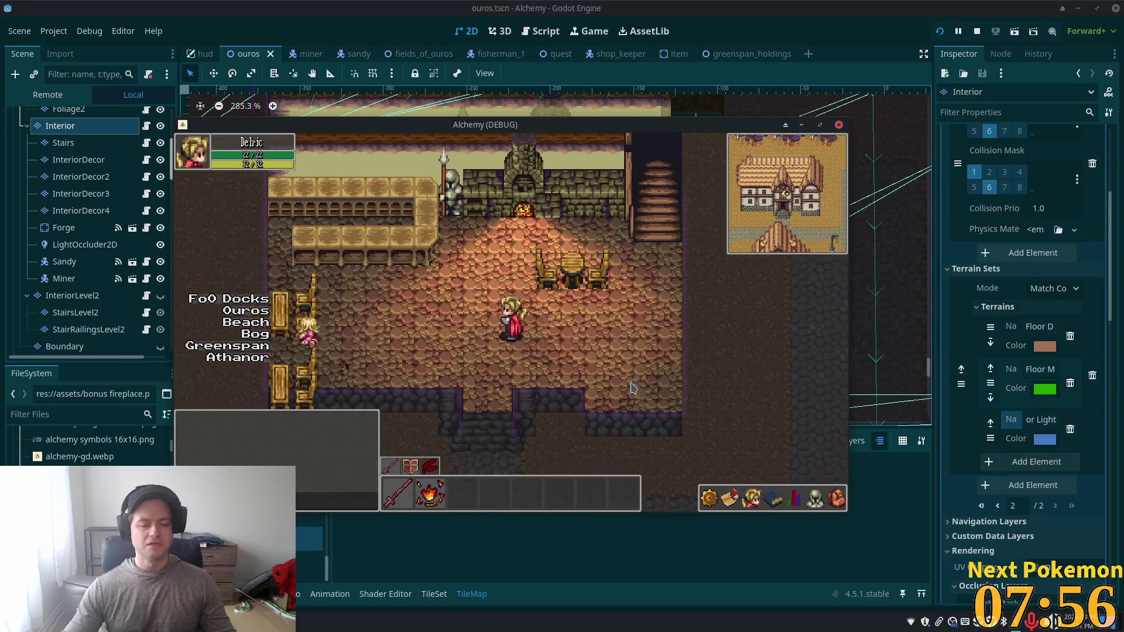
key("Down")
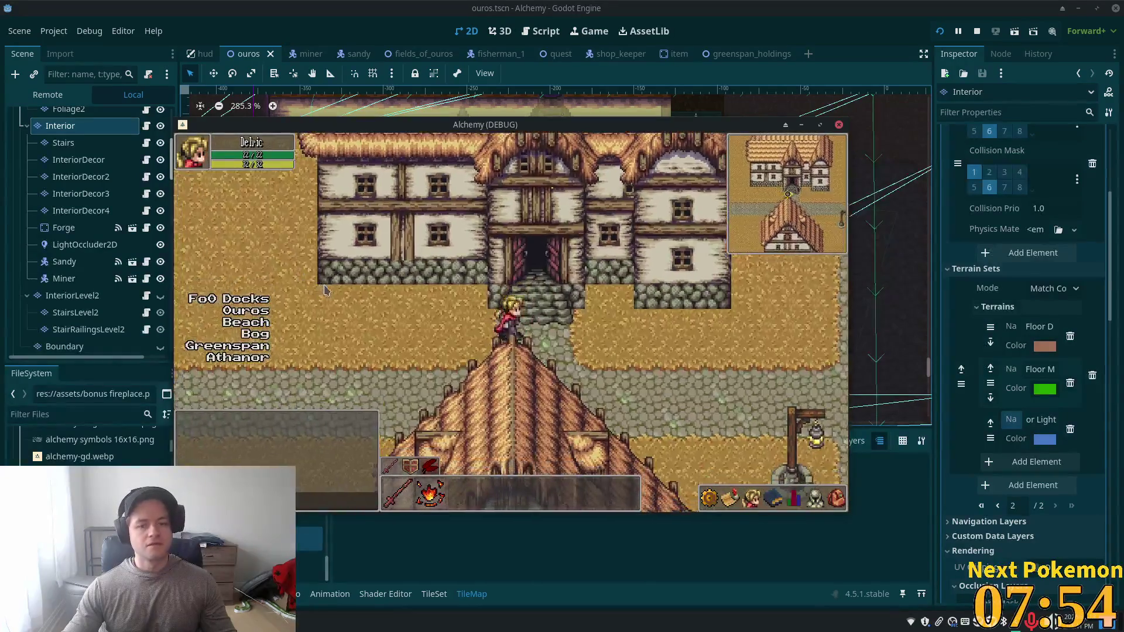
key("Up")
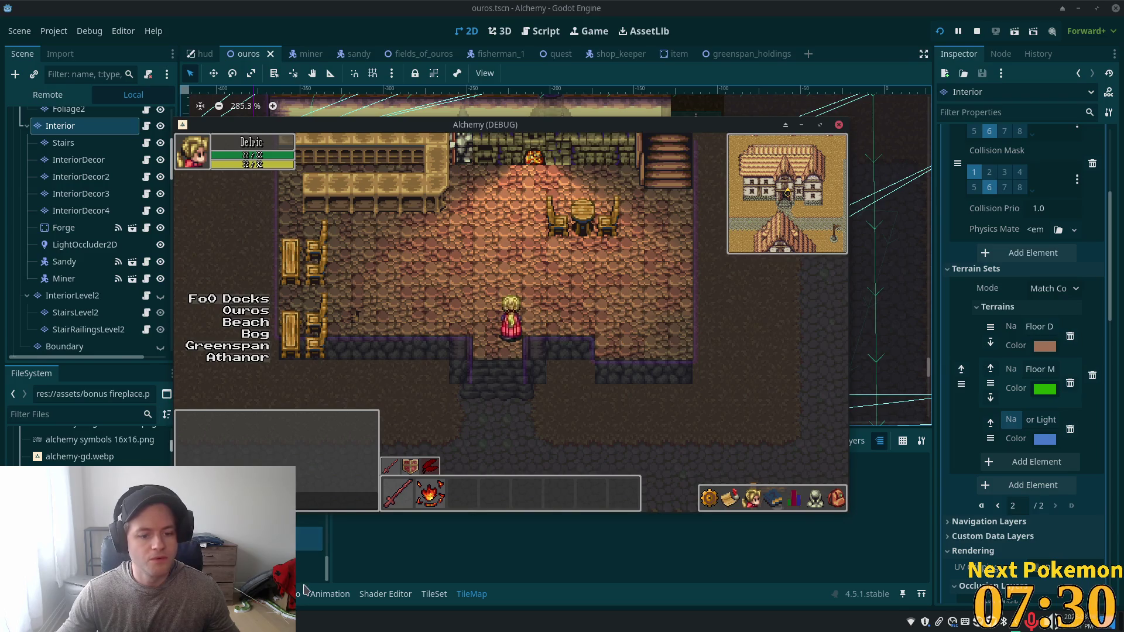
left_click(412, 547)
Step: In the TileSet editor, raise atlas tile 7,1's Z Index to 9, then save and relaunch the game
left_click(434, 594)
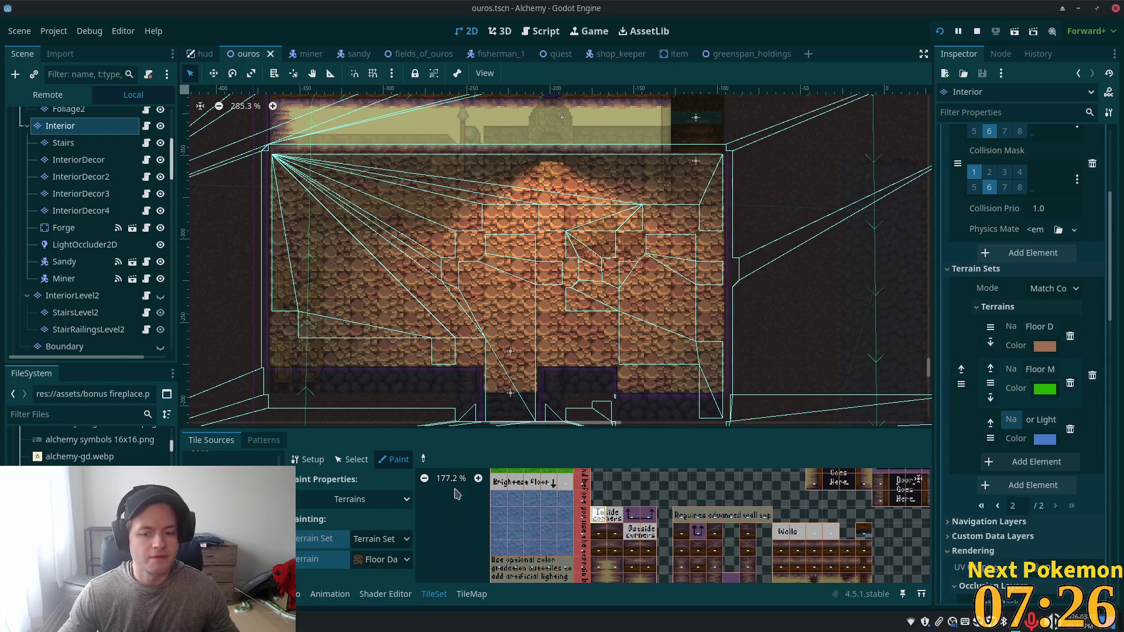
scroll(586, 525, "down", 5)
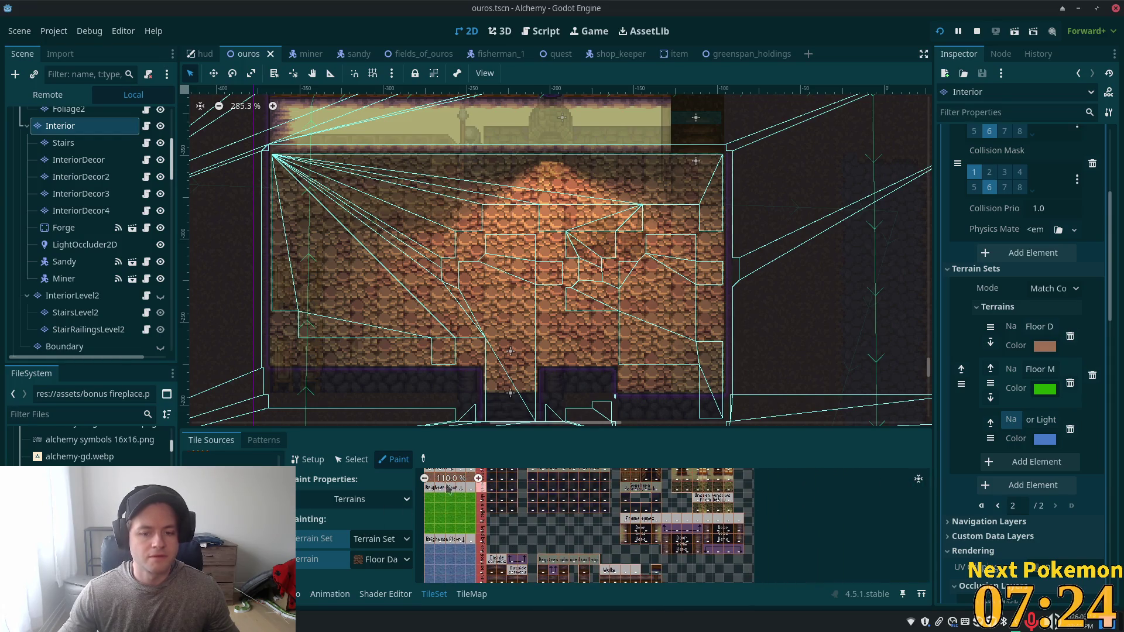
left_click(351, 459)
scroll(515, 550, "up", 5)
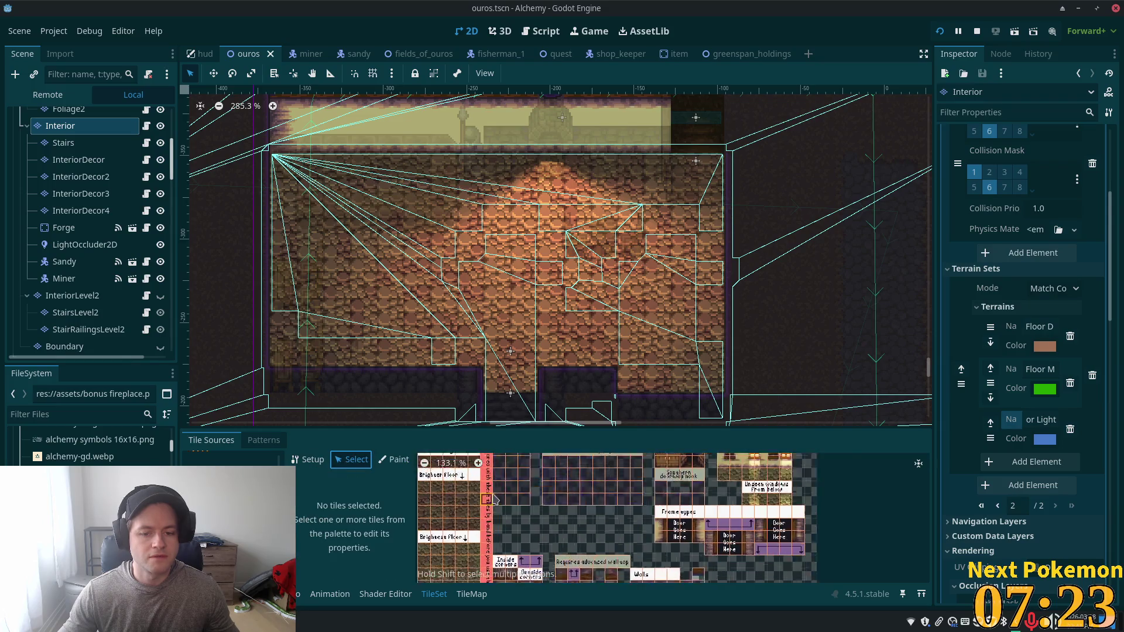
left_click(524, 481)
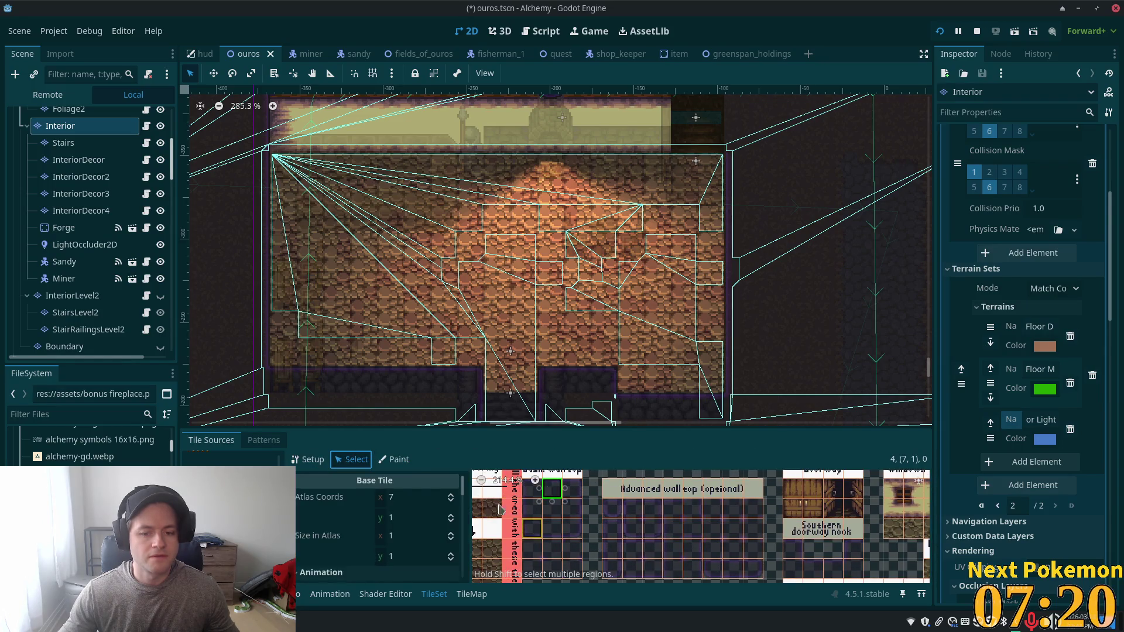
scroll(433, 527, "down", 5)
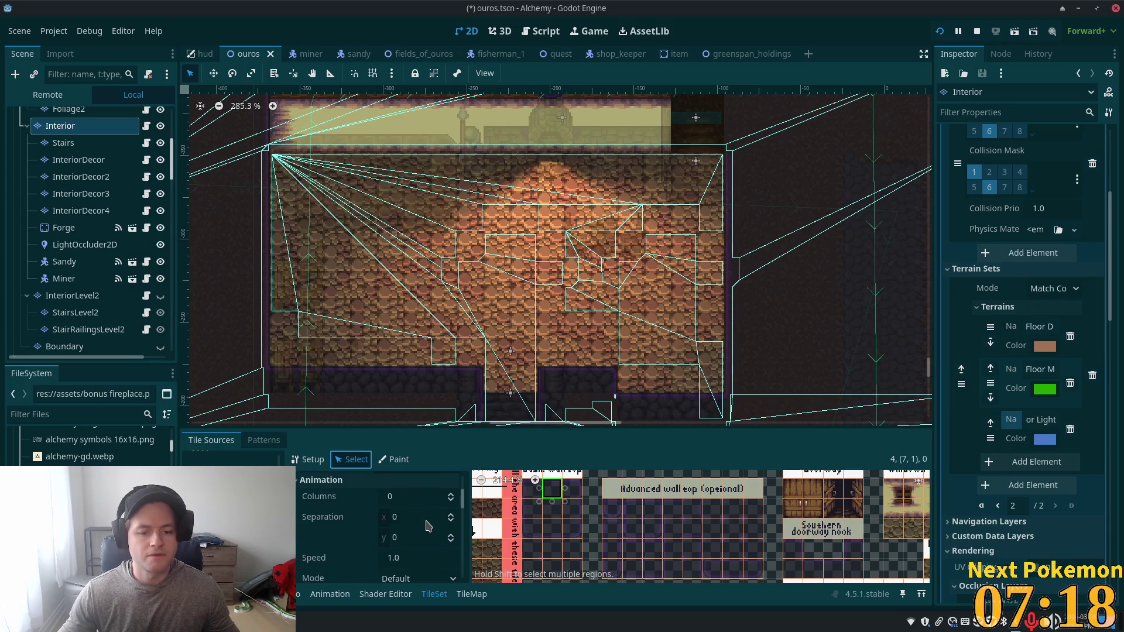
scroll(428, 533, "down", 5)
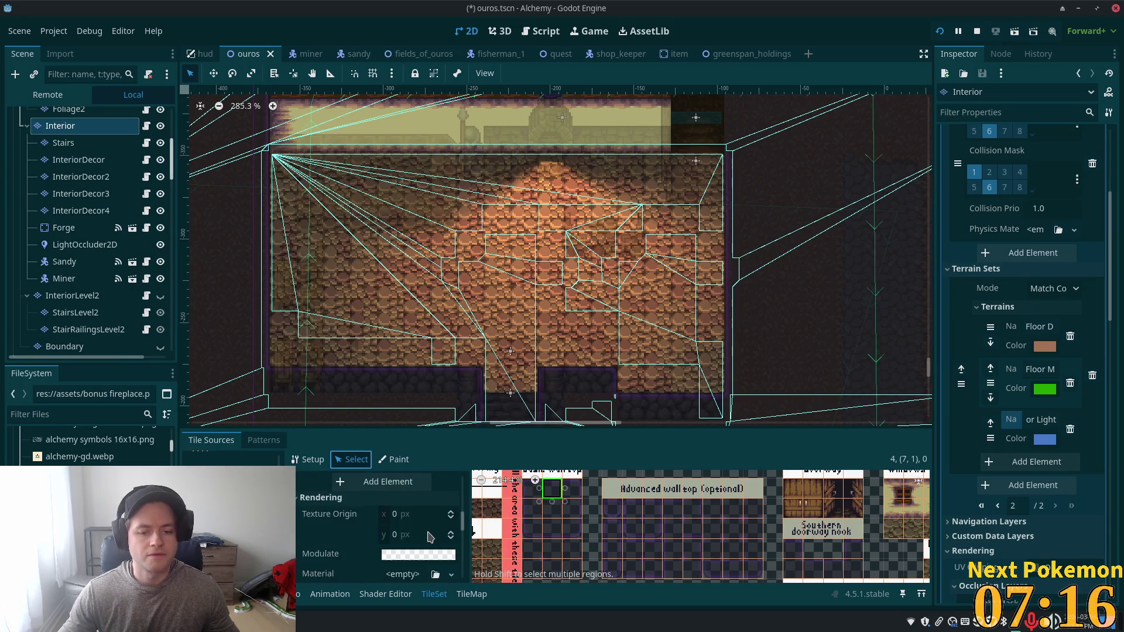
left_click(450, 539)
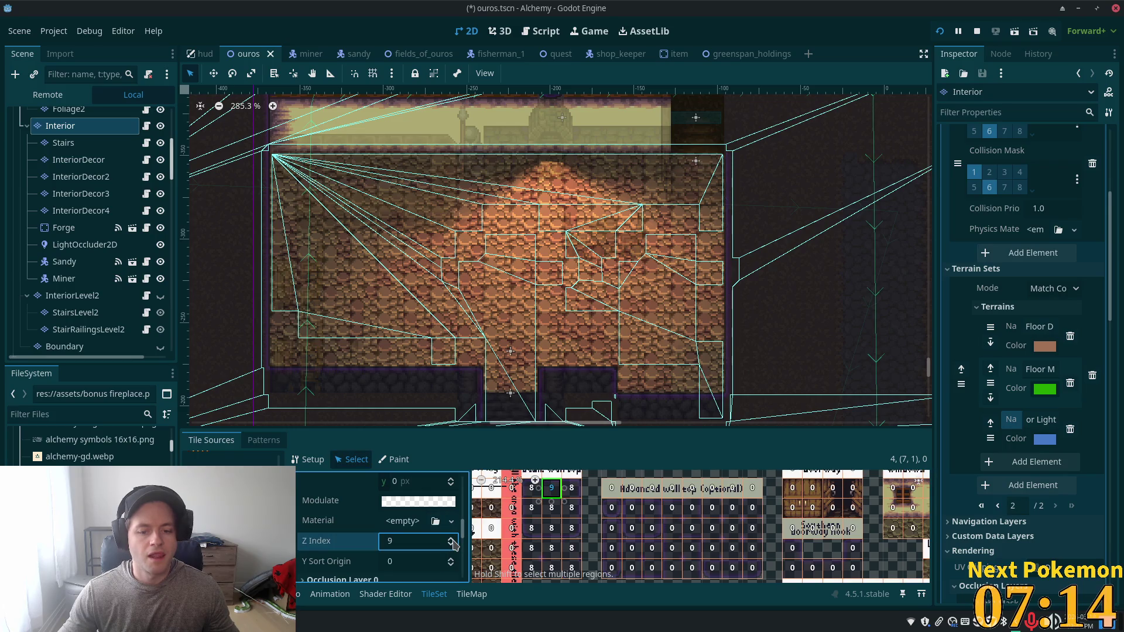
key("F5")
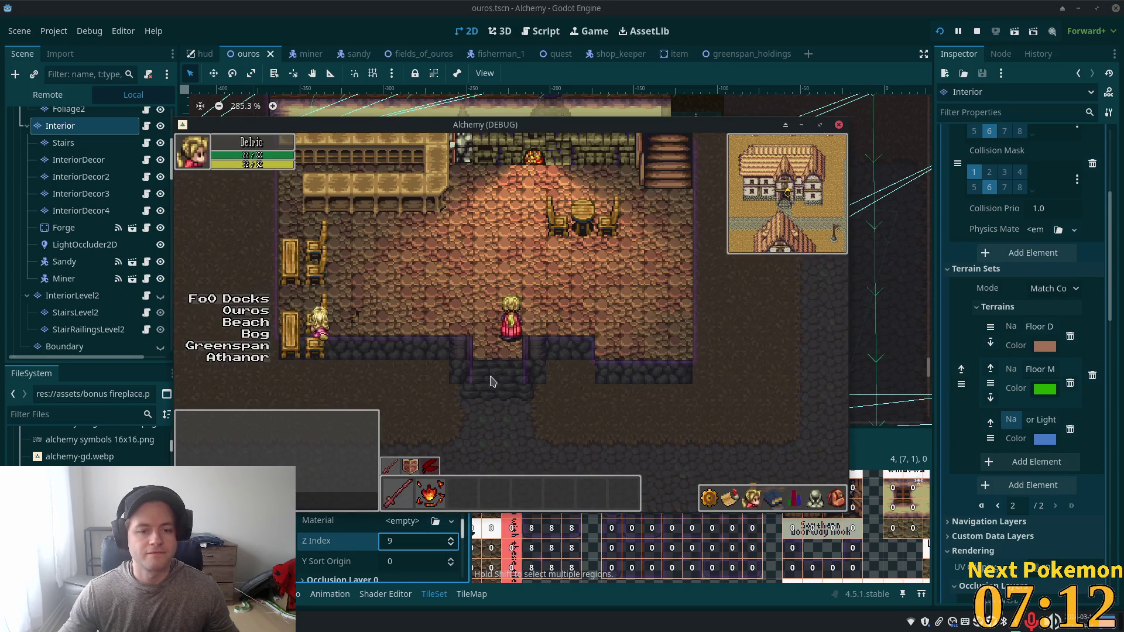
Step: Relaunch the game, walk the character to the left-wall chairs and across the tavern, then close it
key("F8")
key("F5")
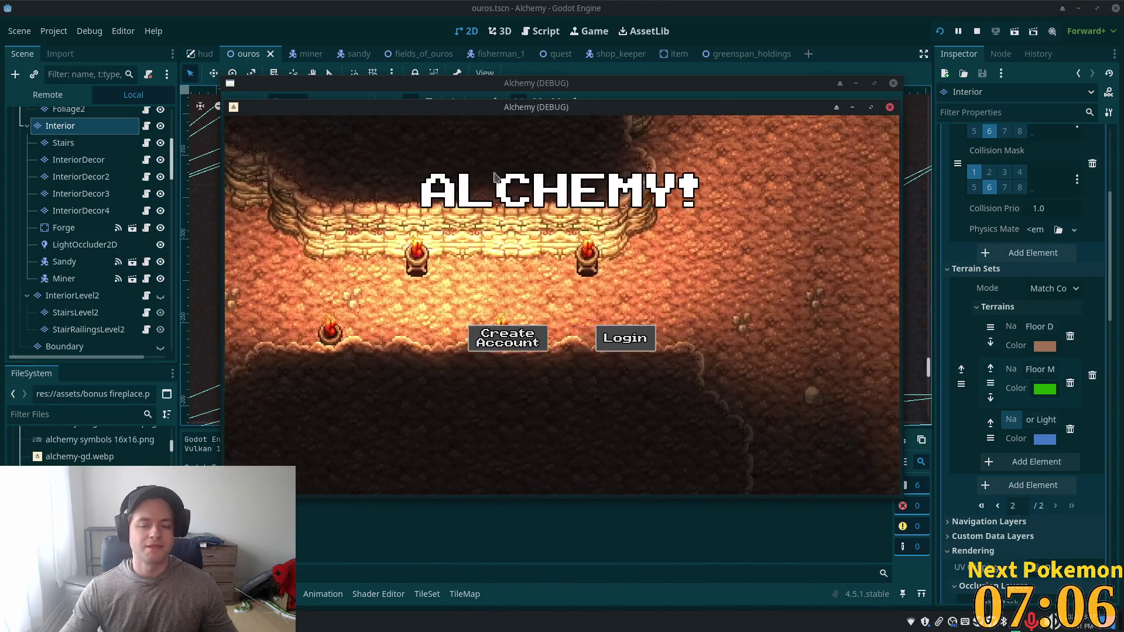
key("Up")
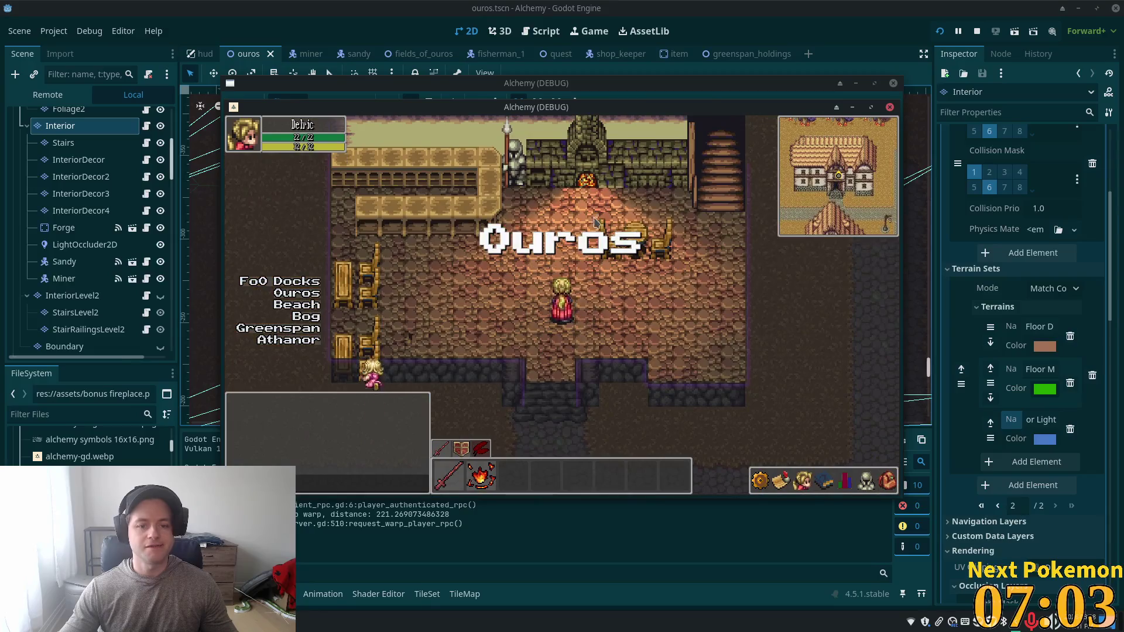
left_click(481, 336)
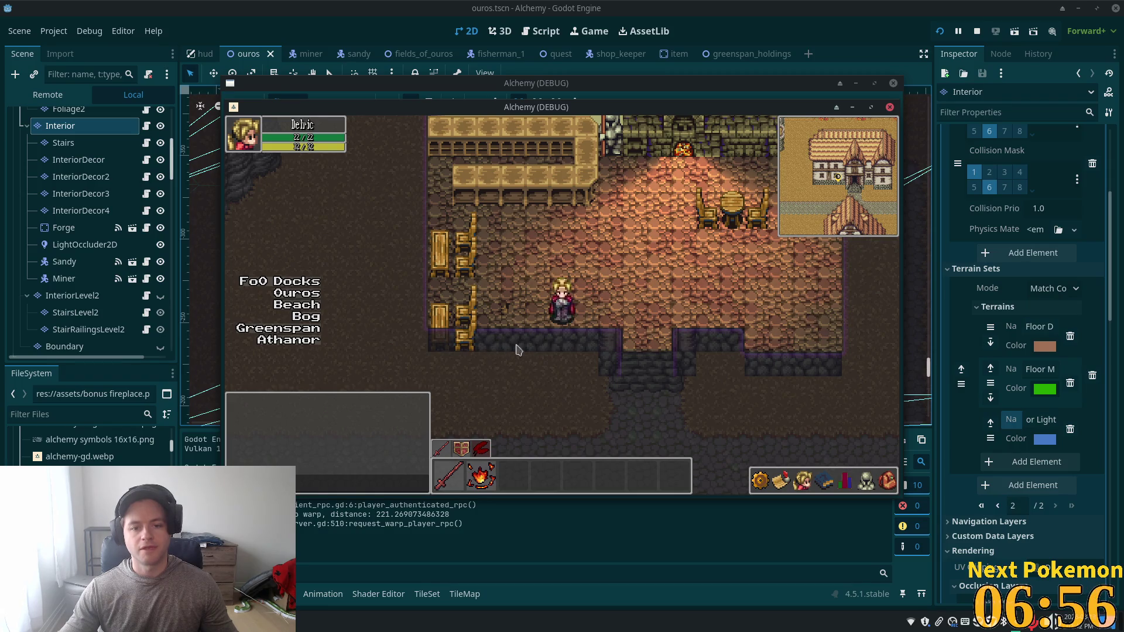
key("Left")
key("Right")
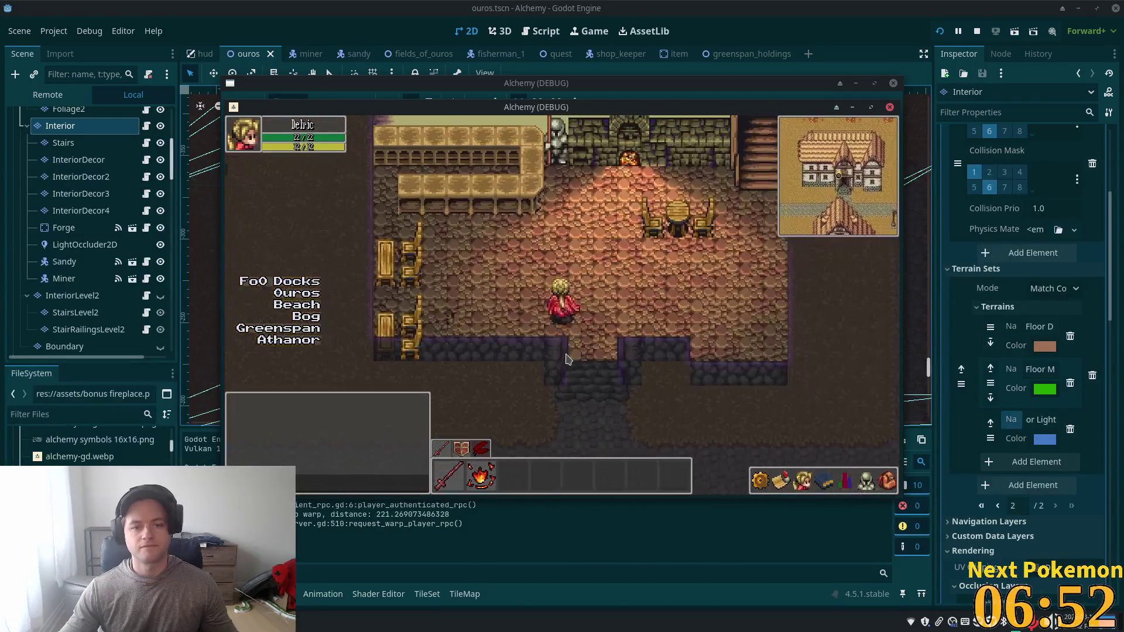
left_click(442, 343)
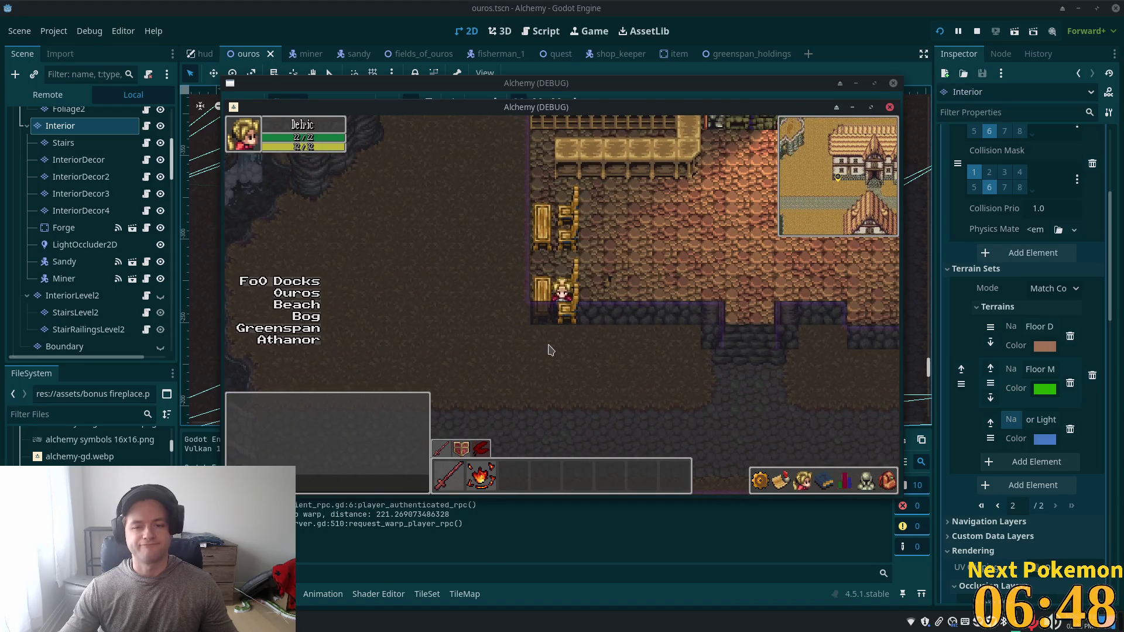
key("Right")
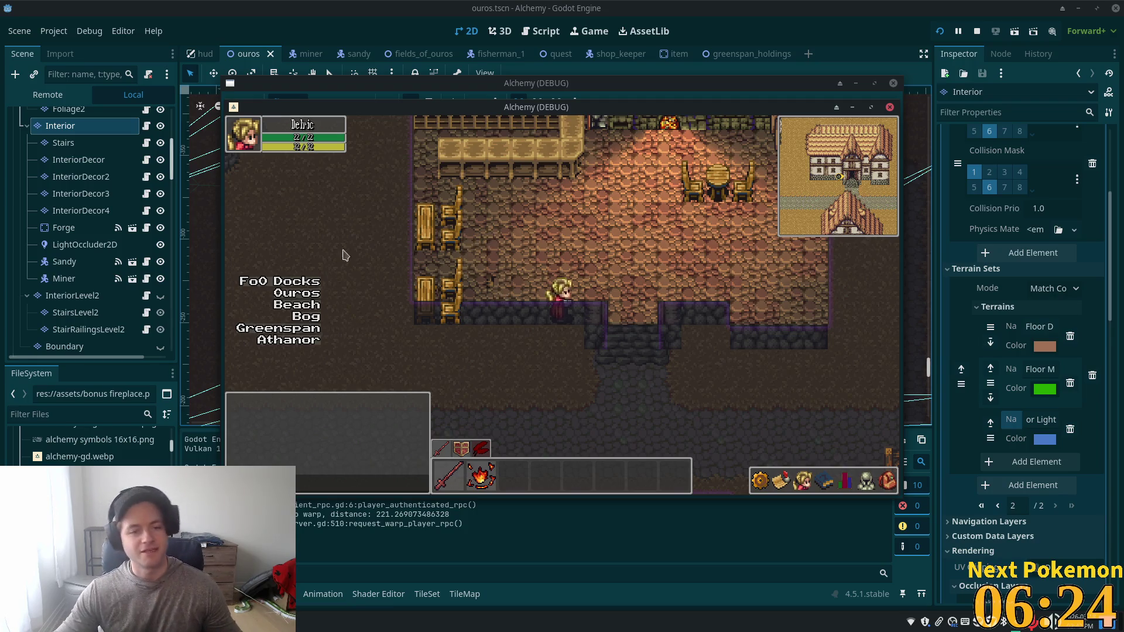
left_click(633, 6)
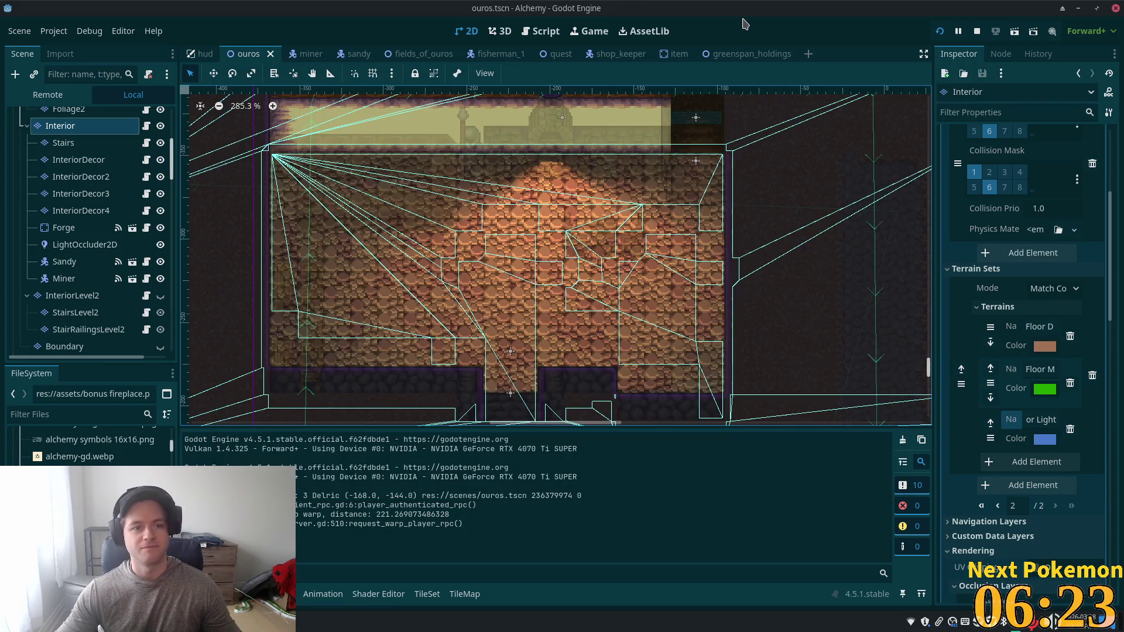
Step: Select the InteriorDecor layer and show the individual tile atlas in the TileMap panel
left_click(77, 181)
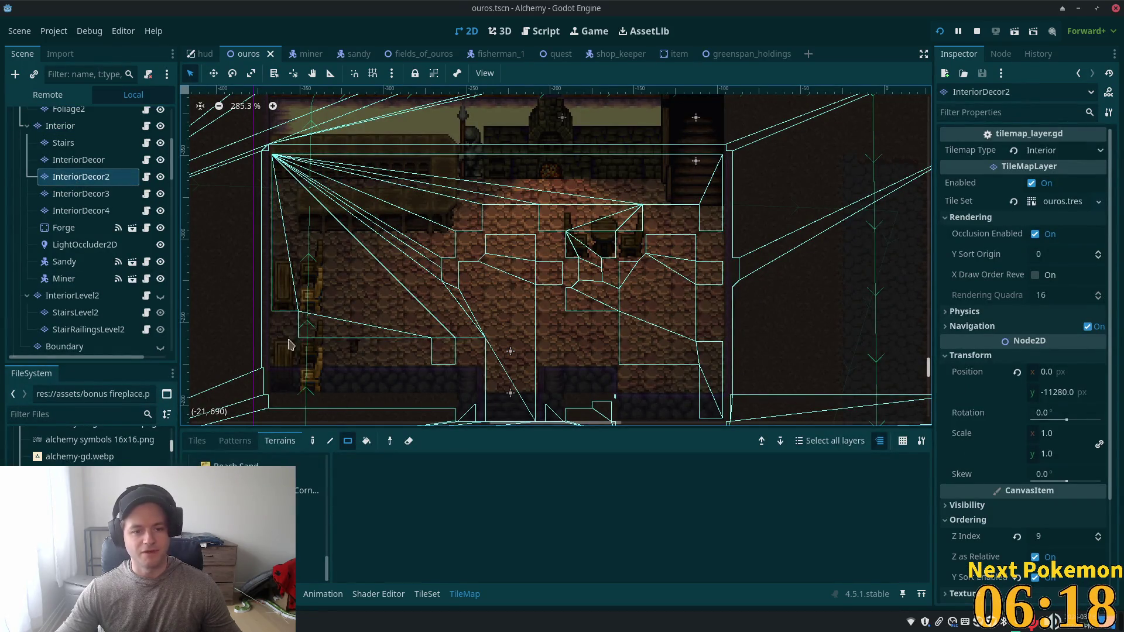
left_click(78, 160)
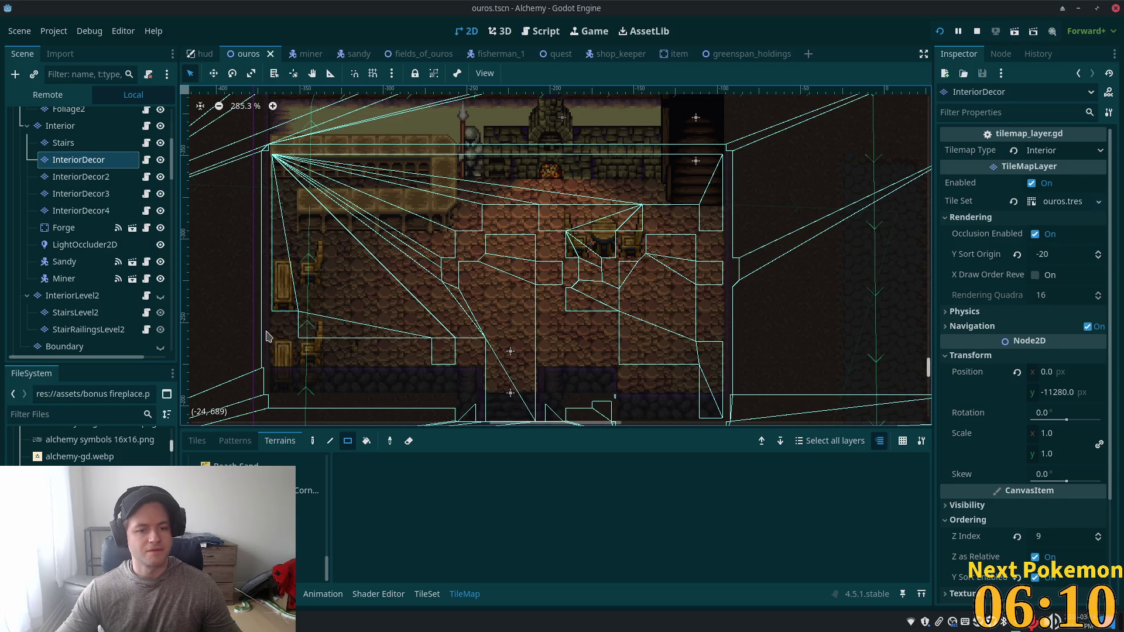
left_click(313, 440)
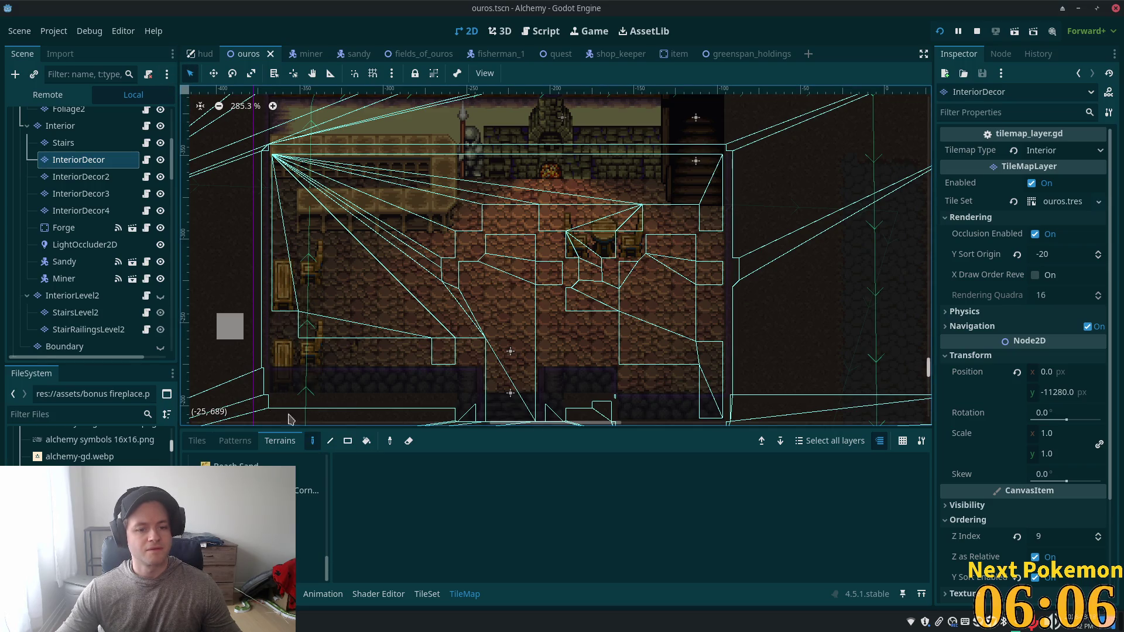
left_click(197, 441)
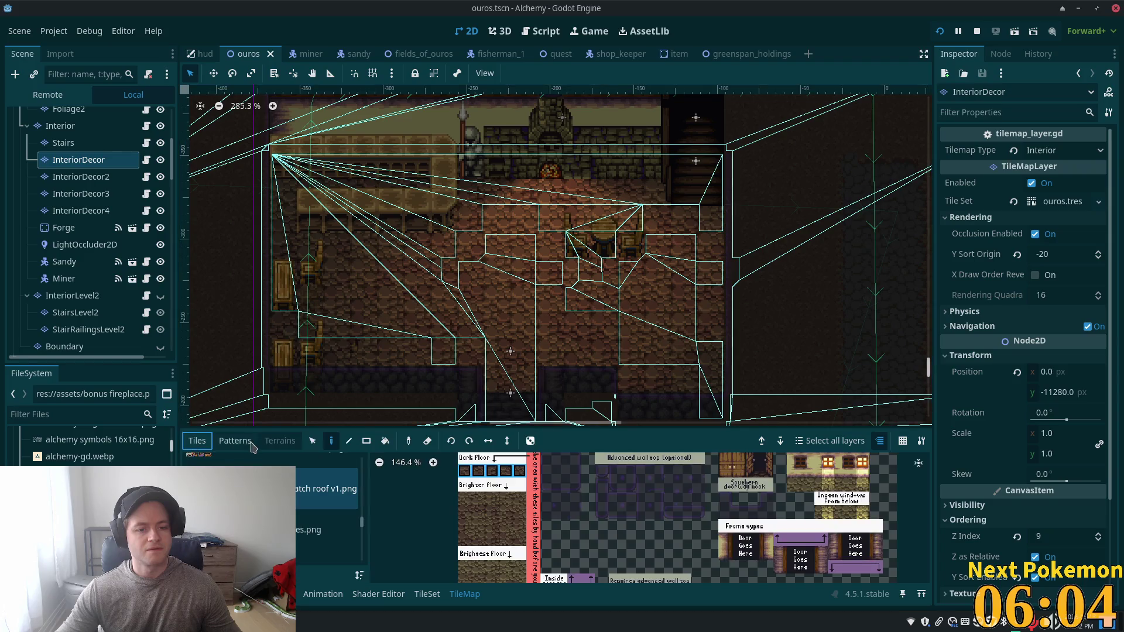
Step: Box-select the chair tiles on InteriorDecor, move them up one tile, and test-run the game
key("s")
mouse_move(226, 321)
left_mouse_down()
mouse_move(354, 394)
mouse_move(381, 425)
mouse_move(378, 462)
left_mouse_up()
scroll(378, 463, "up", 4)
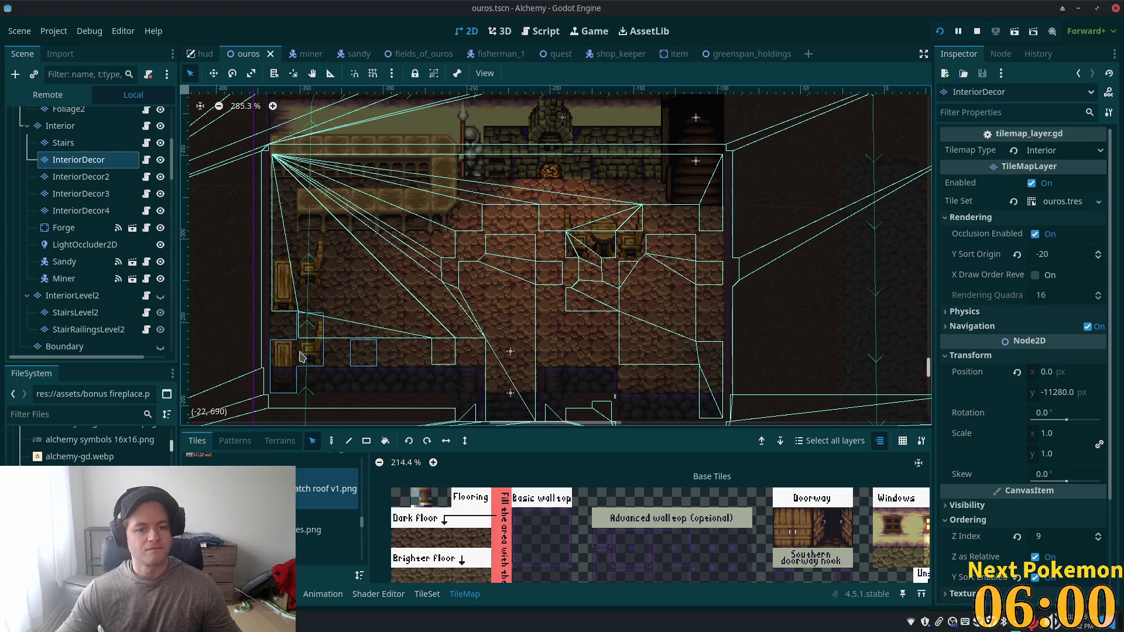
mouse_move(293, 354)
left_mouse_down()
mouse_move(310, 334)
mouse_move(400, 358)
left_mouse_up()
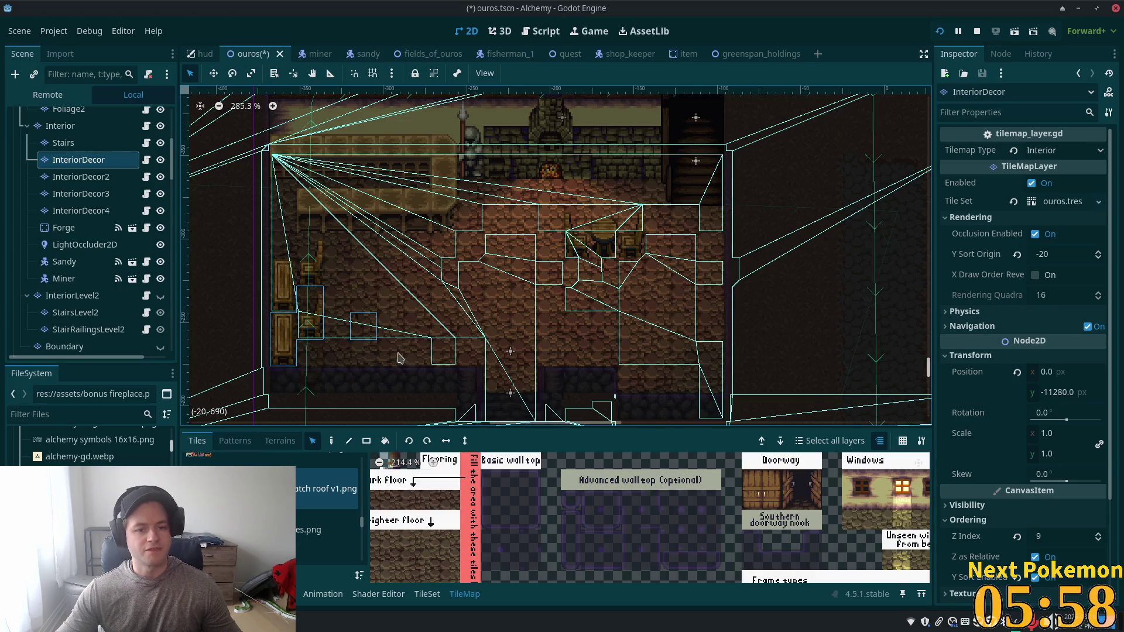
key("F5")
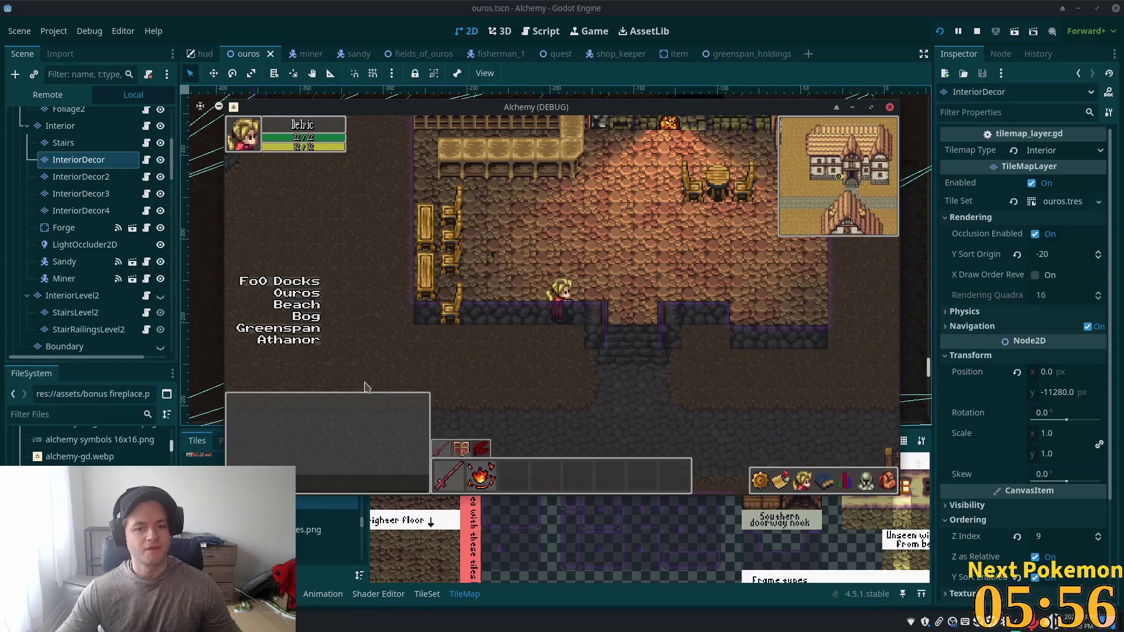
key("alt+F4")
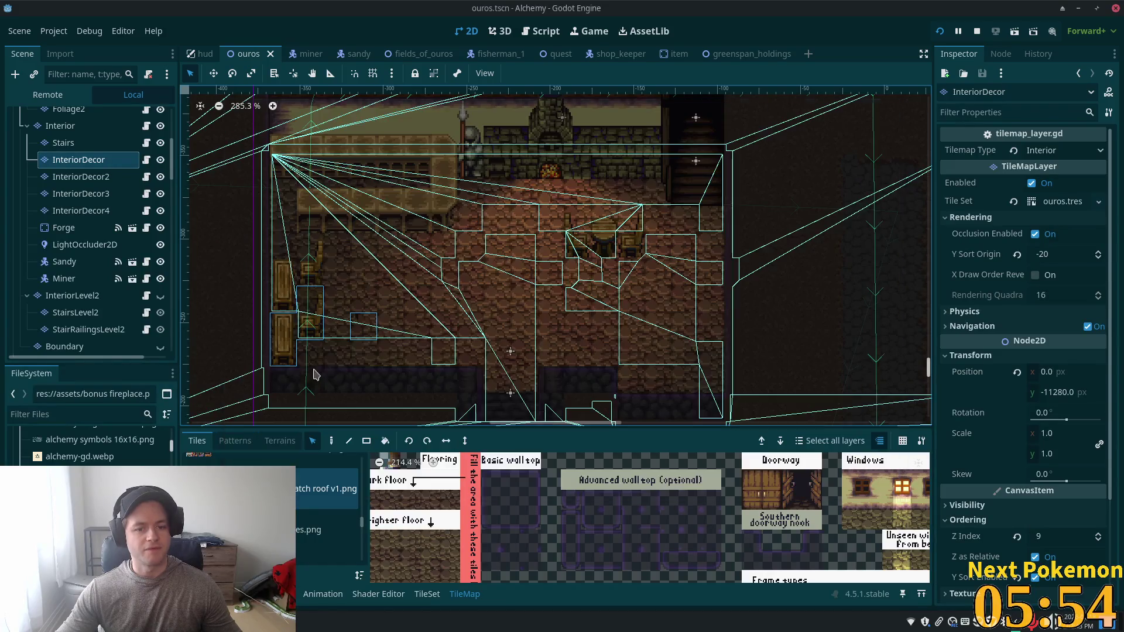
Step: On InteriorDecor2, move the lower left-wall chair up one tile and relaunch the game
key("d")
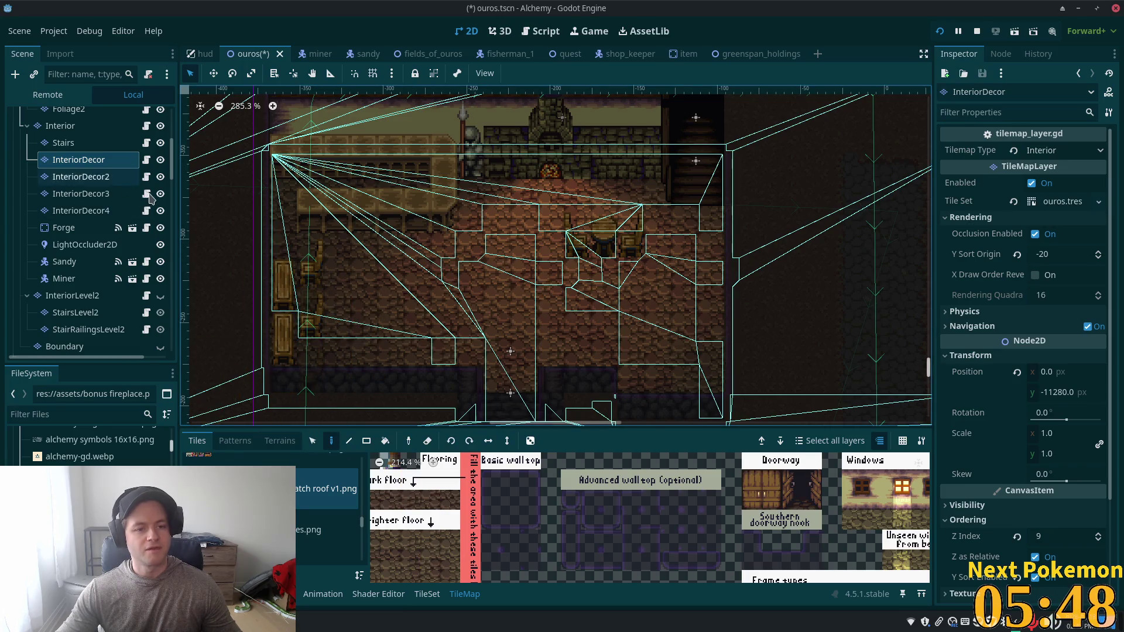
left_click(313, 441)
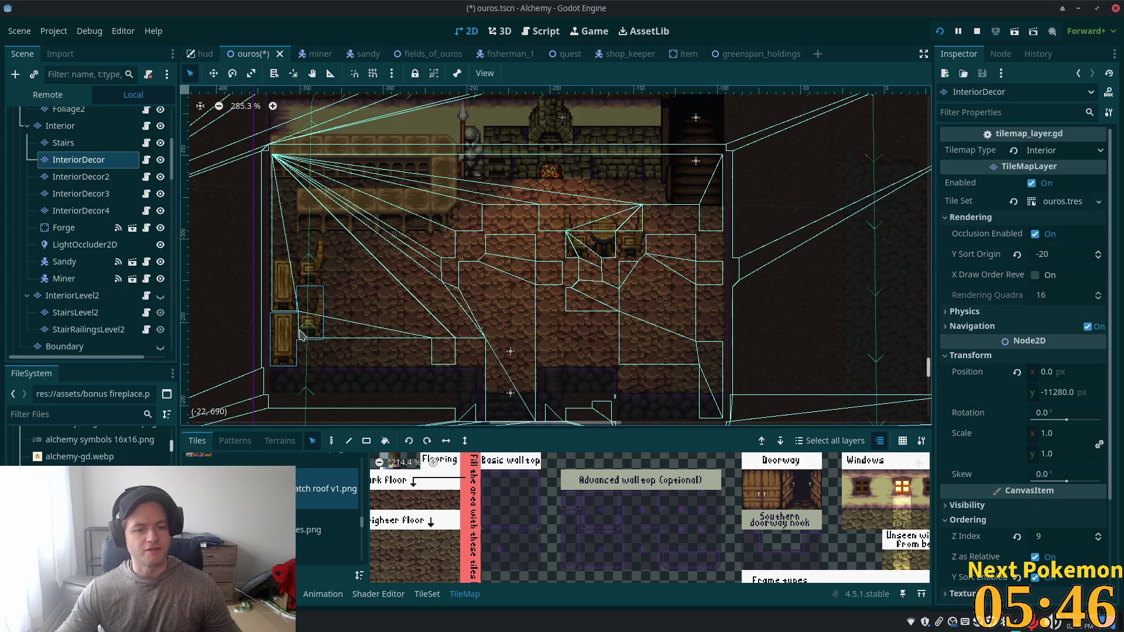
mouse_move(333, 354)
left_mouse_down()
mouse_move(319, 308)
mouse_move(333, 323)
left_mouse_up()
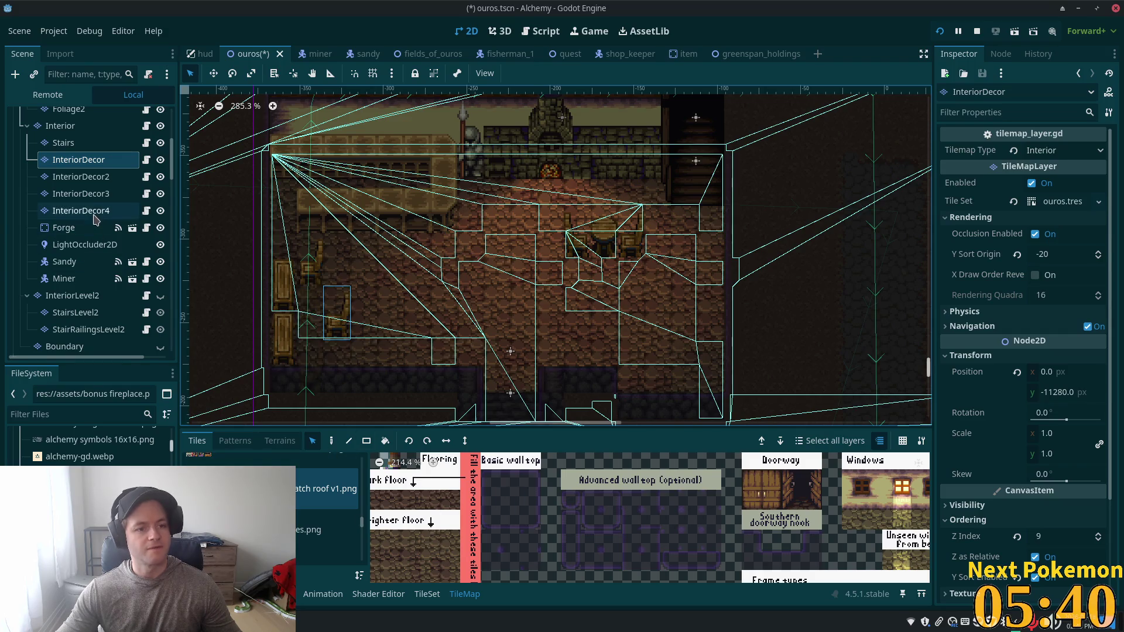
left_click(81, 176)
left_click_drag(298, 351, 315, 355)
key("F5")
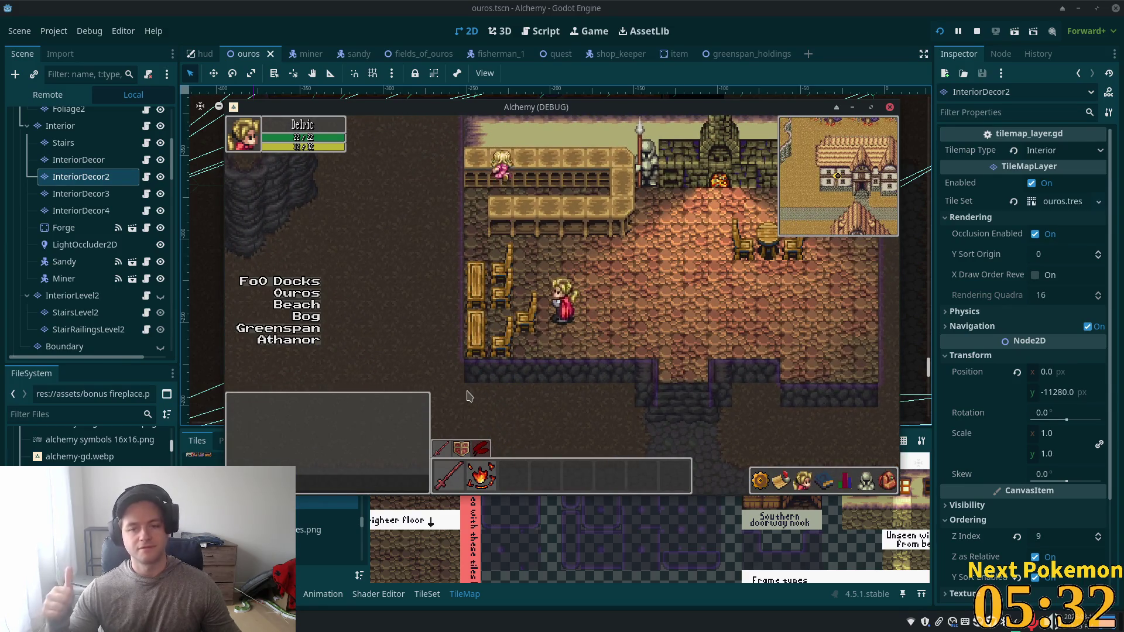
Step: Check the moved chairs in the running game, then reselect the InteriorDecor layer
key("alt+Tab")
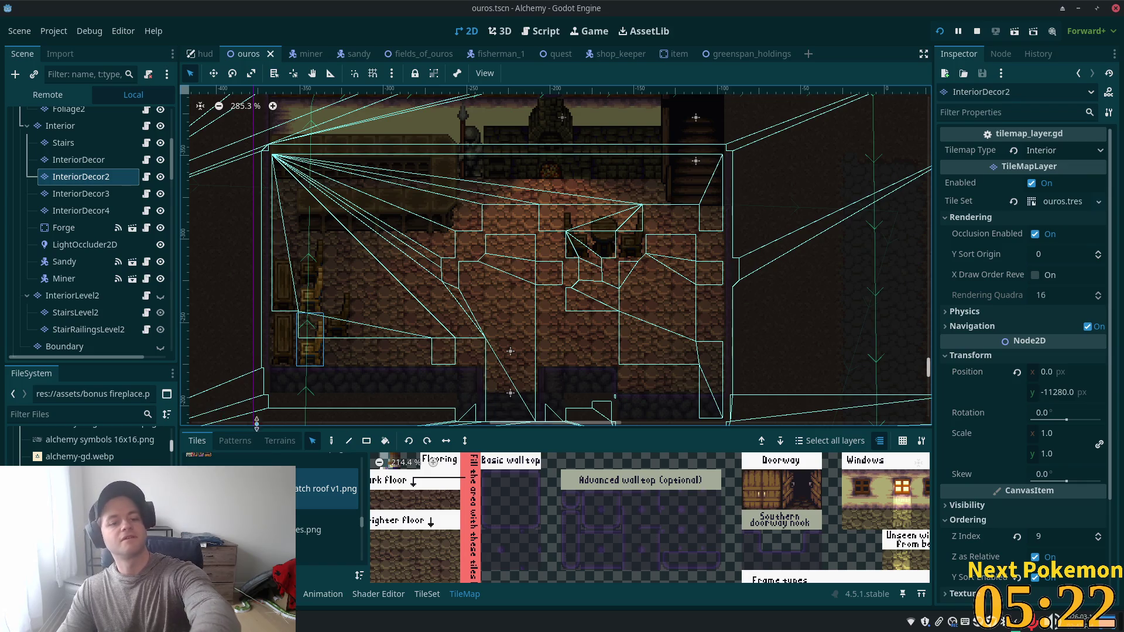
left_click(98, 159)
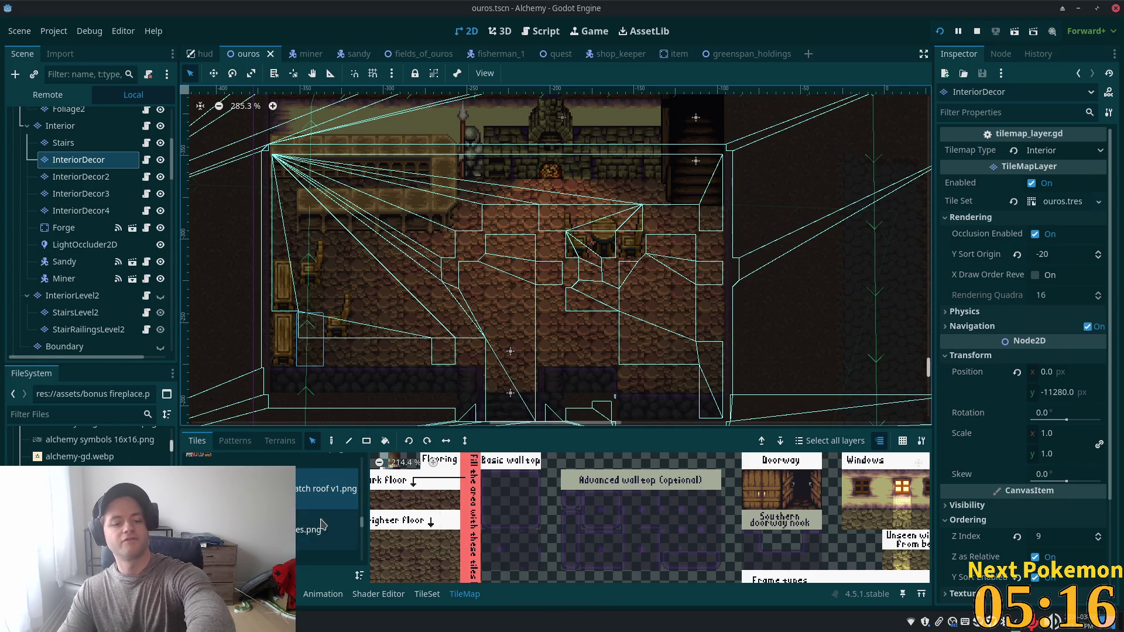
Step: Paint a chair tile from cozy furnishings 16x32.png beside the left-wall tables on InteriorDecor
scroll(351, 505, "up", 5)
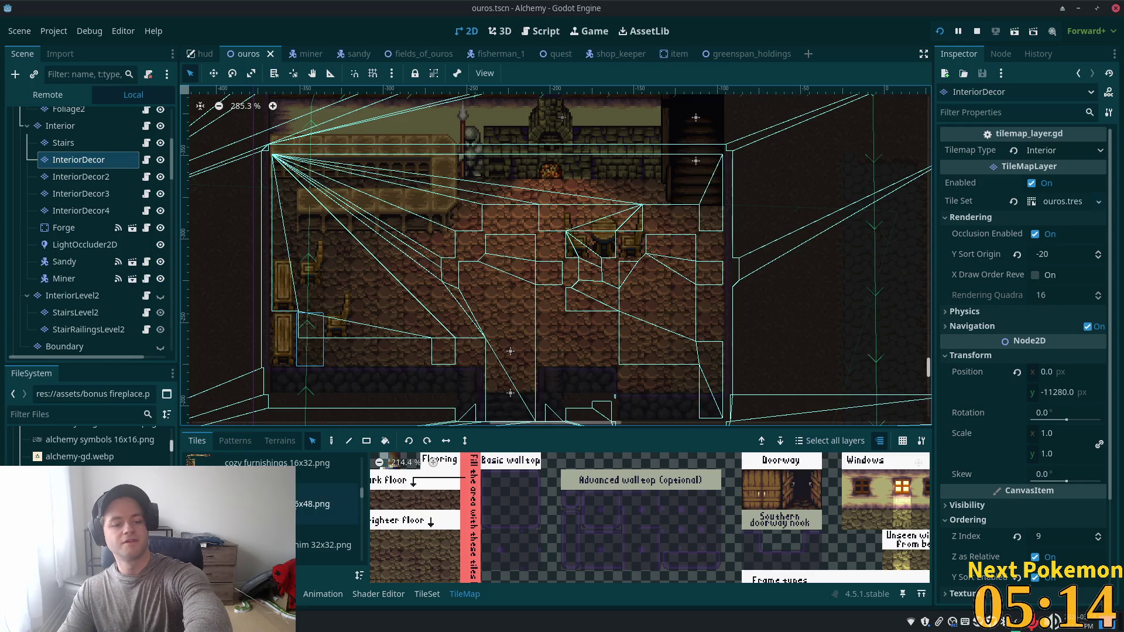
left_click(340, 504)
scroll(408, 548, "down", 2)
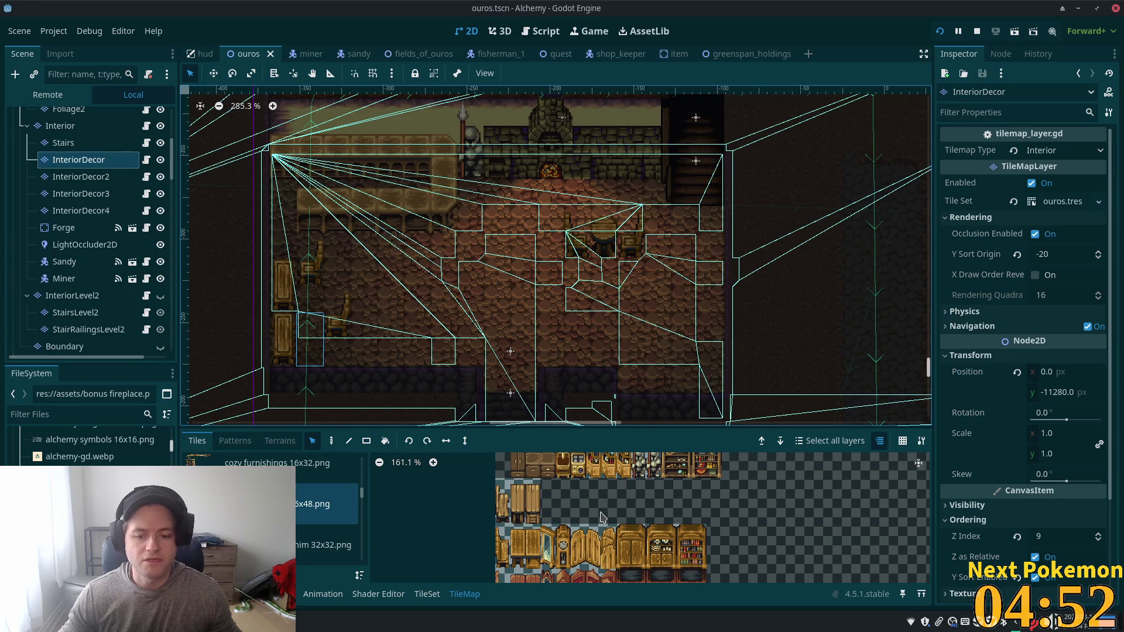
scroll(601, 517, "down", 2)
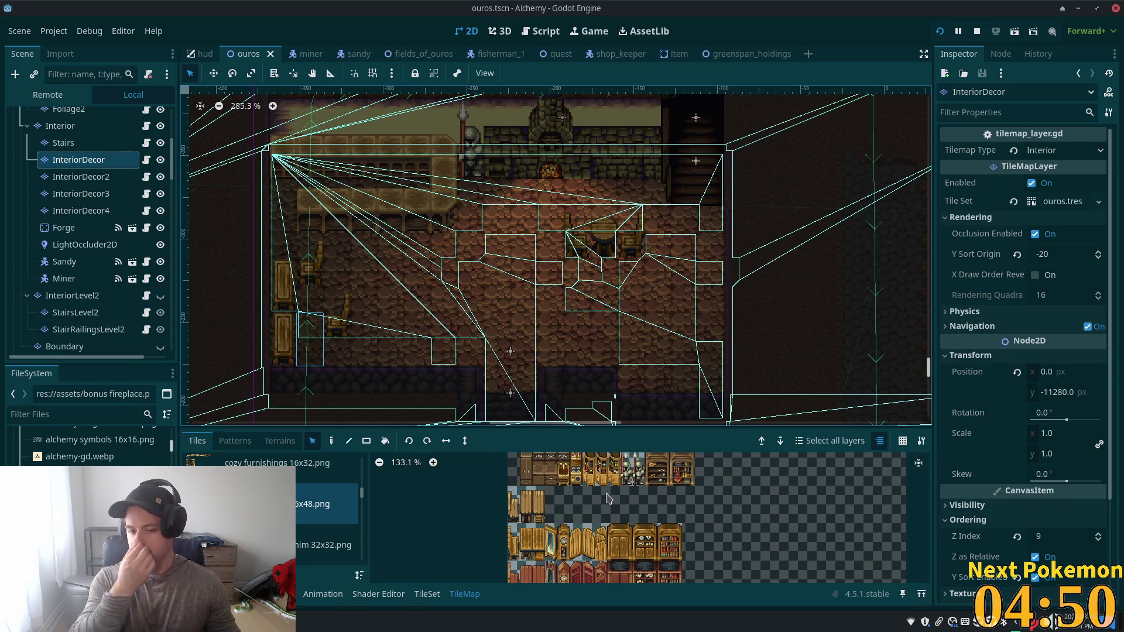
left_click(328, 469)
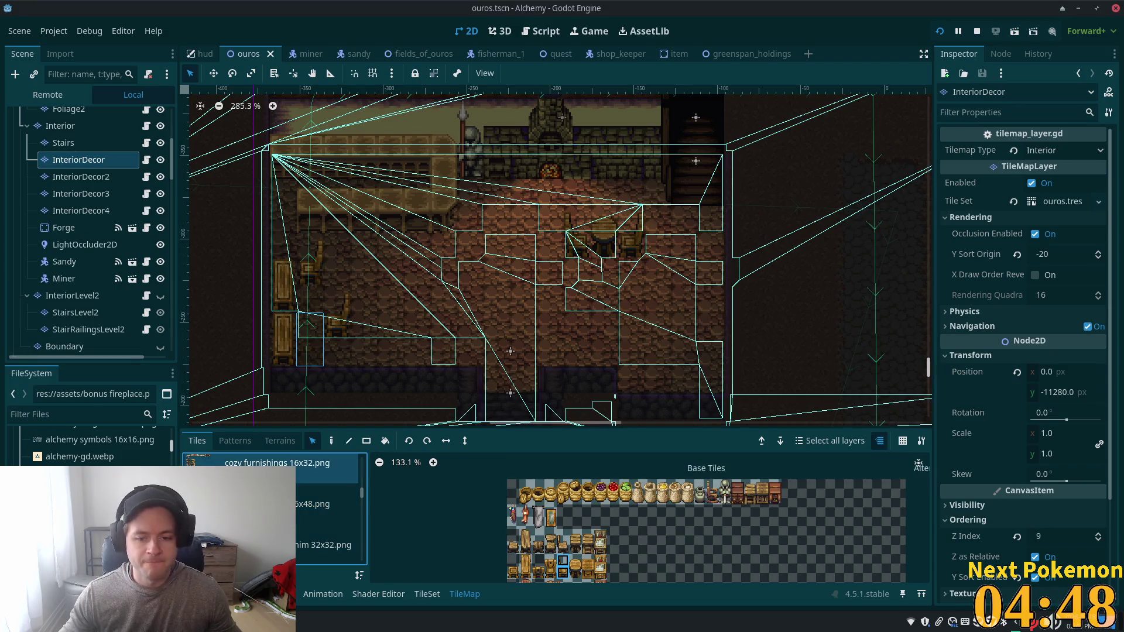
scroll(541, 530, "up", 3)
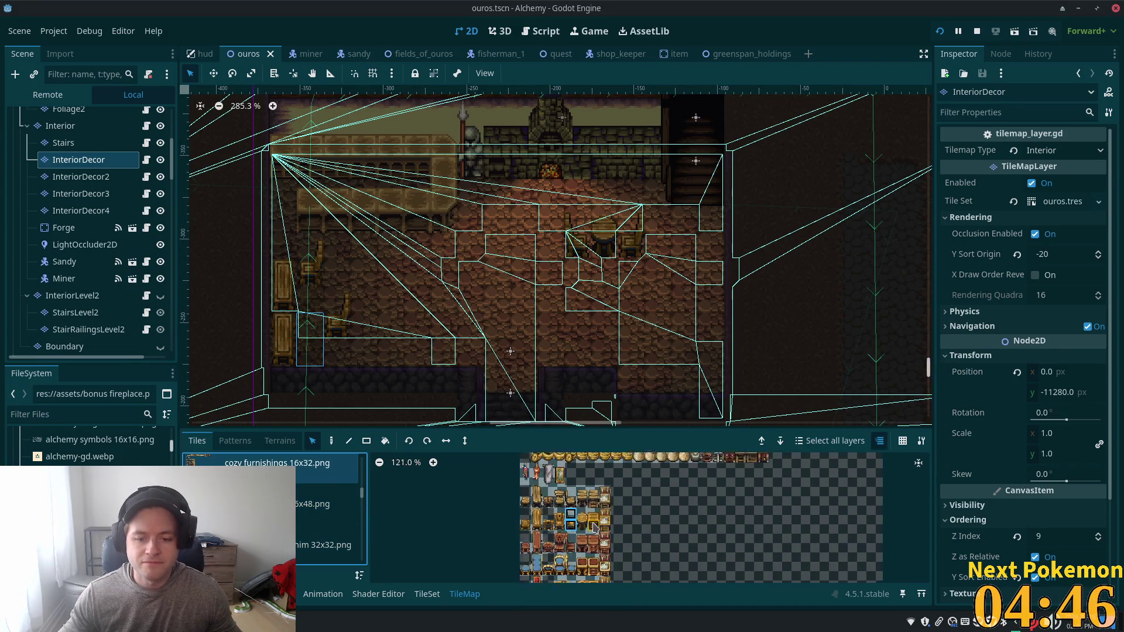
scroll(561, 525, "up", 5)
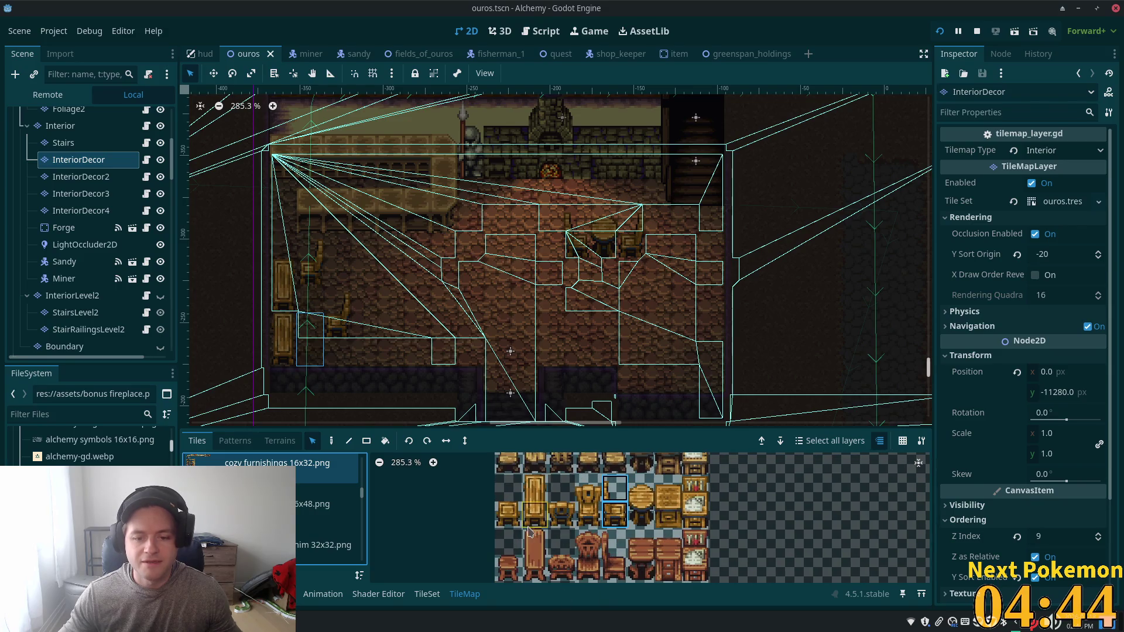
left_click(507, 509)
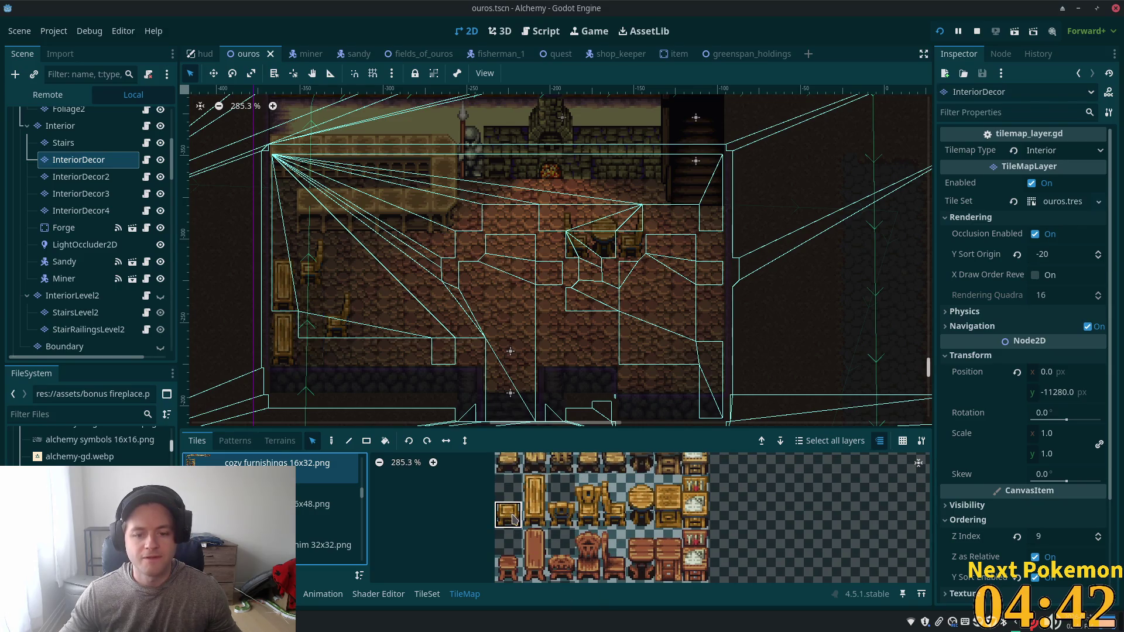
left_click(332, 441)
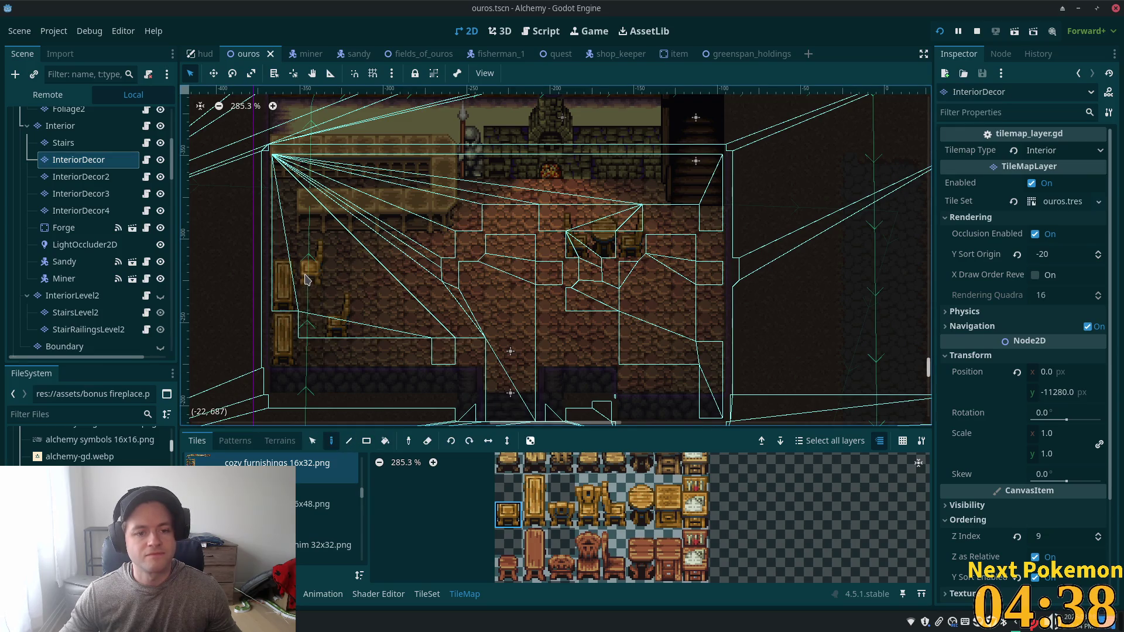
left_click(309, 302)
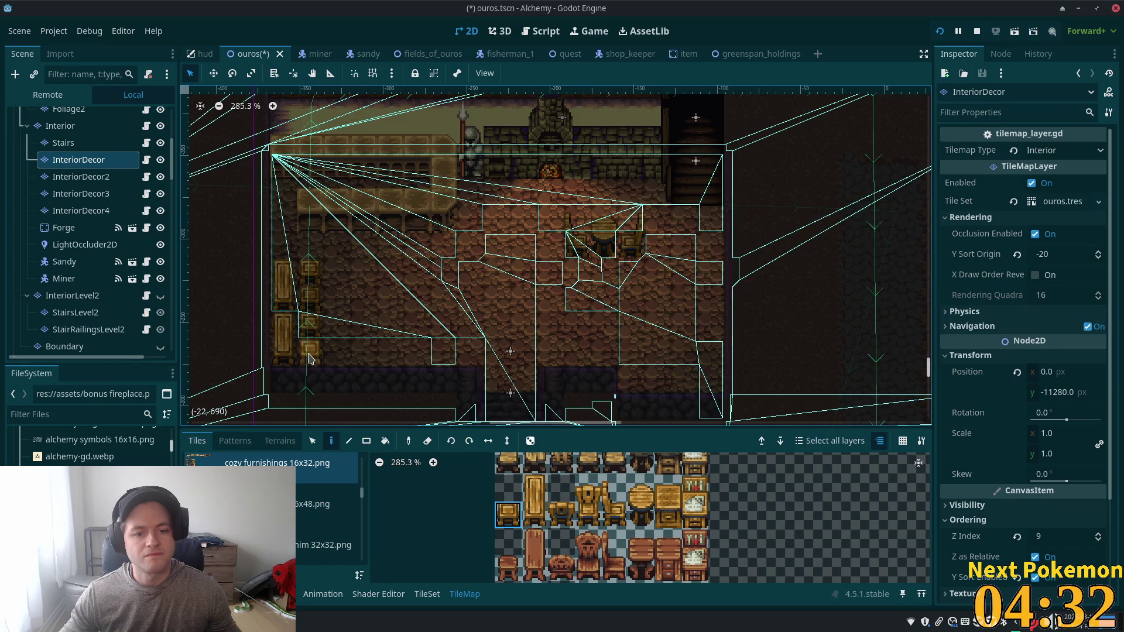
Step: Switch to InteriorDecor2, test-run the game, then place a chair in front of the bar counter
key("Page_Down")
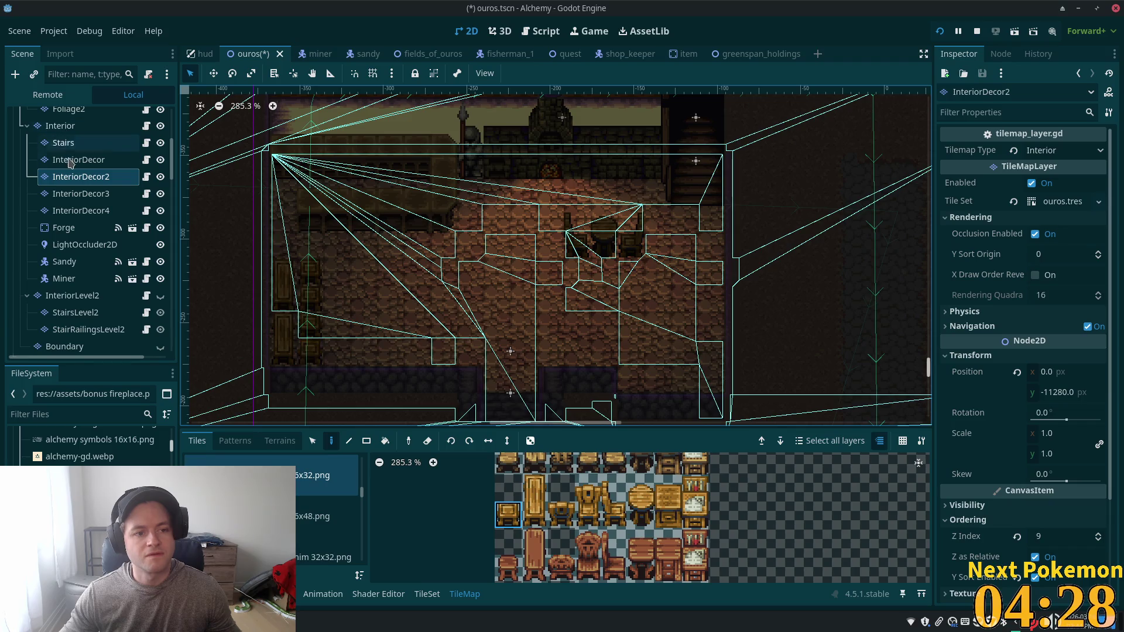
key("F5")
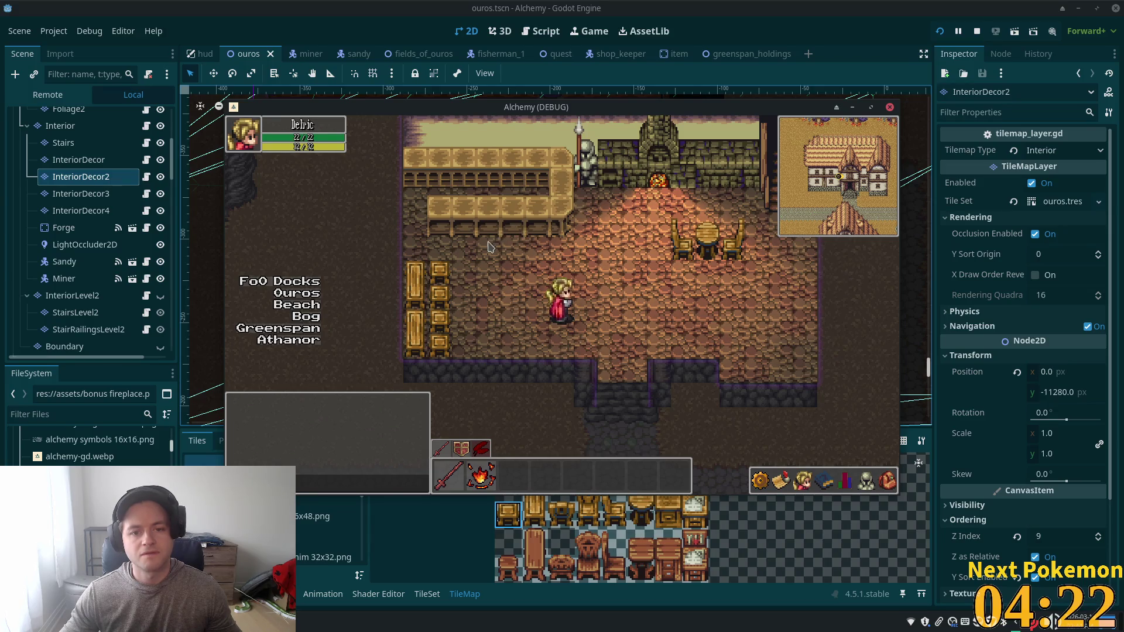
key("F8")
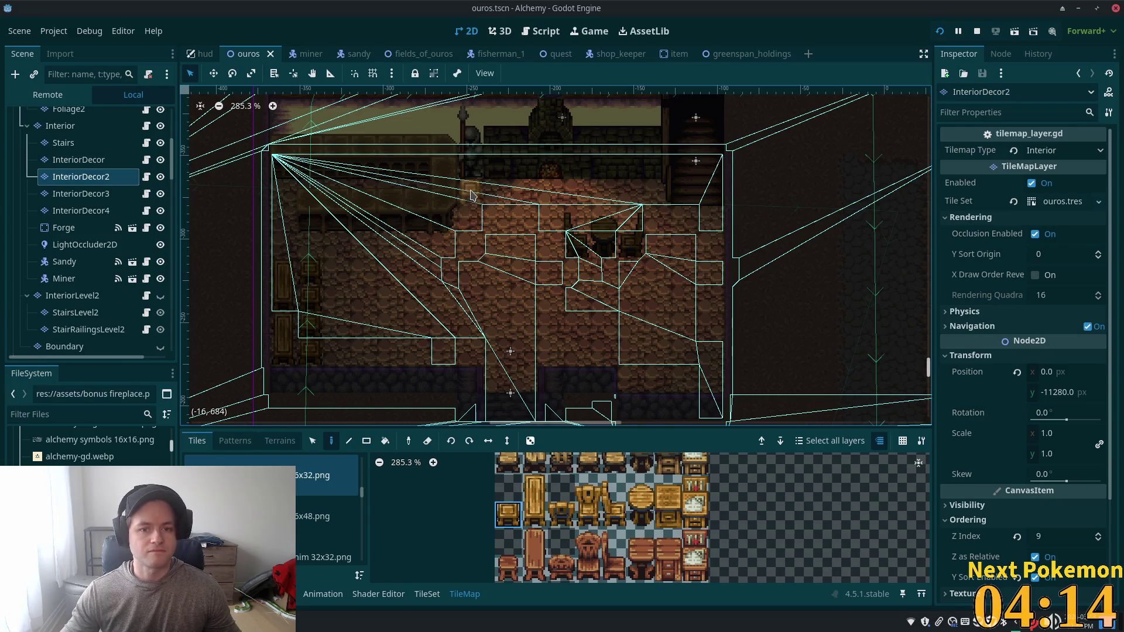
left_click(472, 195)
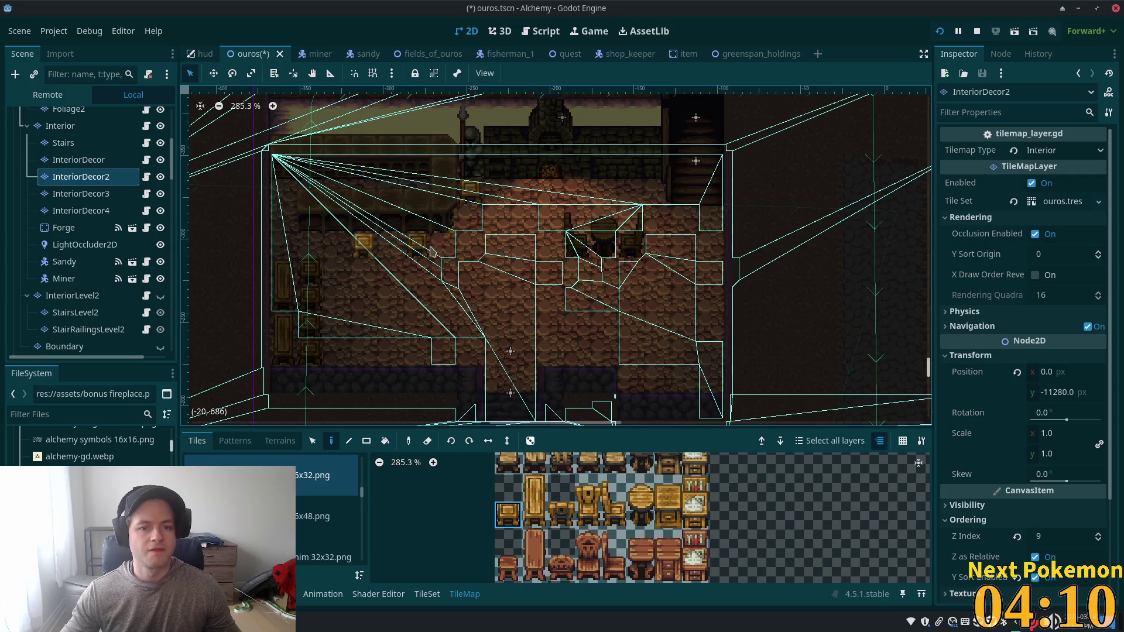
Step: Run the game and walk the player across the tavern to the fireplace table, then close it
key("F5")
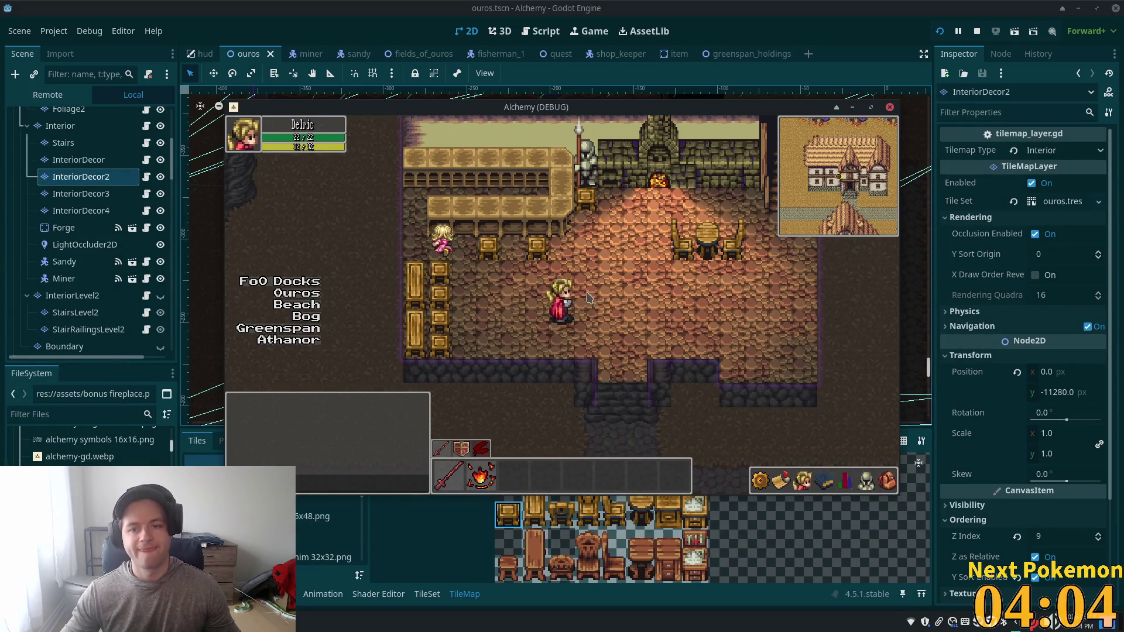
key("Right")
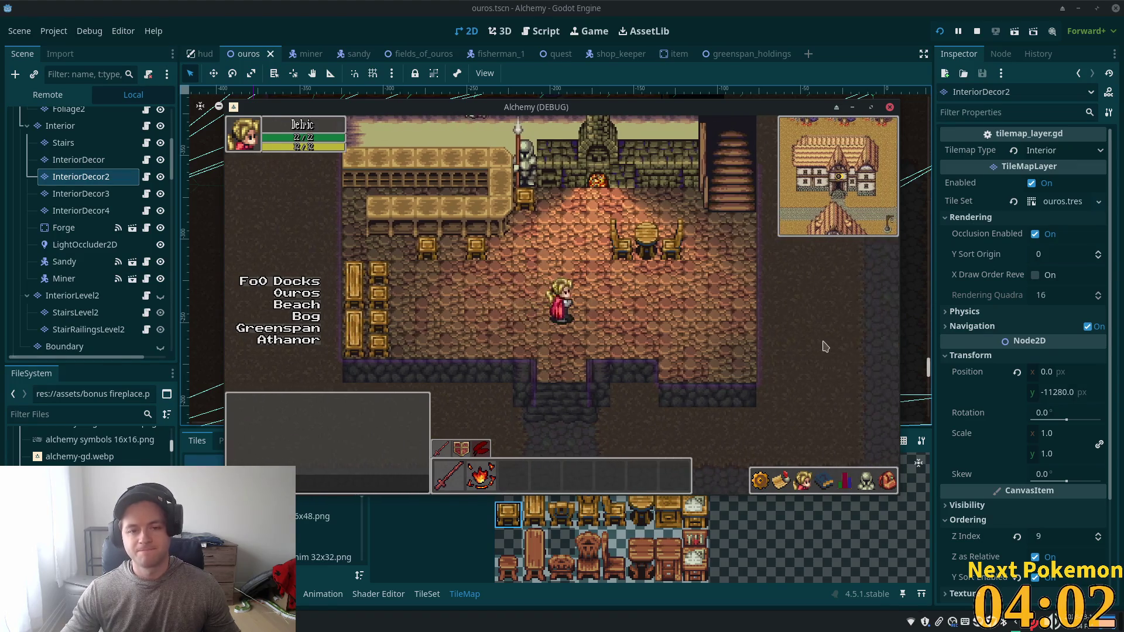
key("Up")
key("Right")
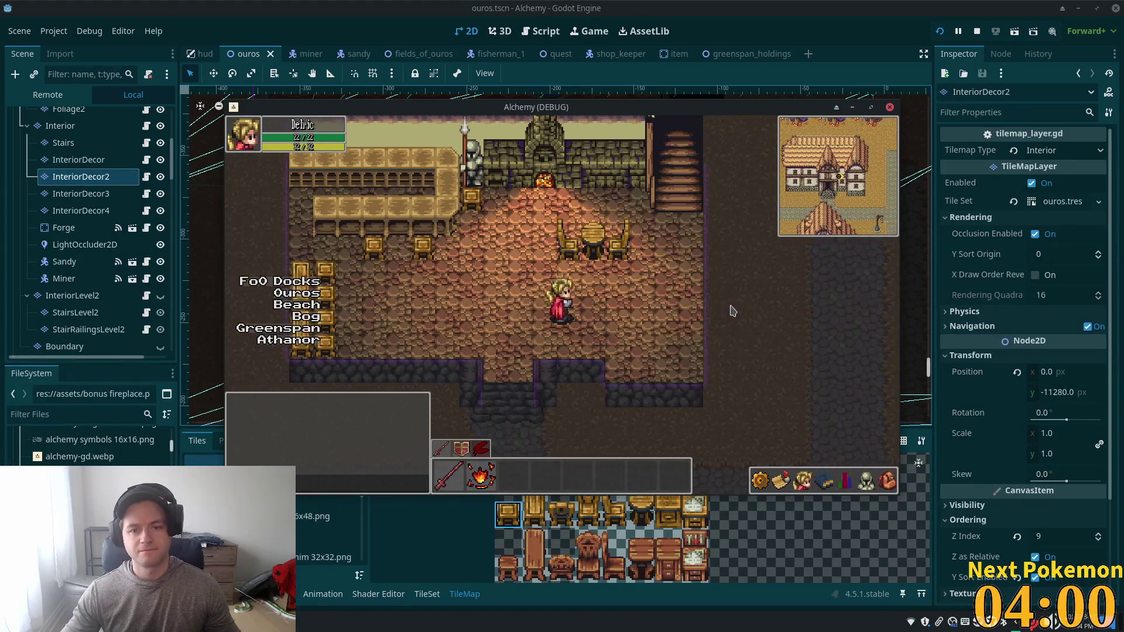
key("Down")
key("Left")
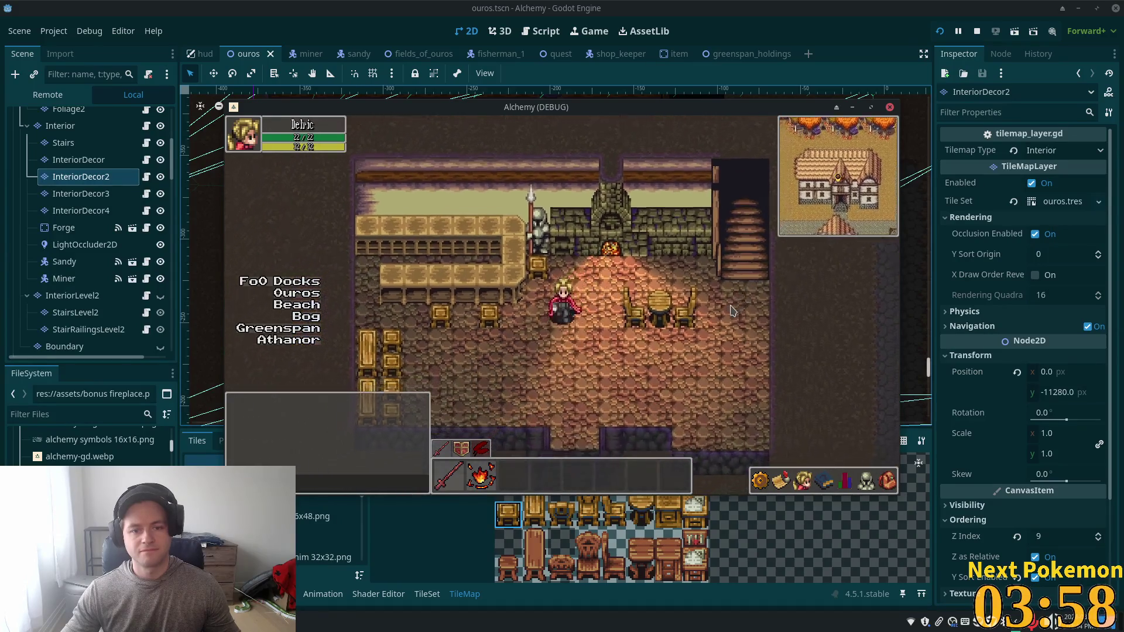
key("Right")
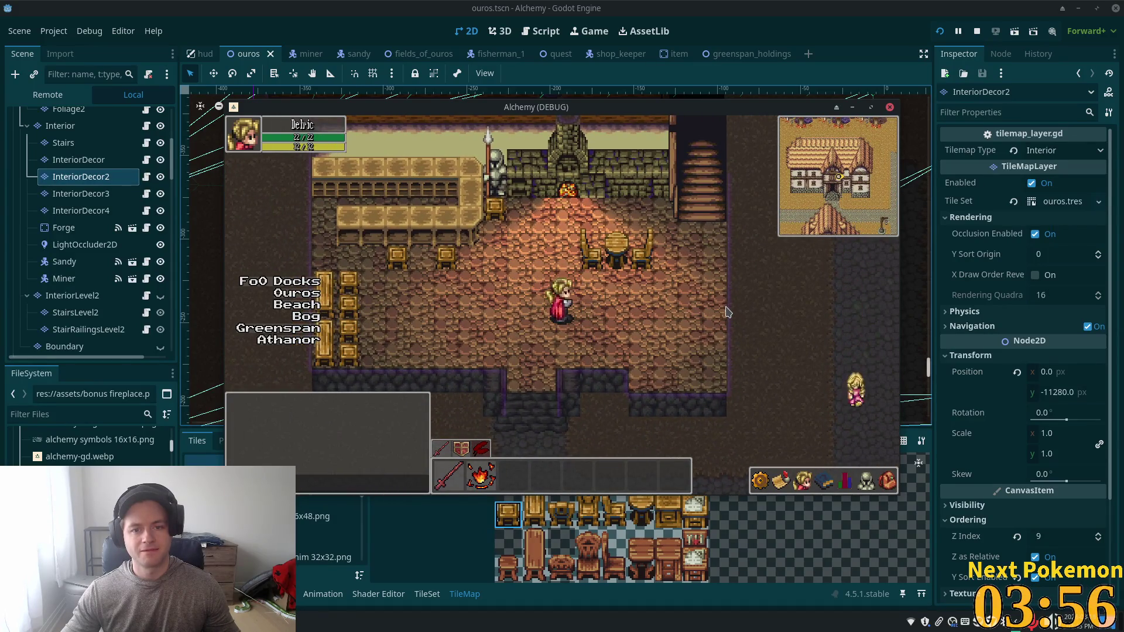
key("Right")
key("Right")
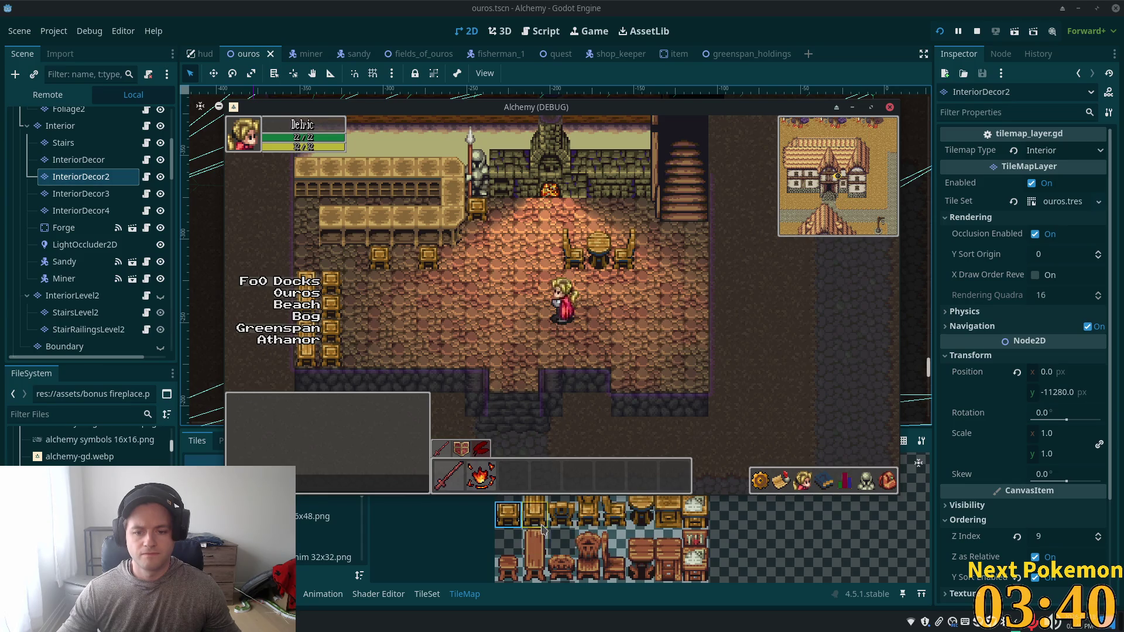
left_click(493, 541)
Step: Scroll through the furniture atlas to look over the available pieces
scroll(566, 513, "down", 4)
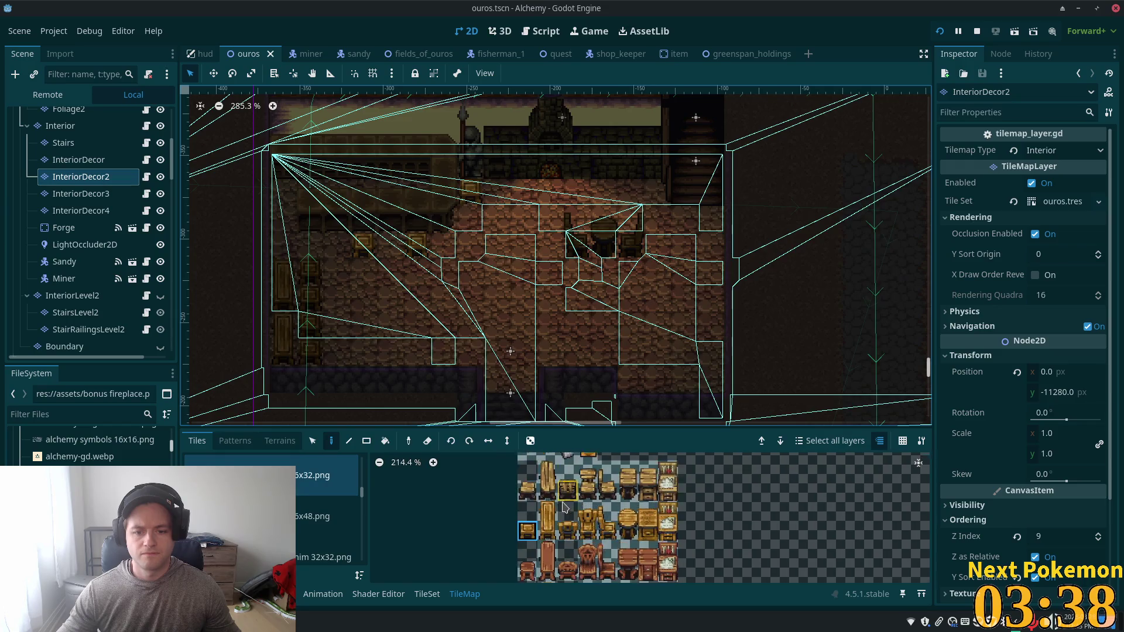
scroll(566, 513, "down", 2)
scroll(600, 523, "down", 2)
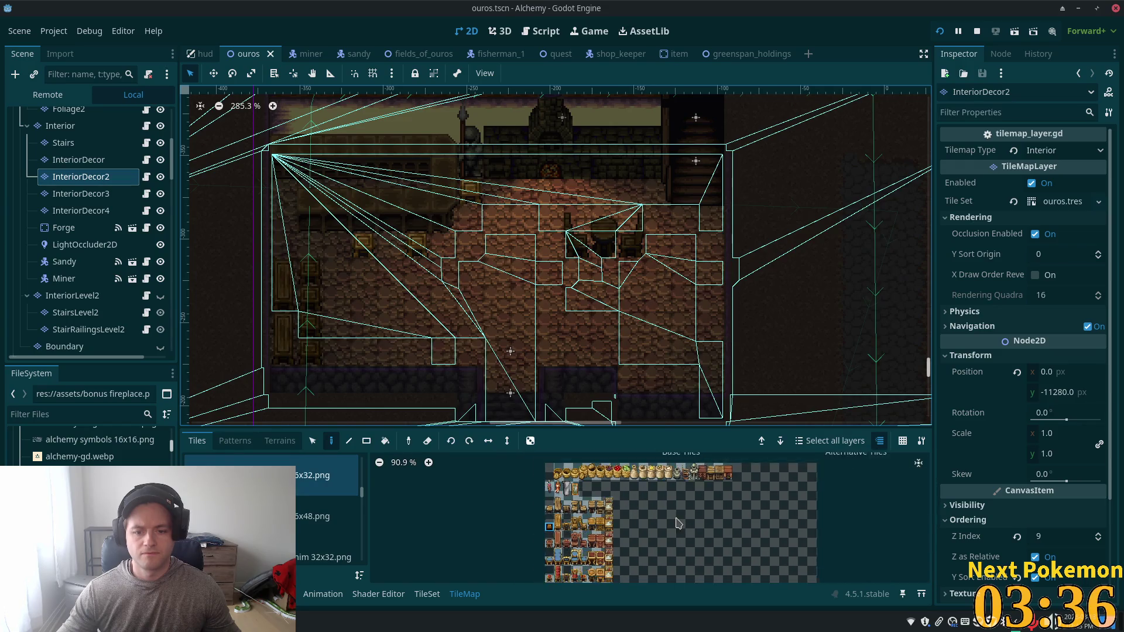
scroll(679, 471, "down", 2)
scroll(654, 492, "up", 6)
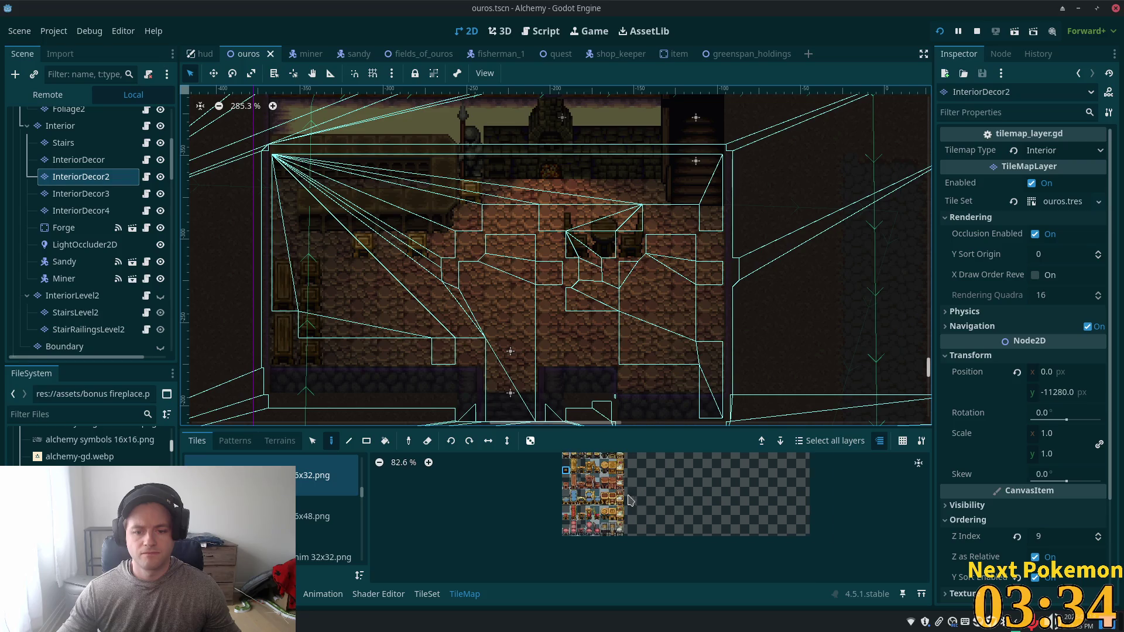
left_click_drag(708, 560, 674, 513)
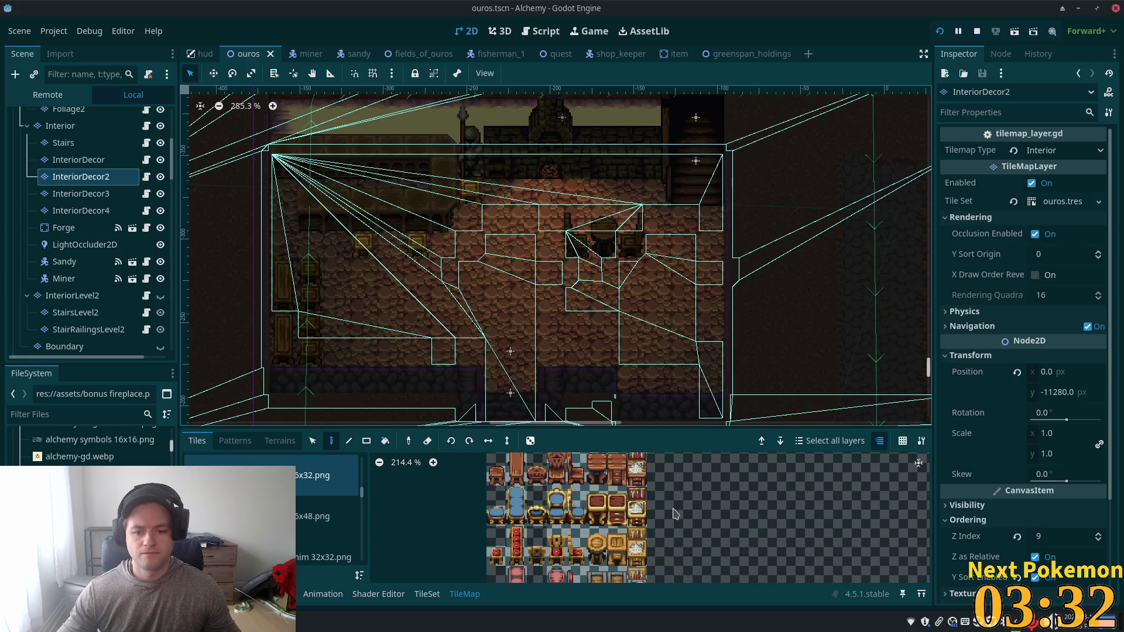
scroll(673, 510, "up", 3)
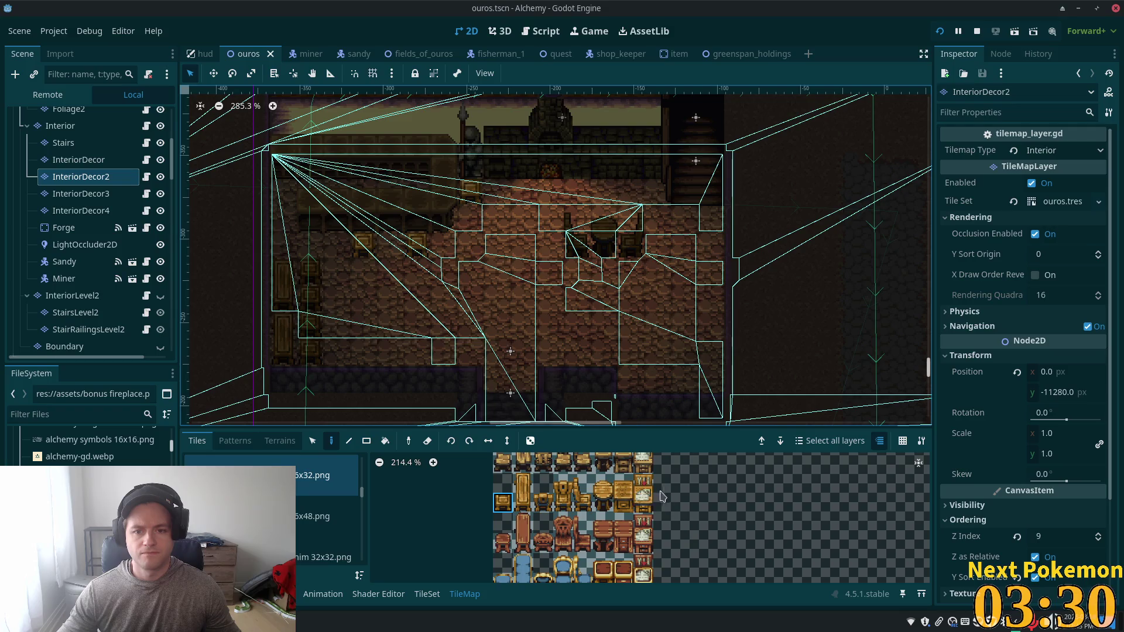
Step: Select the floor's table and chairs on InteriorDecor and stamp a copy nearby
left_click(312, 441)
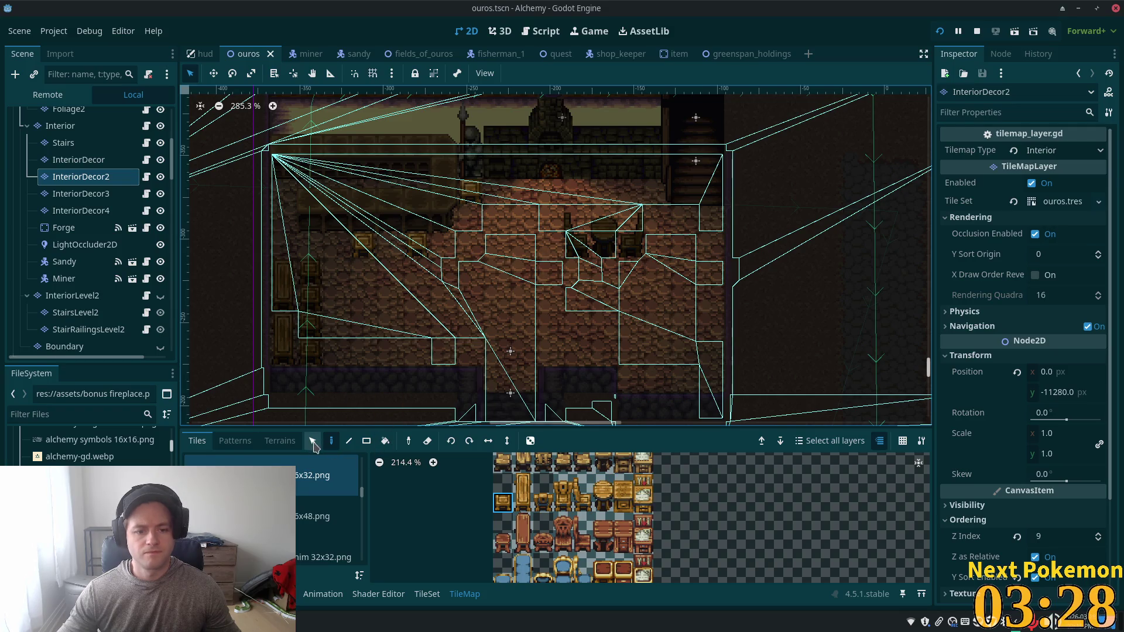
left_click(79, 160)
left_click_drag(566, 209, 609, 264)
left_click(331, 442)
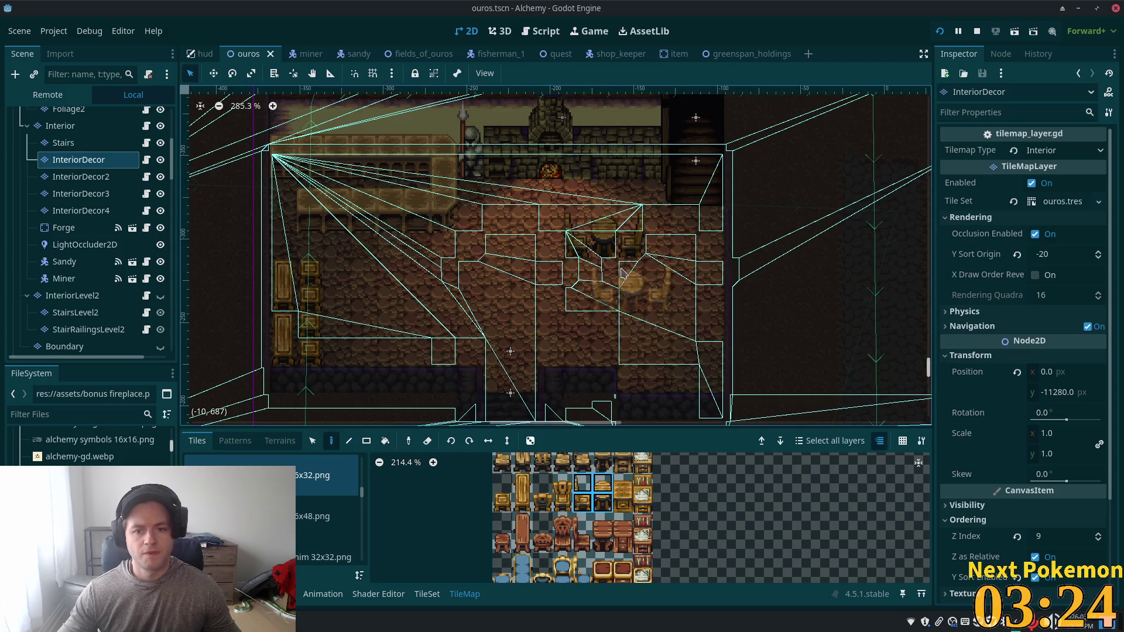
left_click(611, 297)
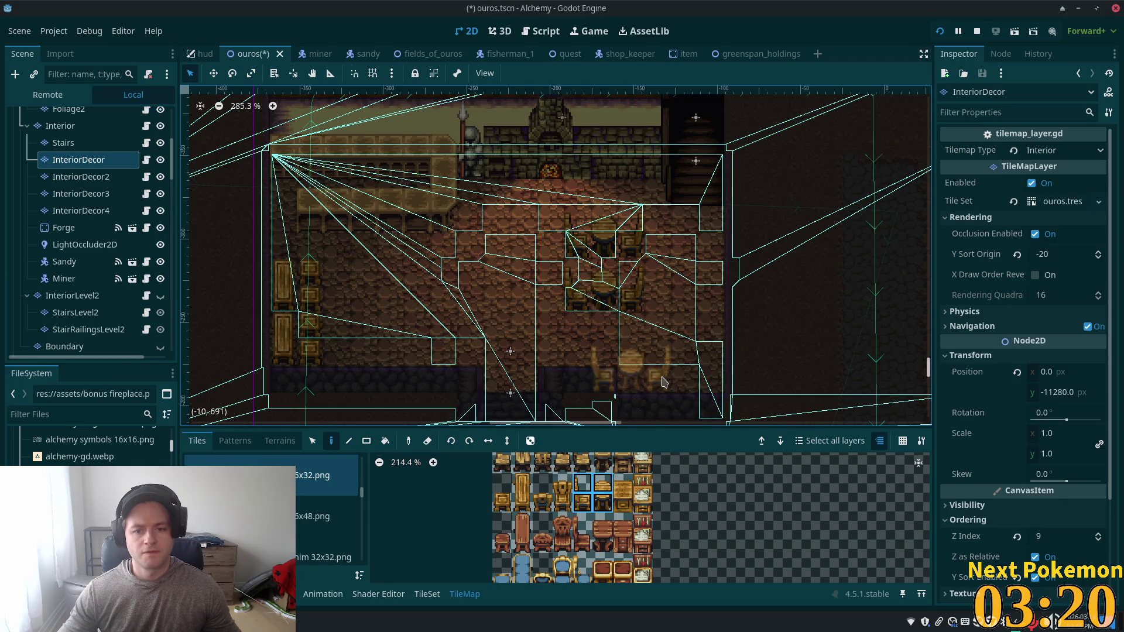
Step: Browse the taller 16x48 furniture tiles, then return to the 16x32 furnishing set
left_click(316, 516)
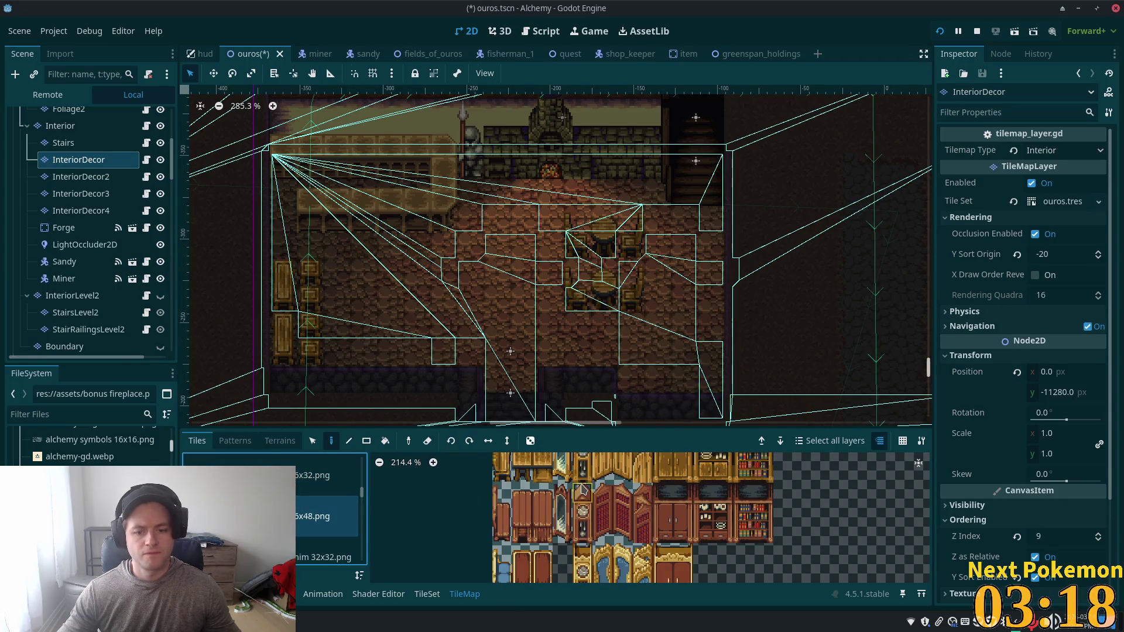
scroll(582, 488, "down", 4)
scroll(611, 500, "up", 2)
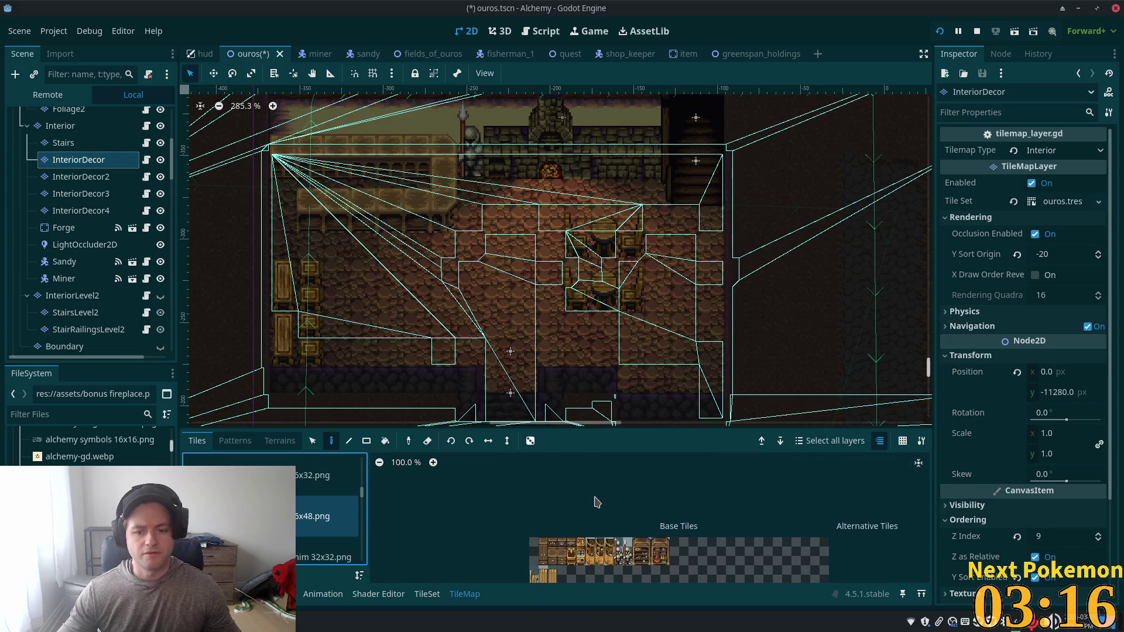
scroll(328, 516, "up", 1)
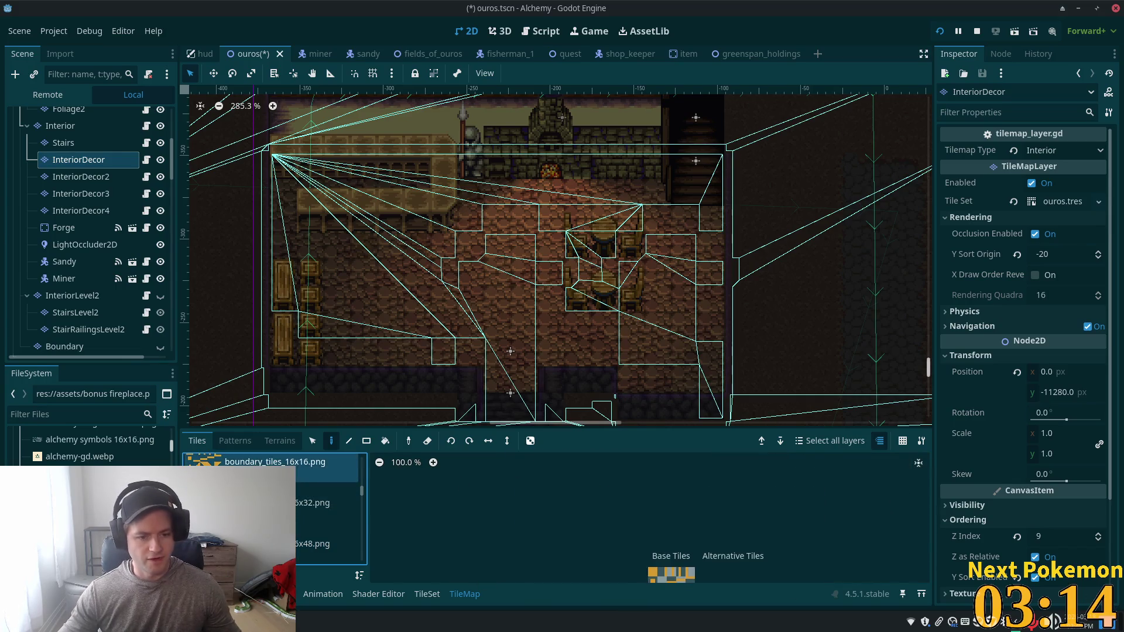
left_click(328, 503)
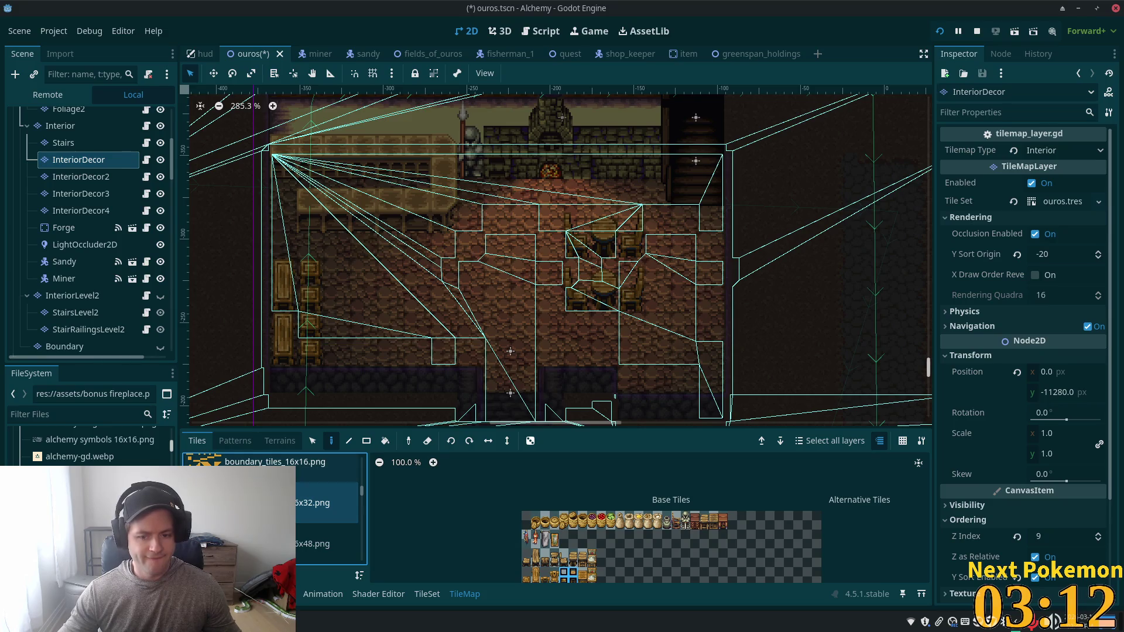
scroll(272, 510, "up", 1)
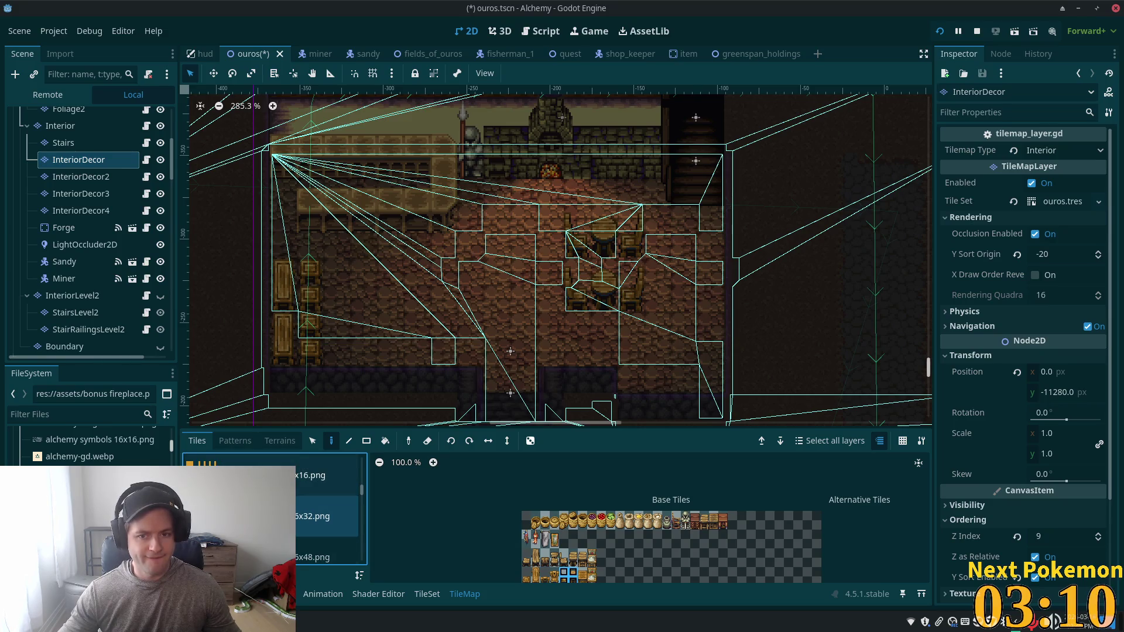